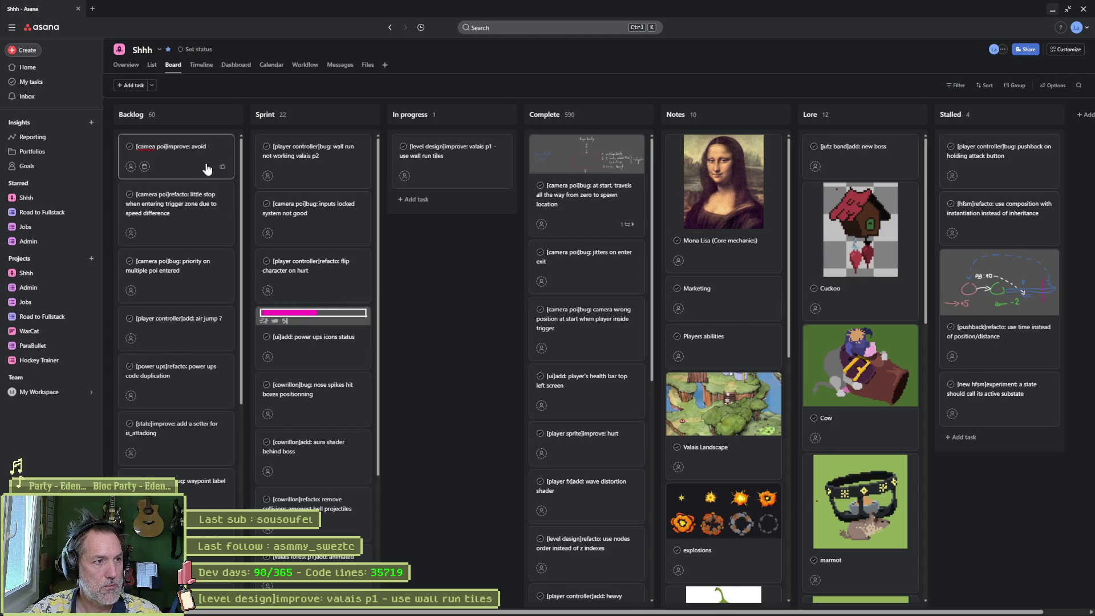
Step: Retitle the top Backlog task to end with 'avoid seeing camera moving after fadein' and open its Description
text( seeing camer)
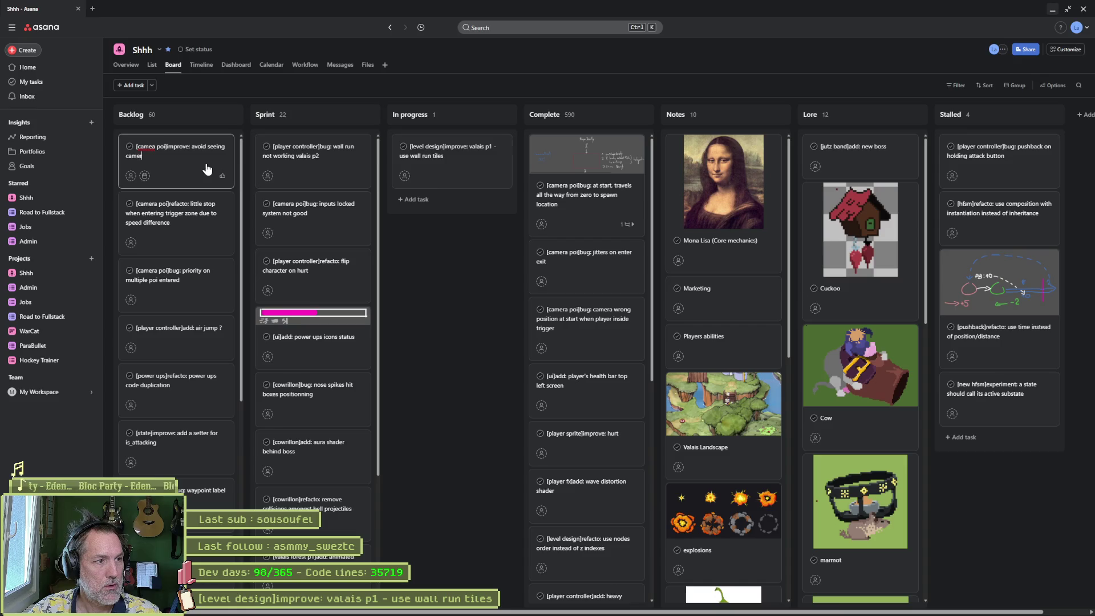
text(a moving at)
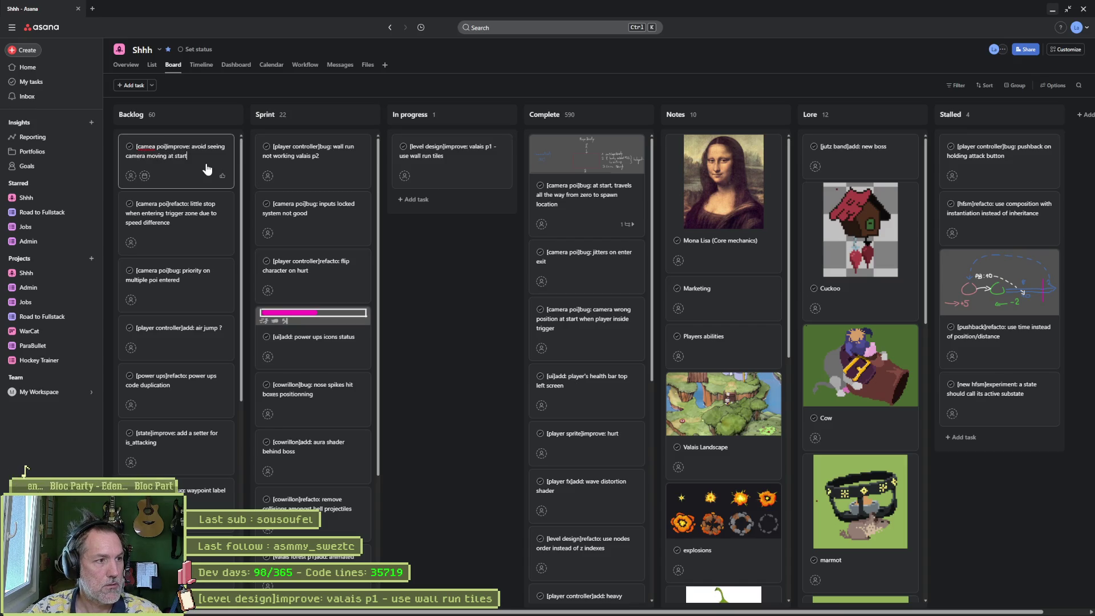
key(BackSpace)
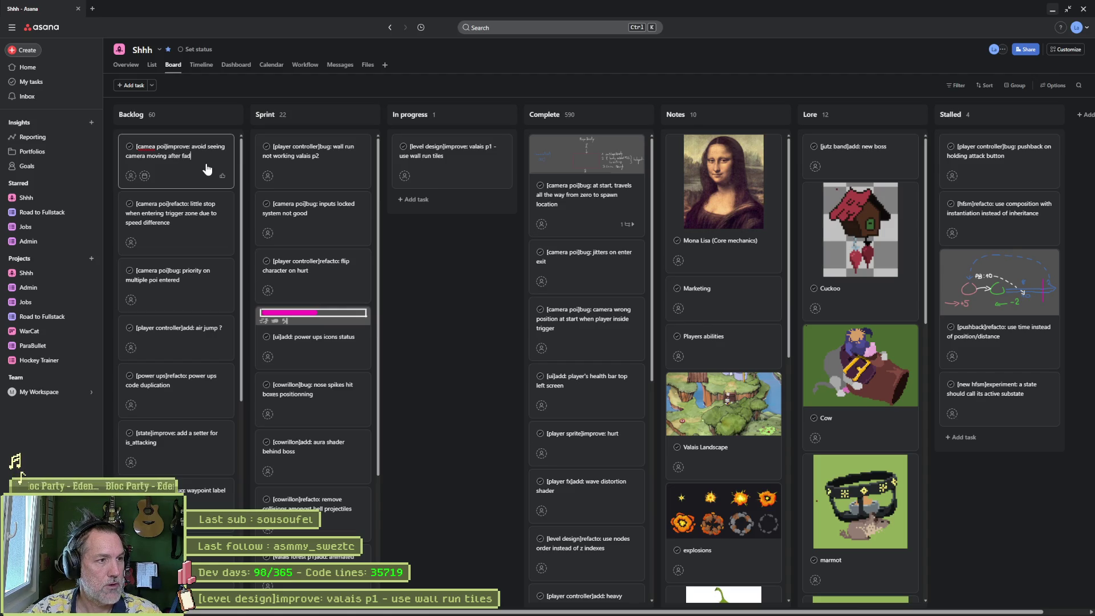
click(432, 258)
click(171, 163)
click(918, 231)
key(alt+Tab)
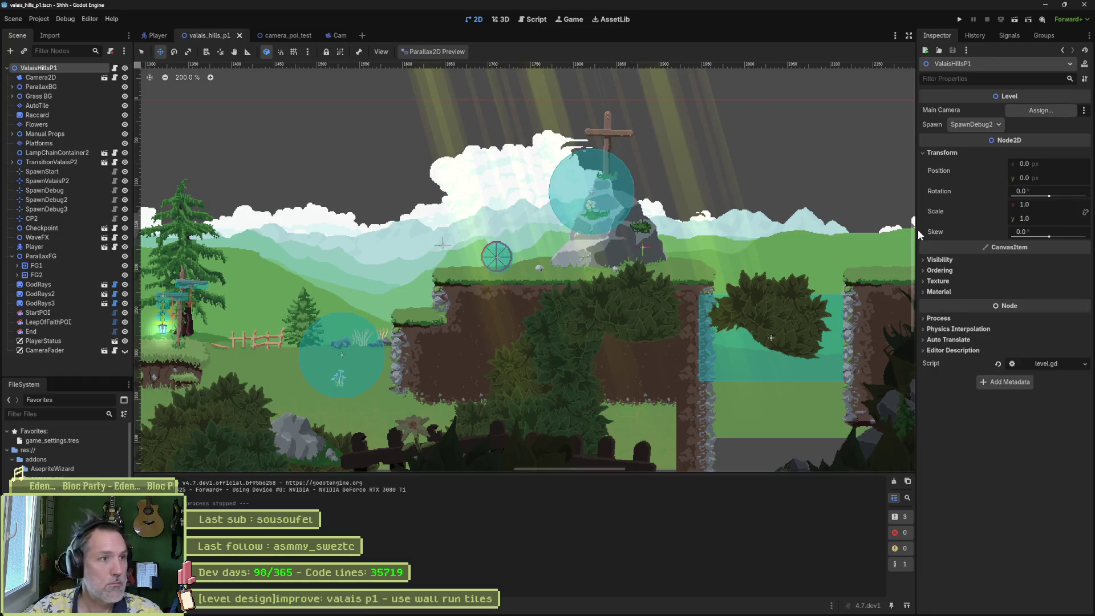
key(alt+Tab)
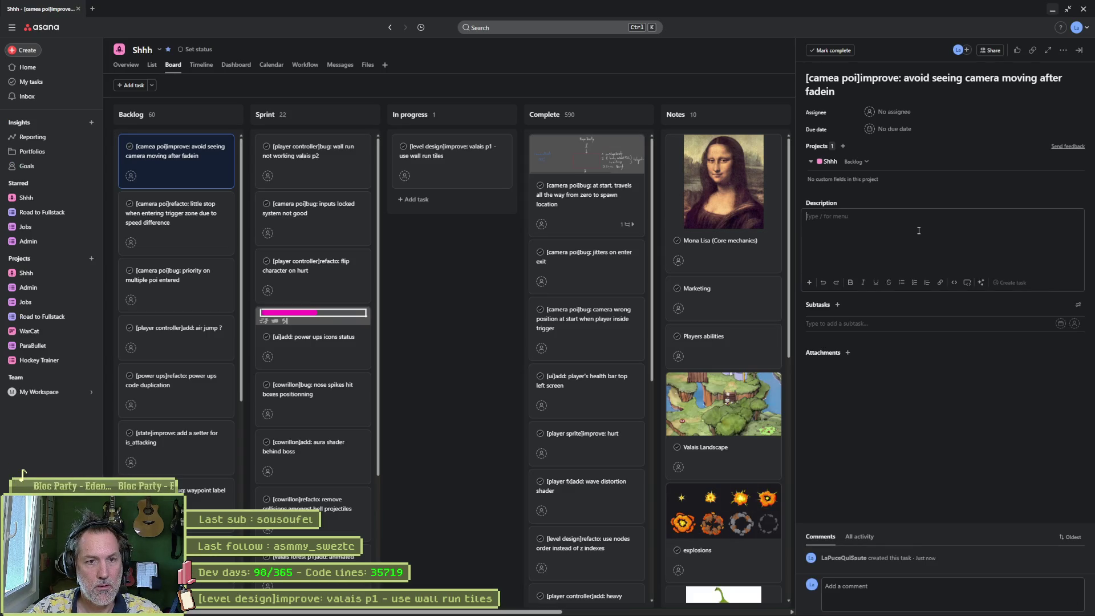
Step: Describe the bug: in valais_hills_p1 with spawn at SpawnDebug2, the camera moves slightly after fadein
text(i.e. in valais)
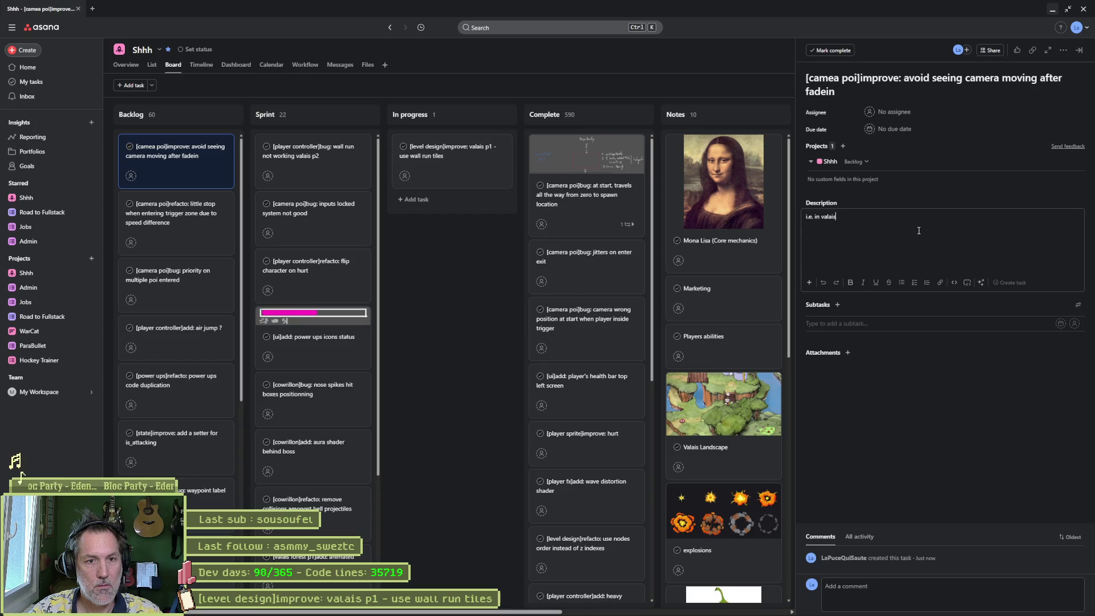
text(_hills_p1)
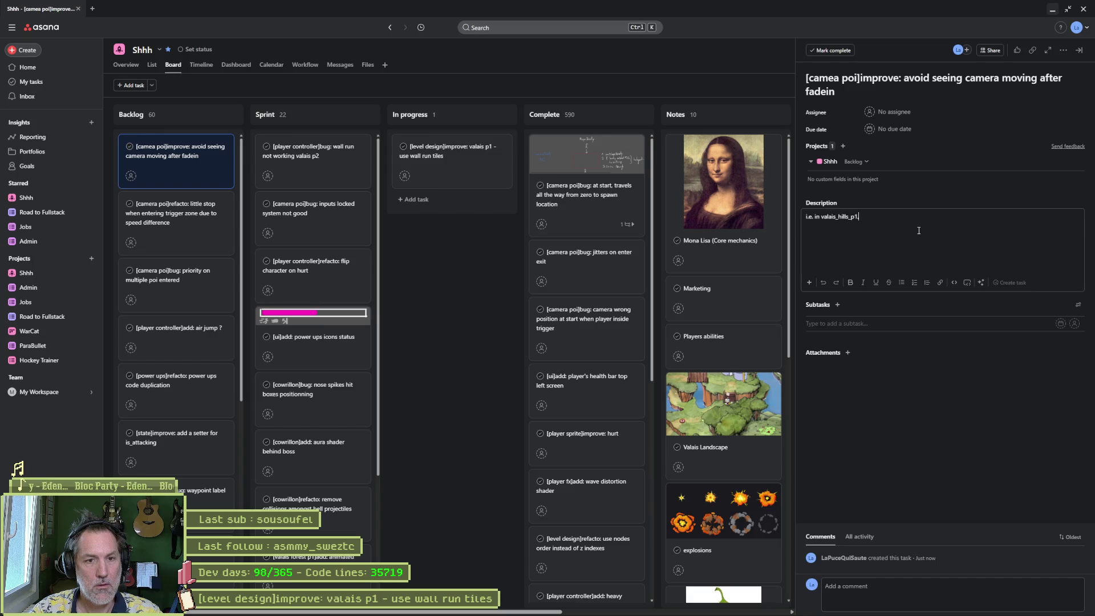
text(evel spawn is se)
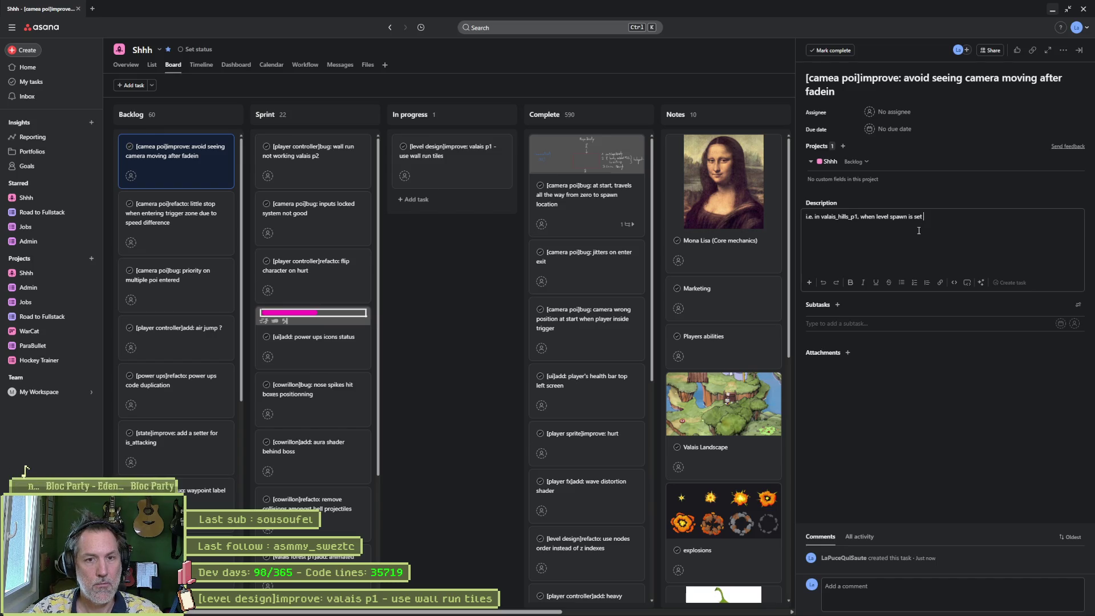
text(to)
key(alt+Tab)
key(alt+Tab)
click(918, 231)
text(S)
text(2, we see a)
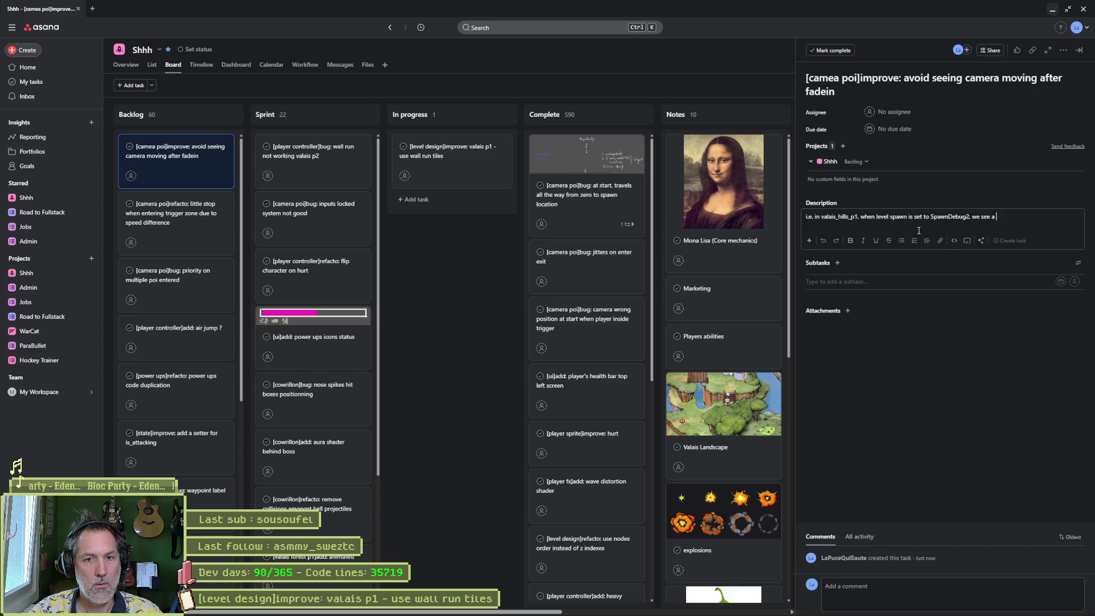
text(era movement af)
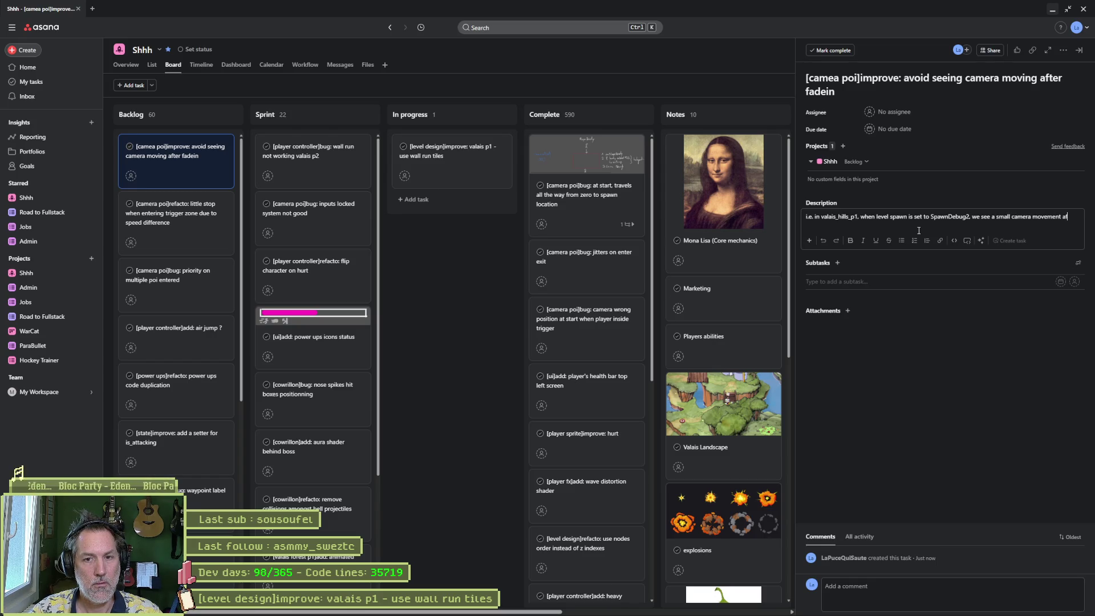
text(ter fadein)
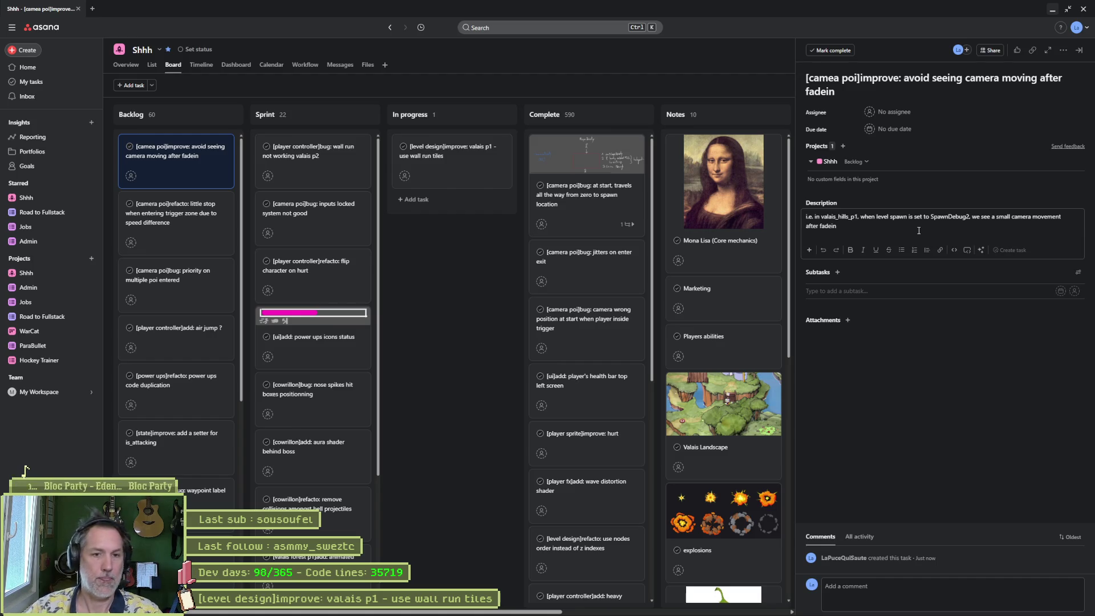
click(911, 458)
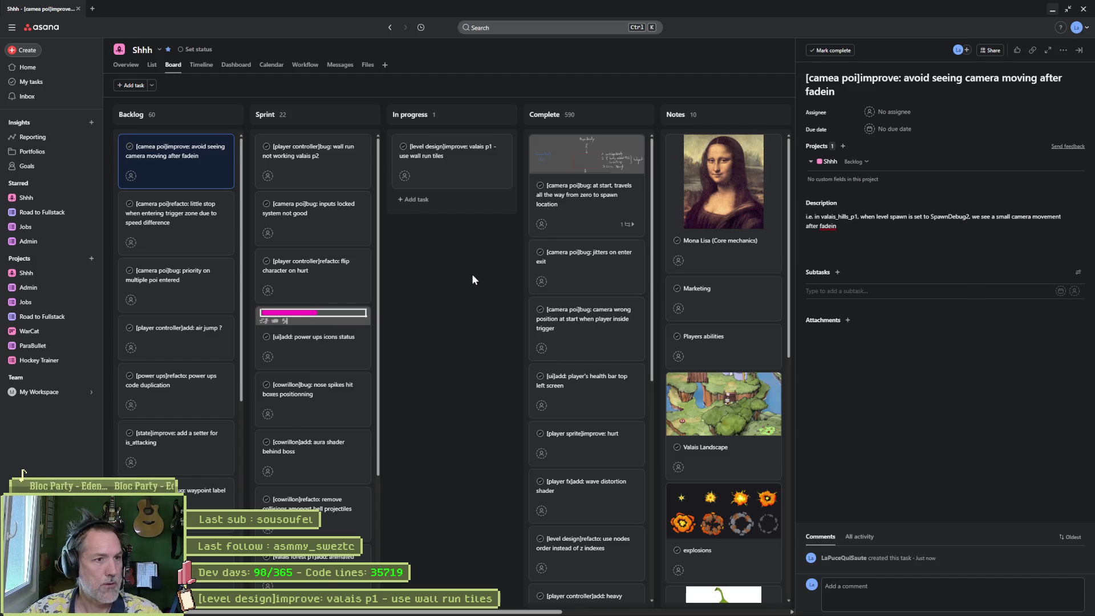
click(471, 169)
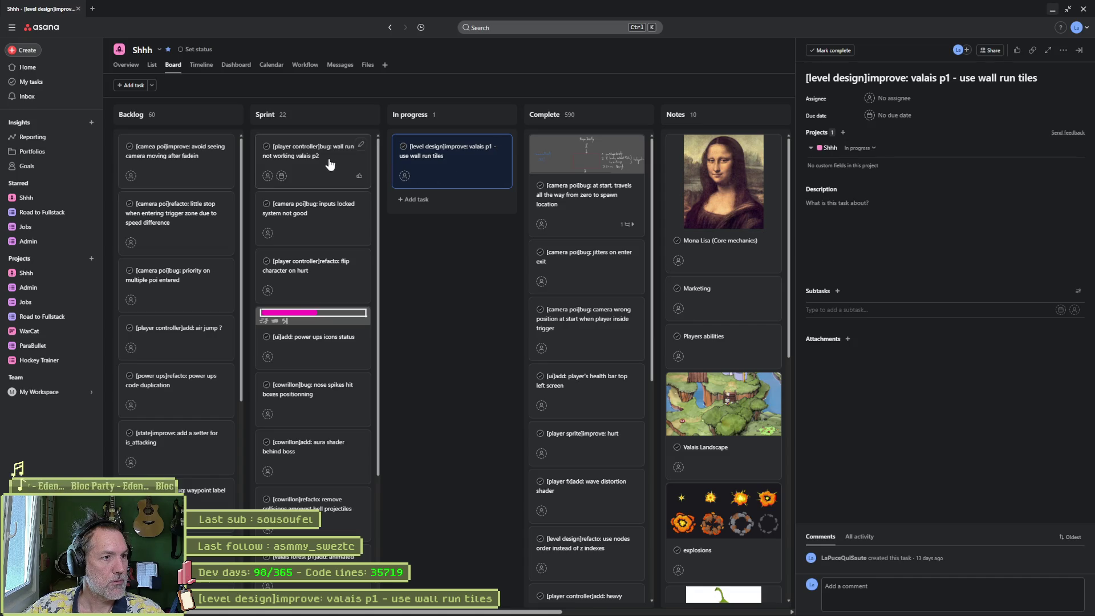
Step: Move 'wall run not working valais p2' from Sprint to the top of In progress
drag(310, 159, 451, 148)
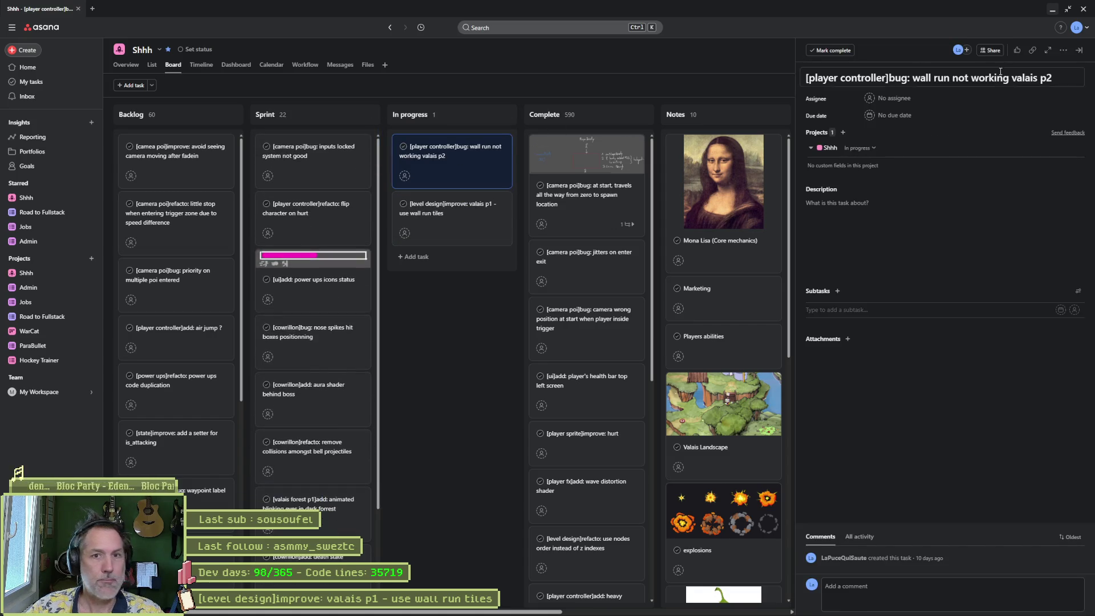
key(alt+Tab)
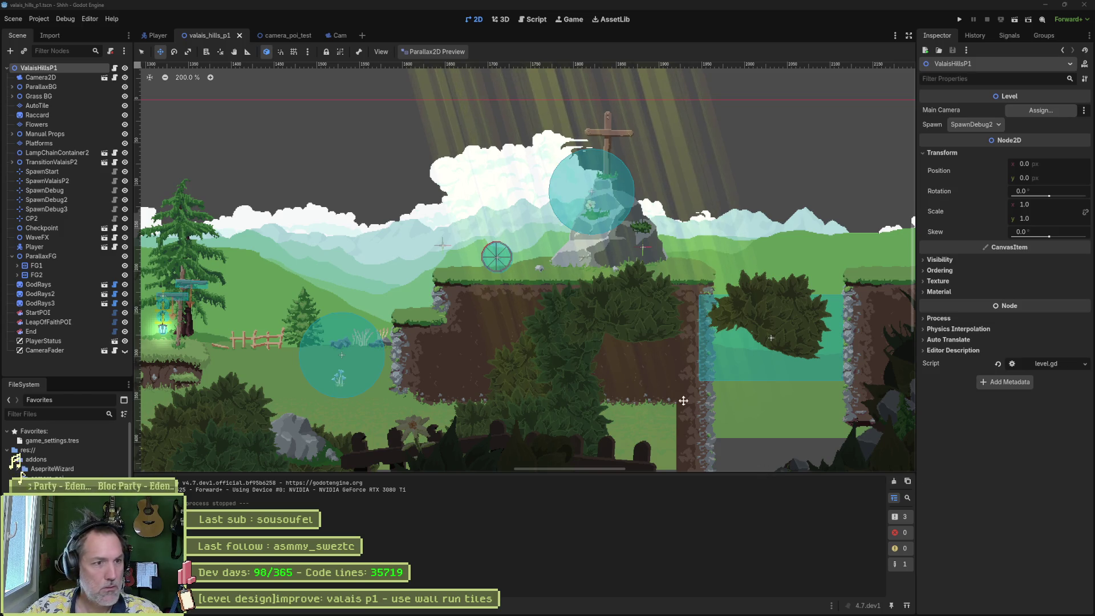
Step: Open valais_hills_p2.tscn and run the scene
scroll(683, 401, down, 3)
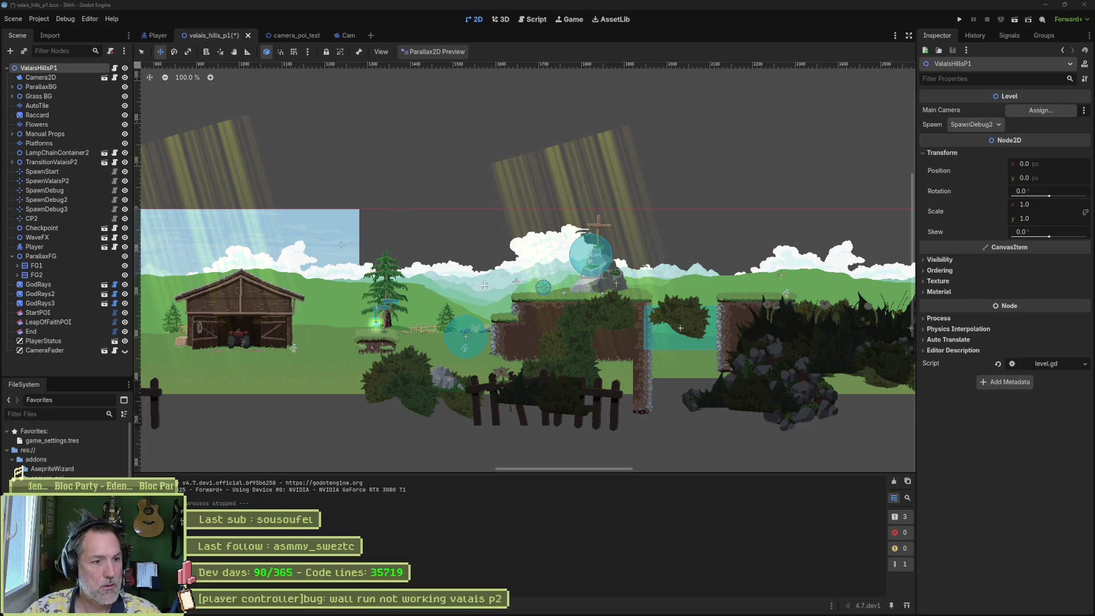
key(alt+shift+o)
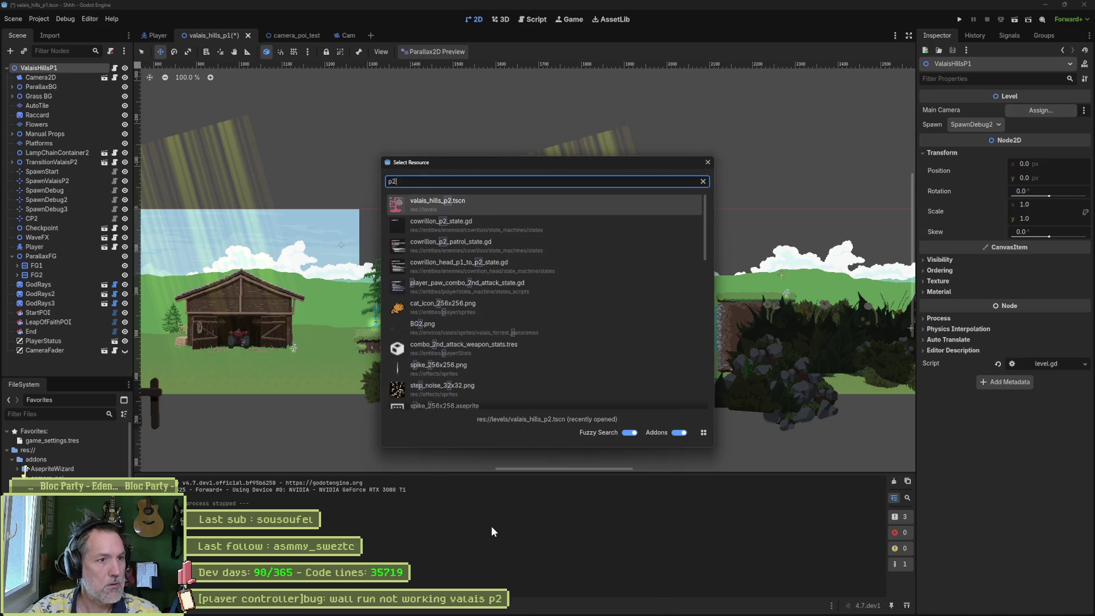
key(Escape)
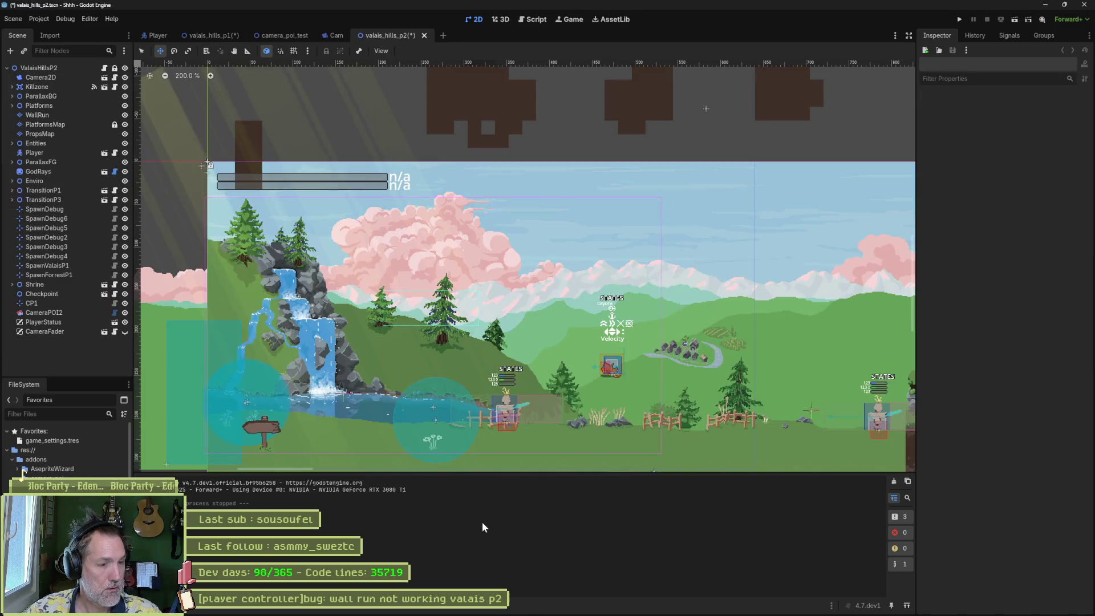
key(F5)
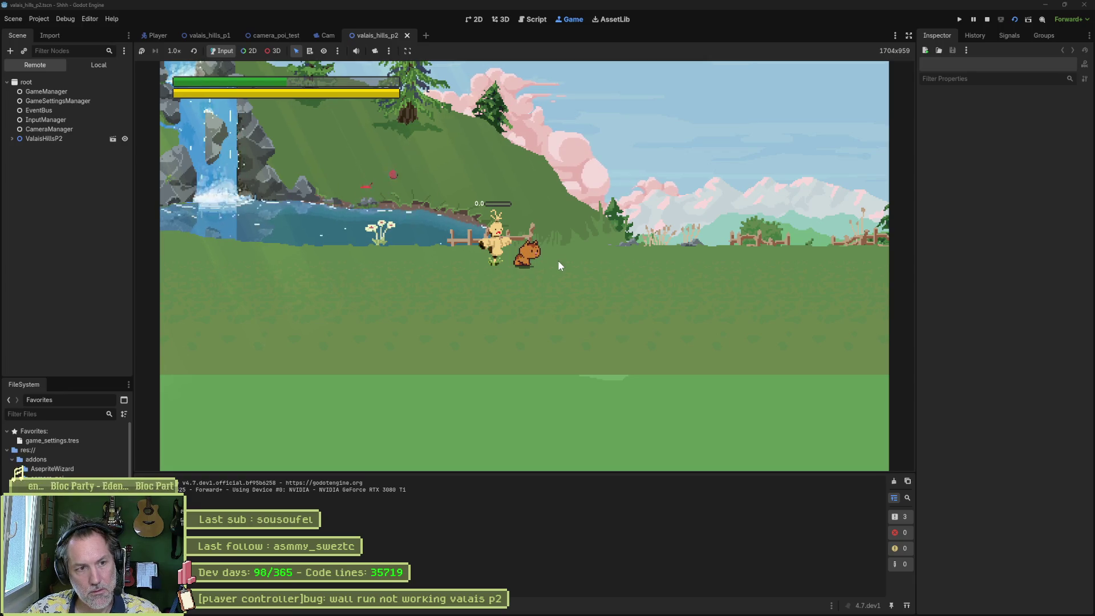
Step: Set the running game's Camera2D Offset y to -70 from the Remote tree, then stop the game
click(44, 138)
click(44, 147)
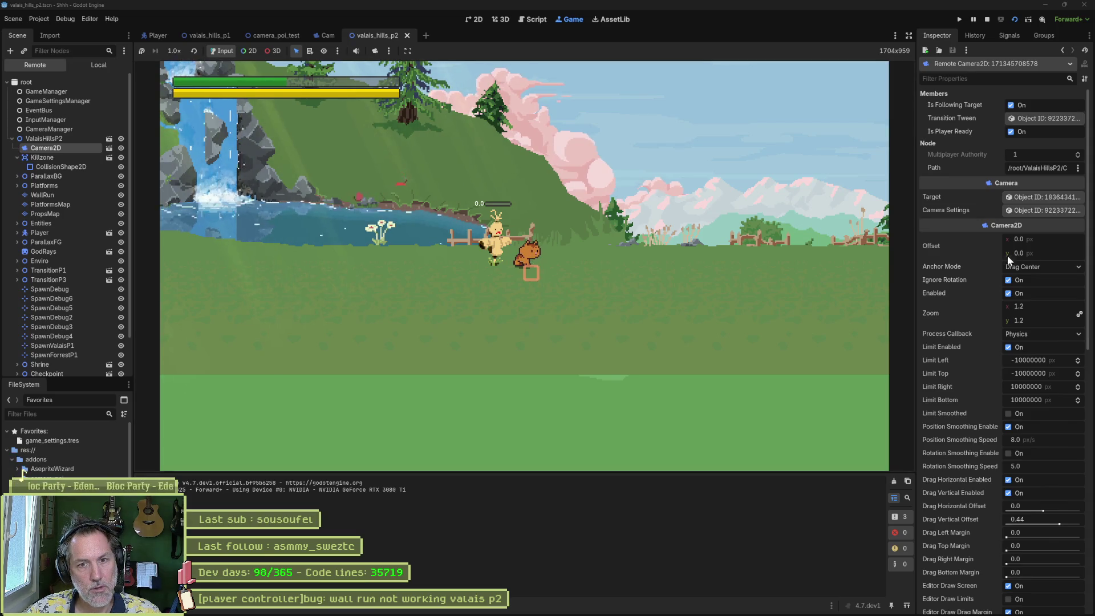
click(1030, 254)
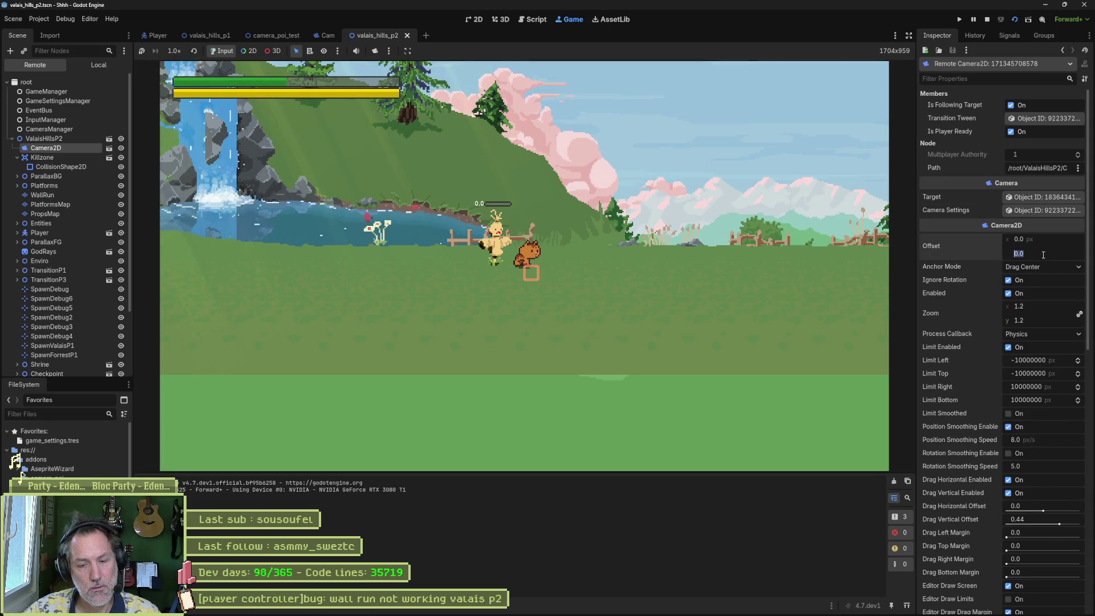
text(-70)
key(Return)
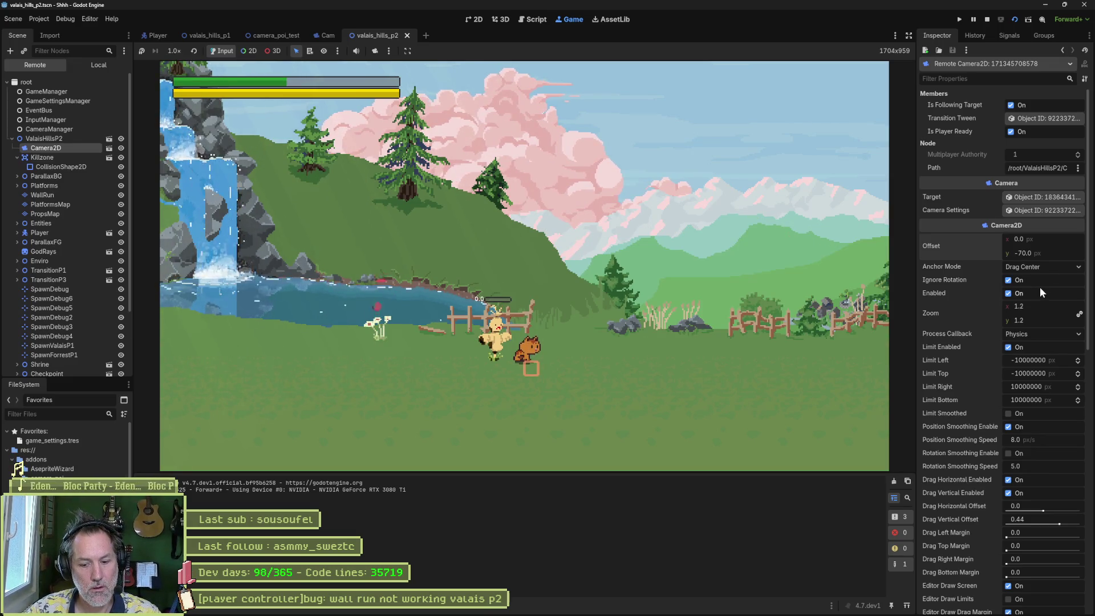
key(F8)
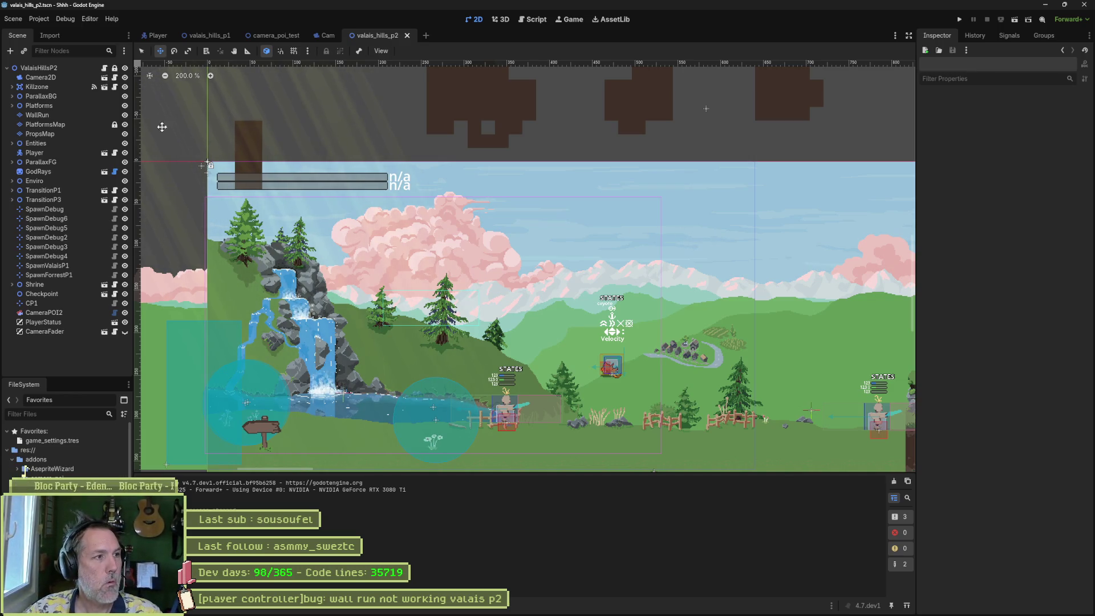
Step: Inspect Camera2D's Camera Settings resource and where it's saved, then open camera_settings.gd
click(52, 78)
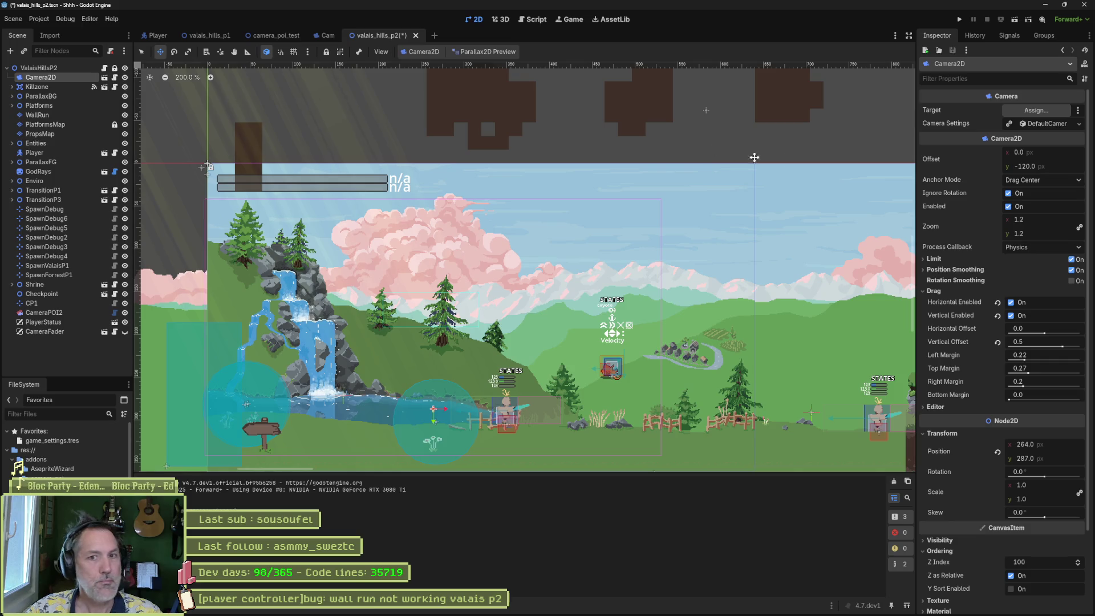
click(1059, 127)
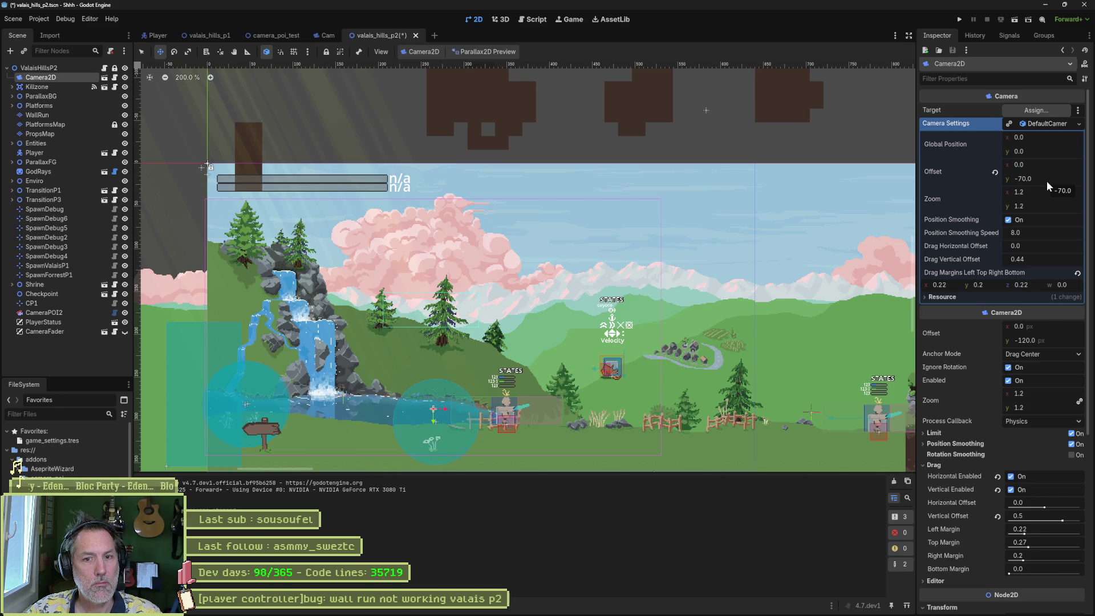
click(948, 297)
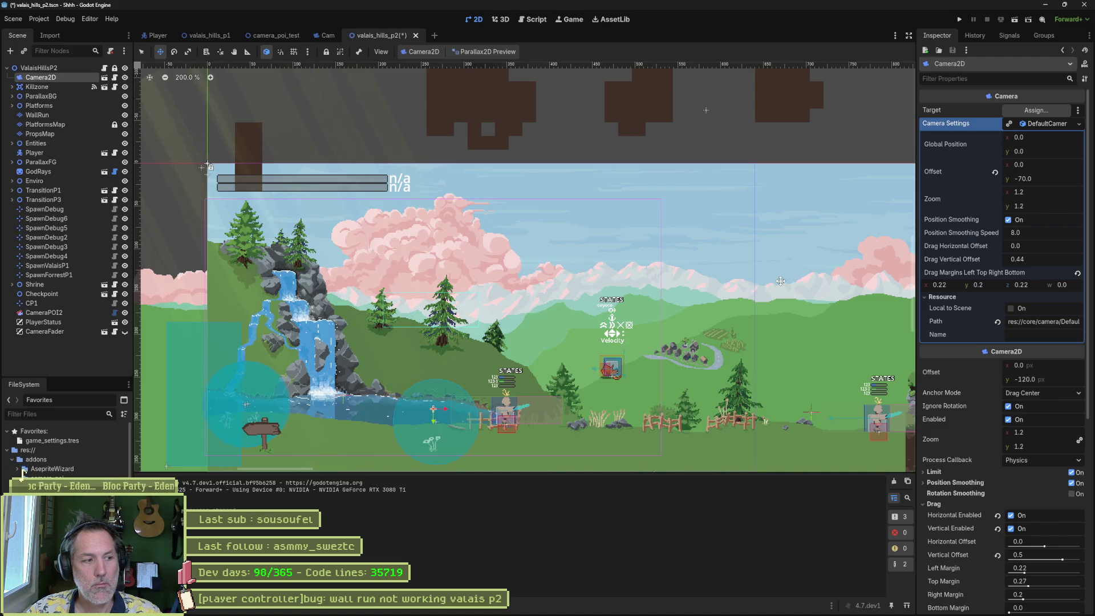
key(alt+shift+o)
text(camea)
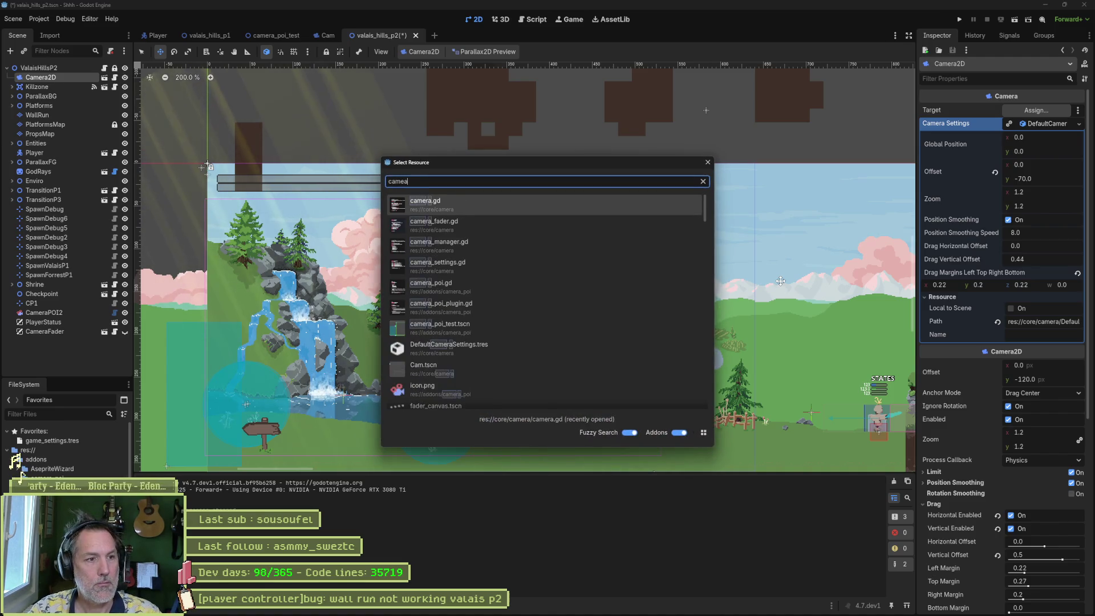
text(sett)
key(Return)
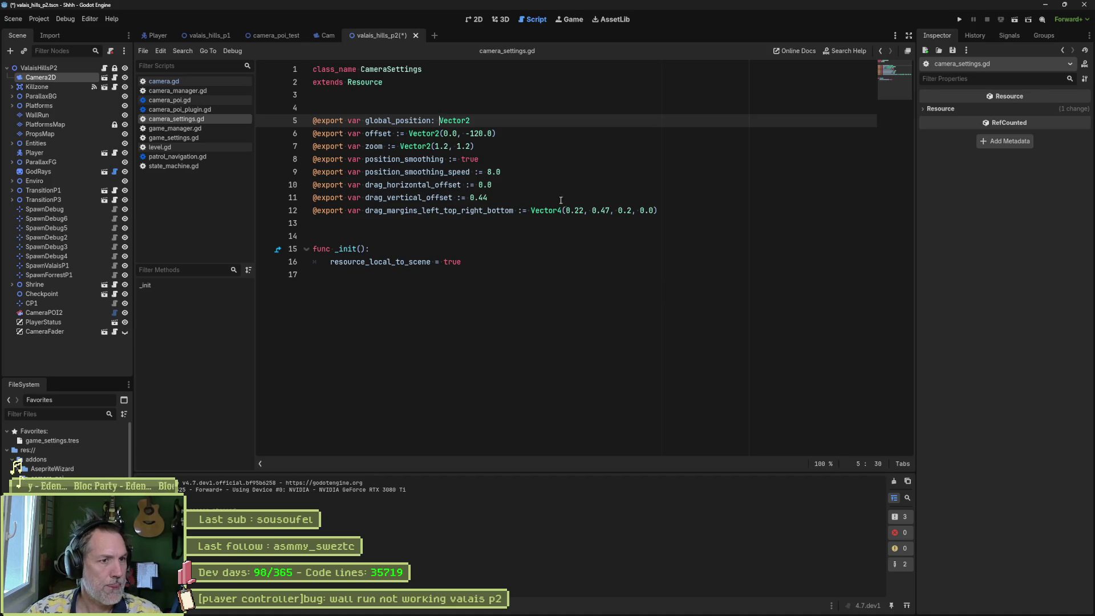
Step: Edit the default vertical offset in camera_settings.gd, then save and close the script
click(480, 135)
key(BackSpace)
key(BackSpace)
text(7)
key(ctrl+s)
key(ctrl+w)
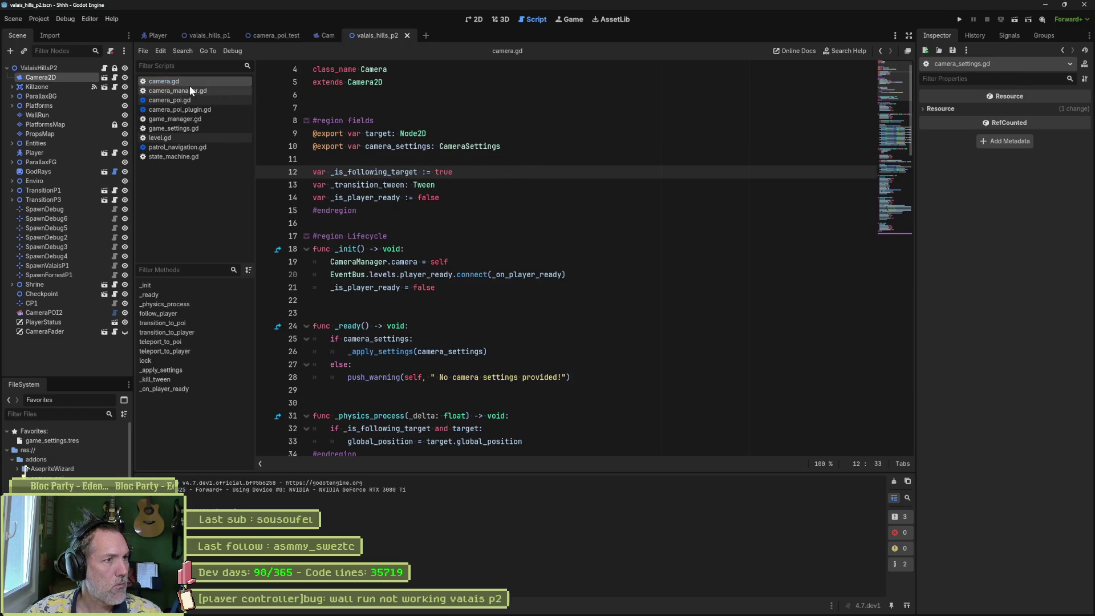
Step: Select CameraPOI2 in the level's 2D view and bring up camera.gd
click(474, 20)
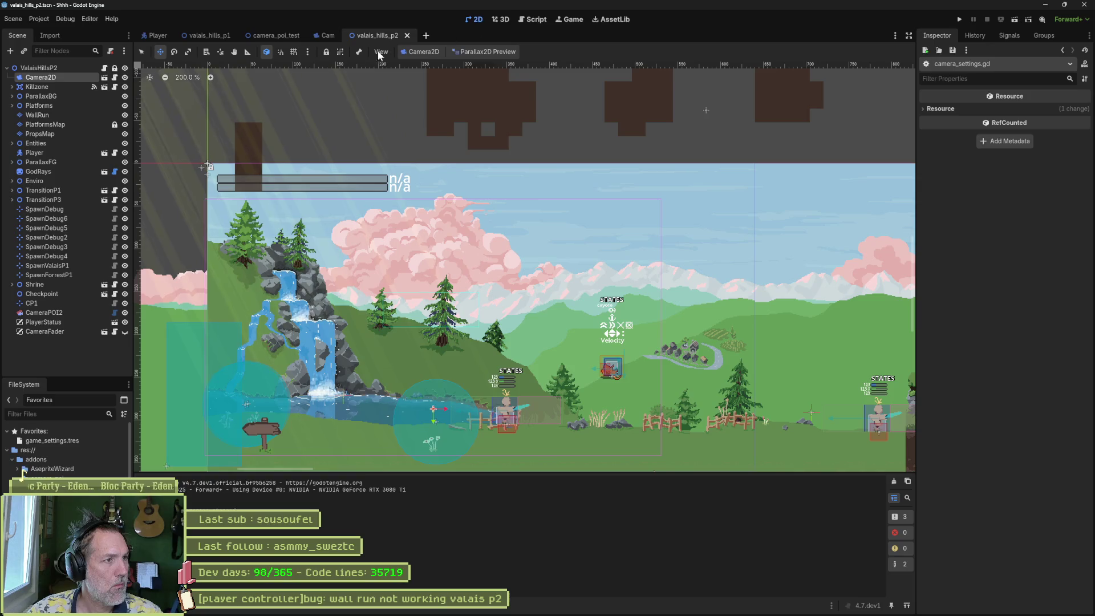
click(60, 313)
scroll(500, 216, down, 3)
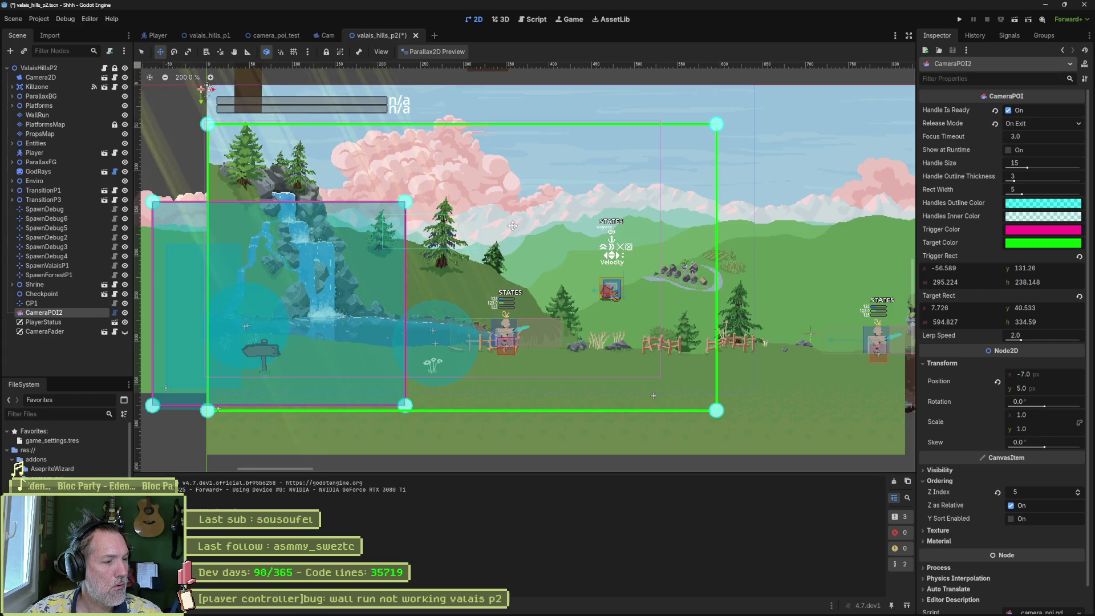
click(532, 20)
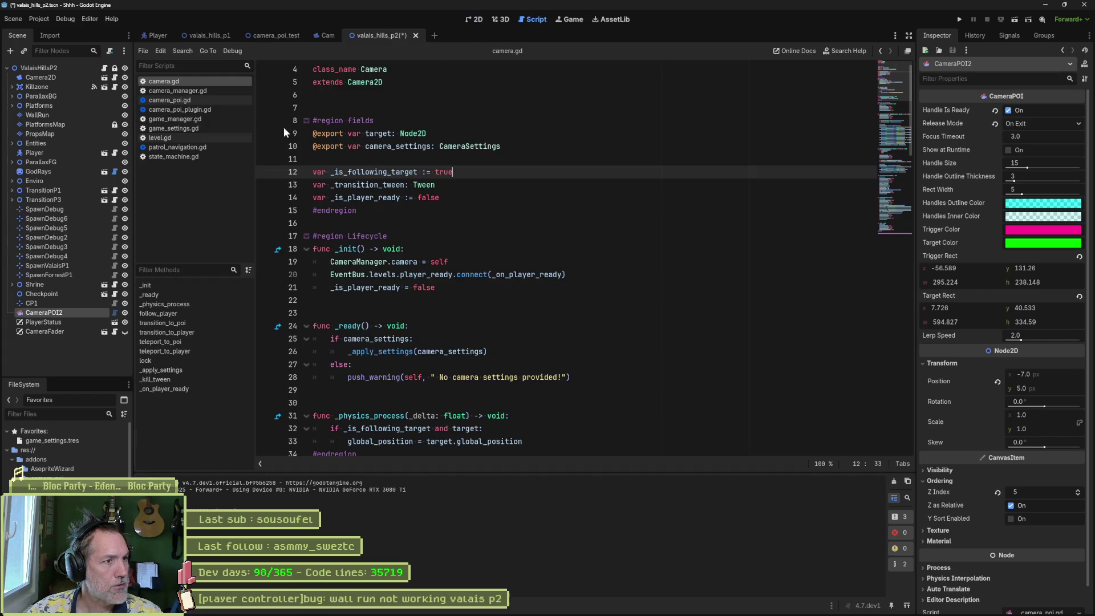
Step: Read through the transition_to_player function in camera.gd
click(201, 334)
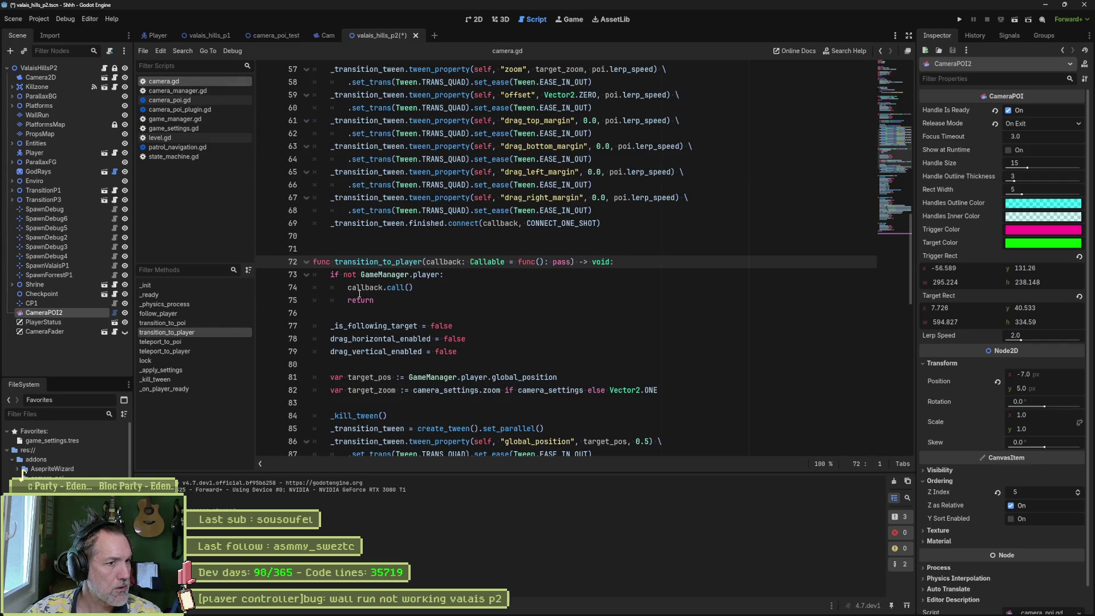
click(359, 327)
scroll(359, 327, down, 2)
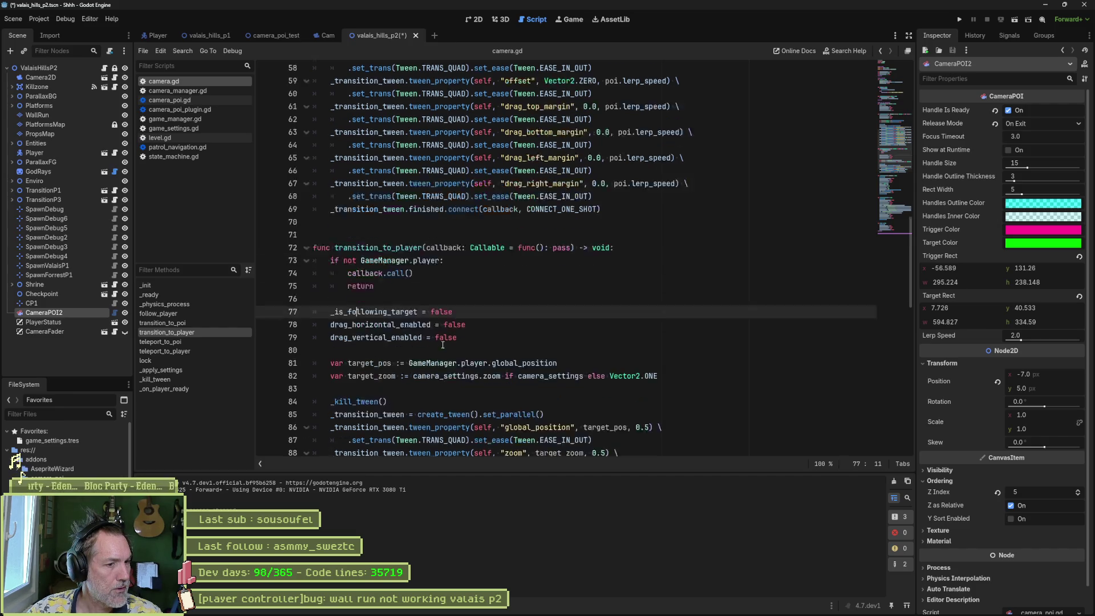
scroll(549, 306, up, 1)
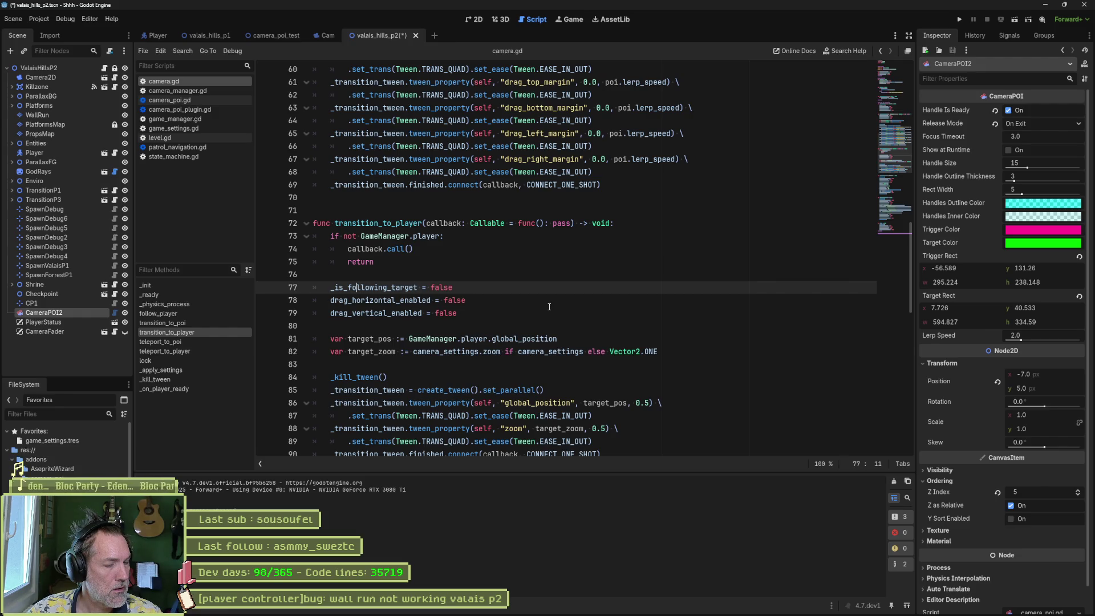
scroll(549, 306, up, 6)
scroll(553, 307, down, 6)
scroll(555, 306, down, 2)
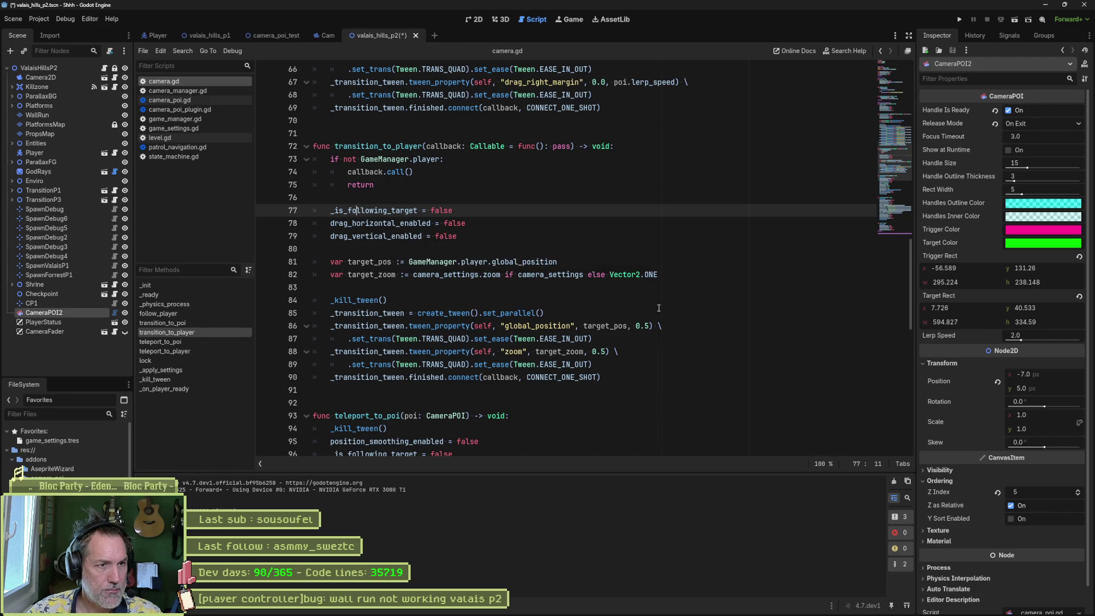
scroll(659, 308, up, 5)
scroll(659, 307, down, 5)
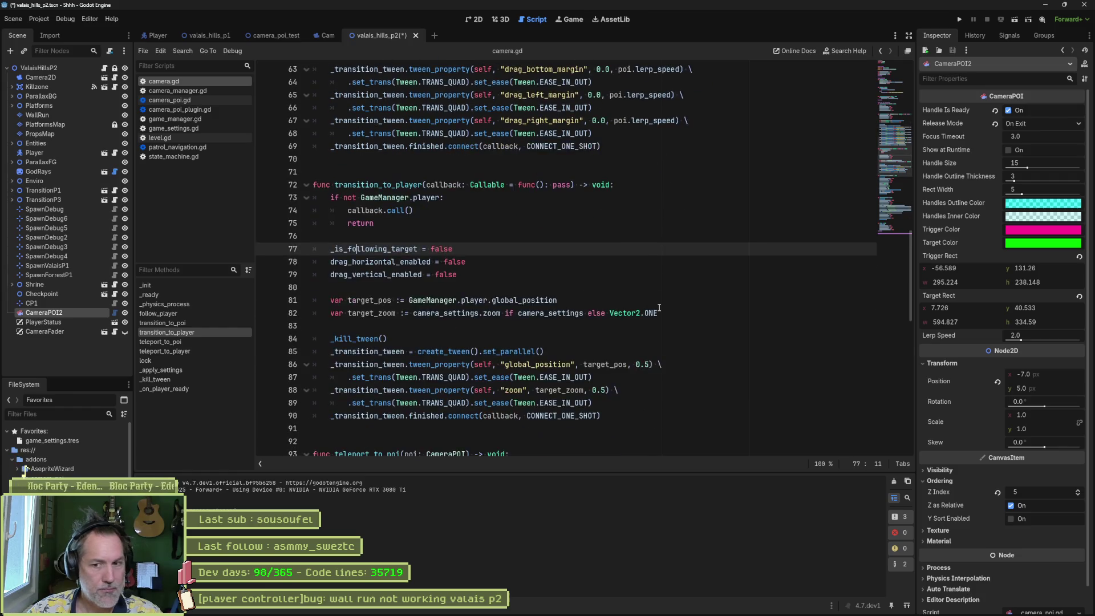
Step: Select the whole transition_to_poi function from line 45 down
click(617, 377)
scroll(618, 351, up, 12)
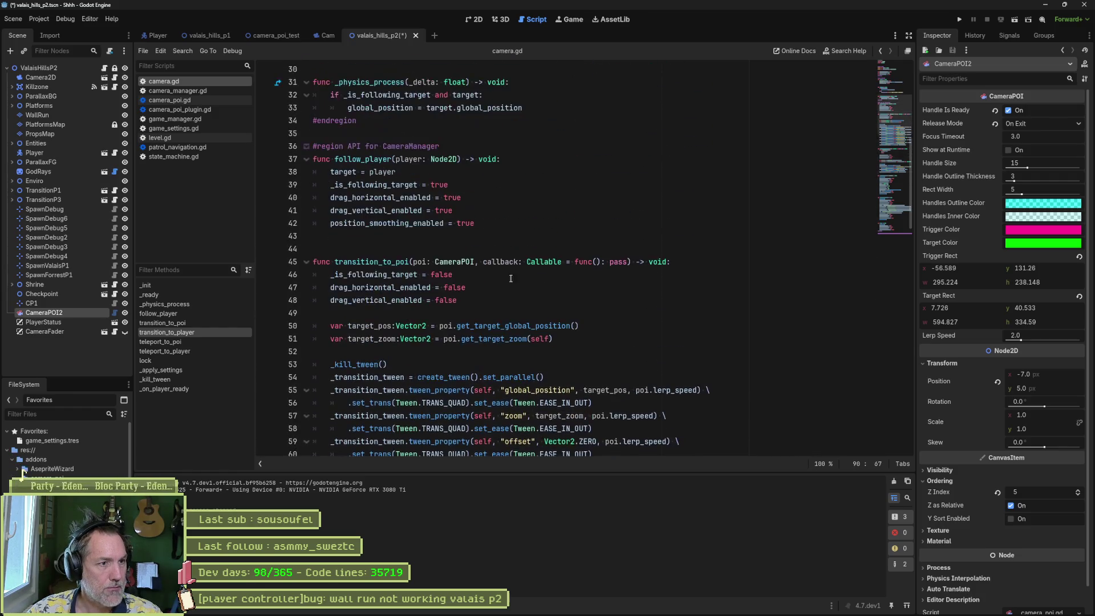
drag(314, 260, 570, 453)
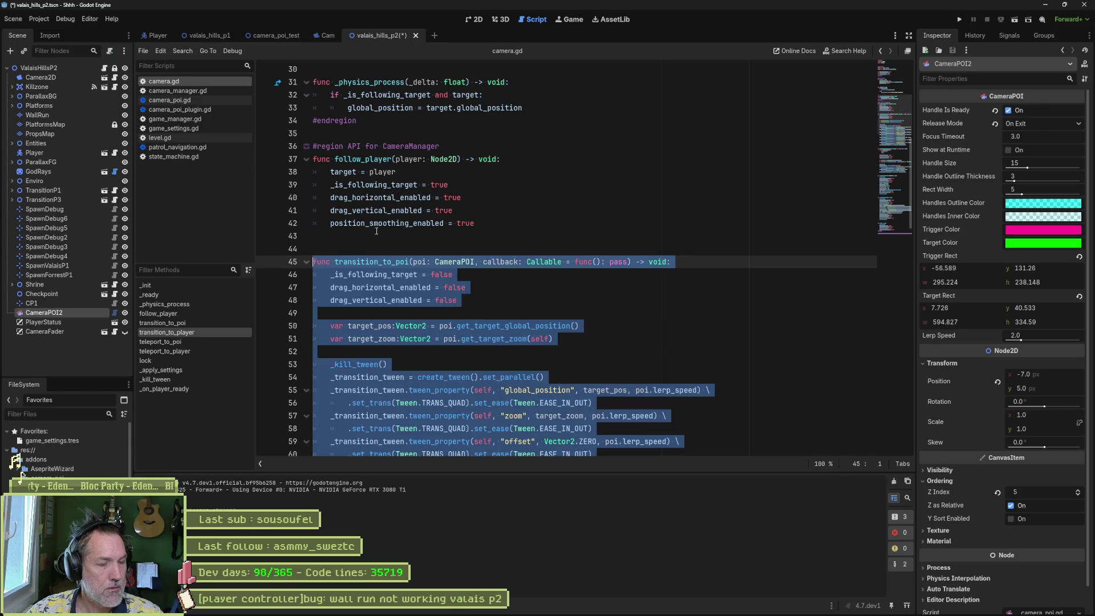
click(511, 606)
Step: Ask Claude to 'do the same' for transition_to_player, pasting the transition_to_poi code
text(do the same for the func)
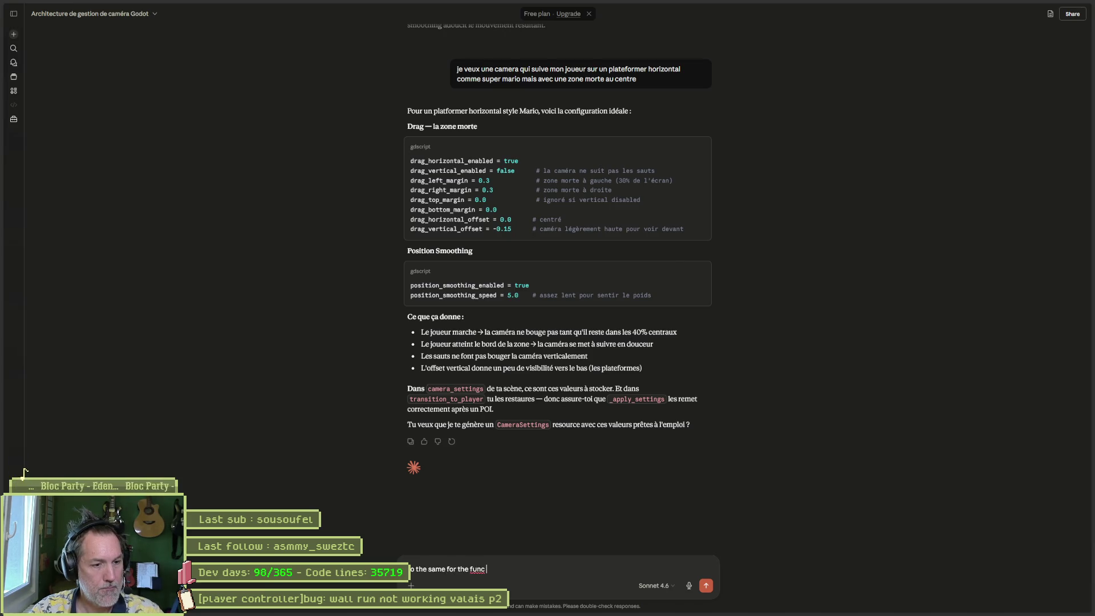
key(alt+Tab)
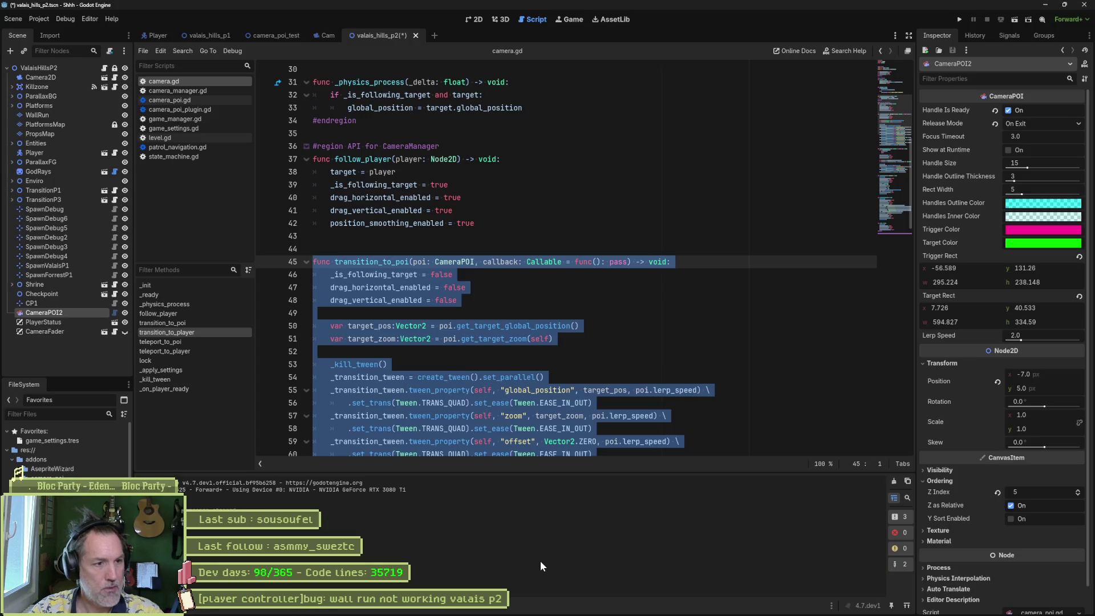
key(alt+Tab)
key(alt+Tab)
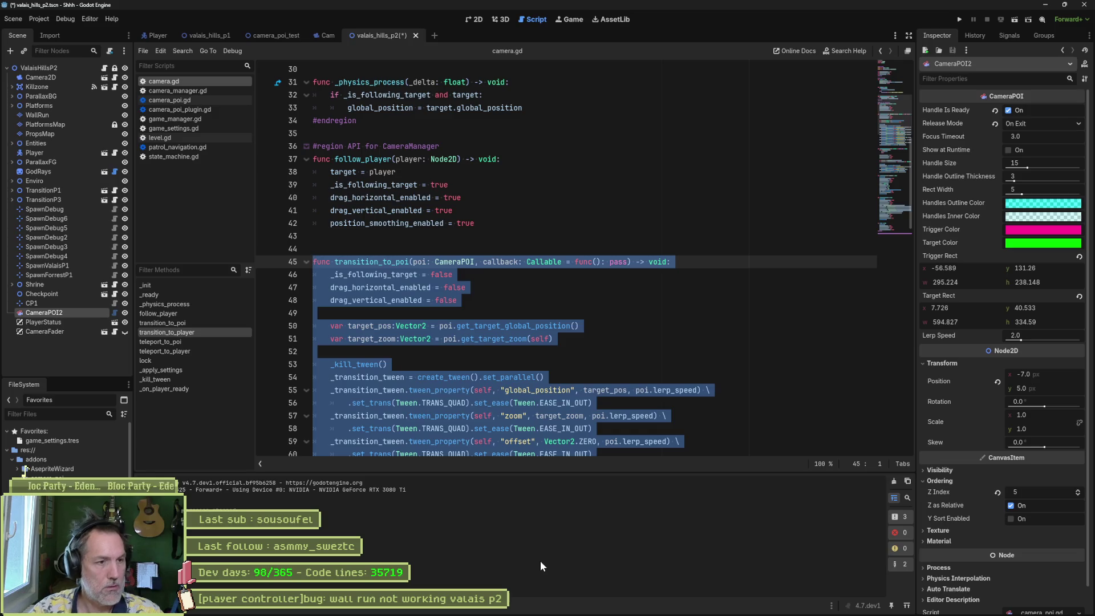
scroll(452, 359, down, 5)
key(alt+Tab)
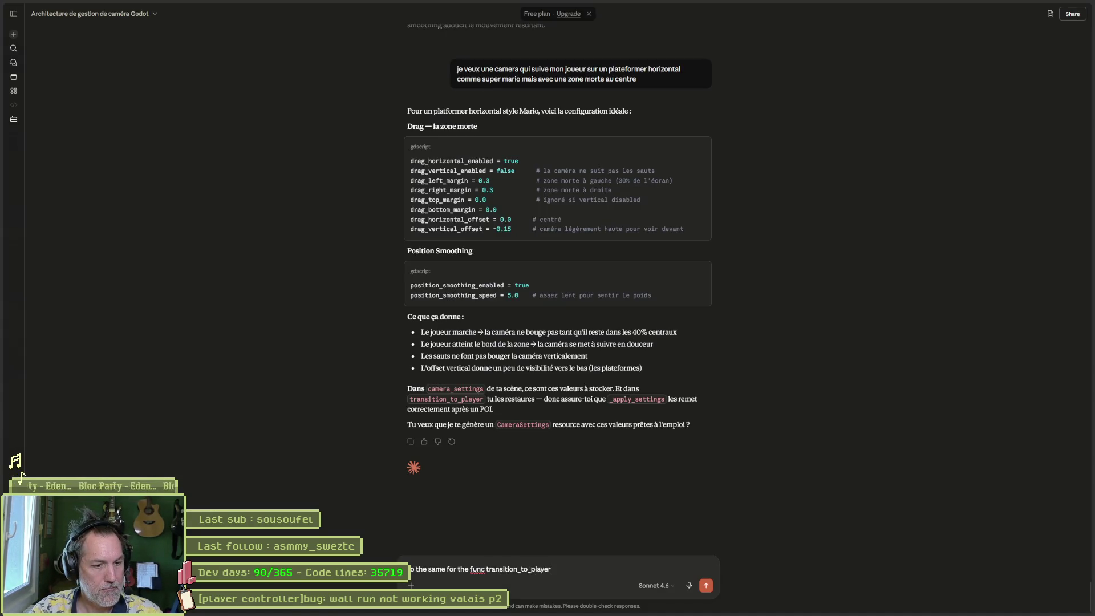
key(ctrl+v)
key(Return)
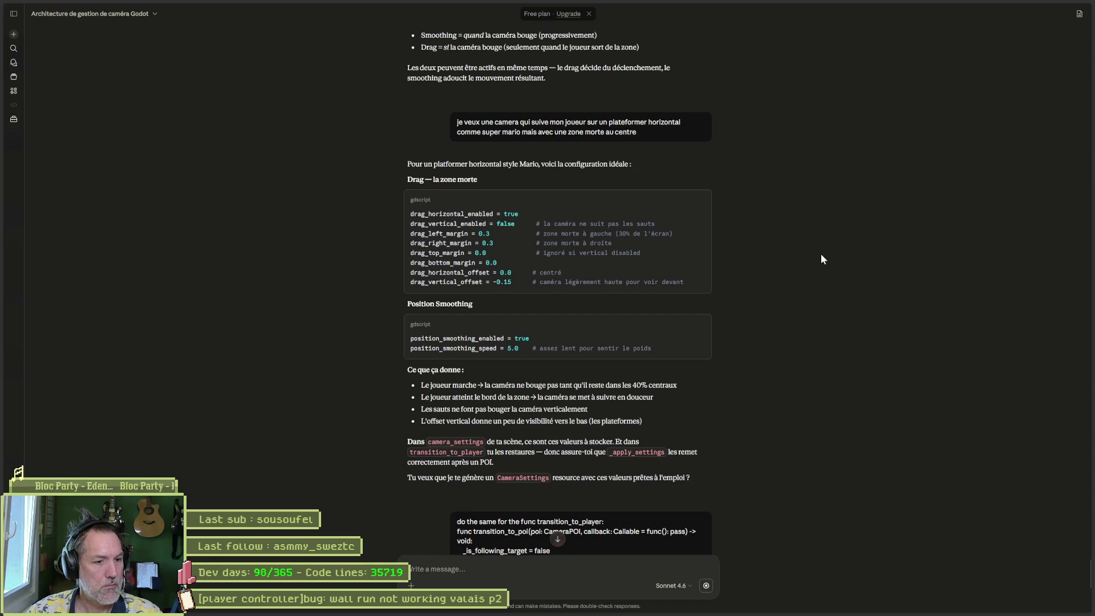
Step: Copy Claude's rewritten transition_to_player function from its reply
scroll(821, 262, down, 6)
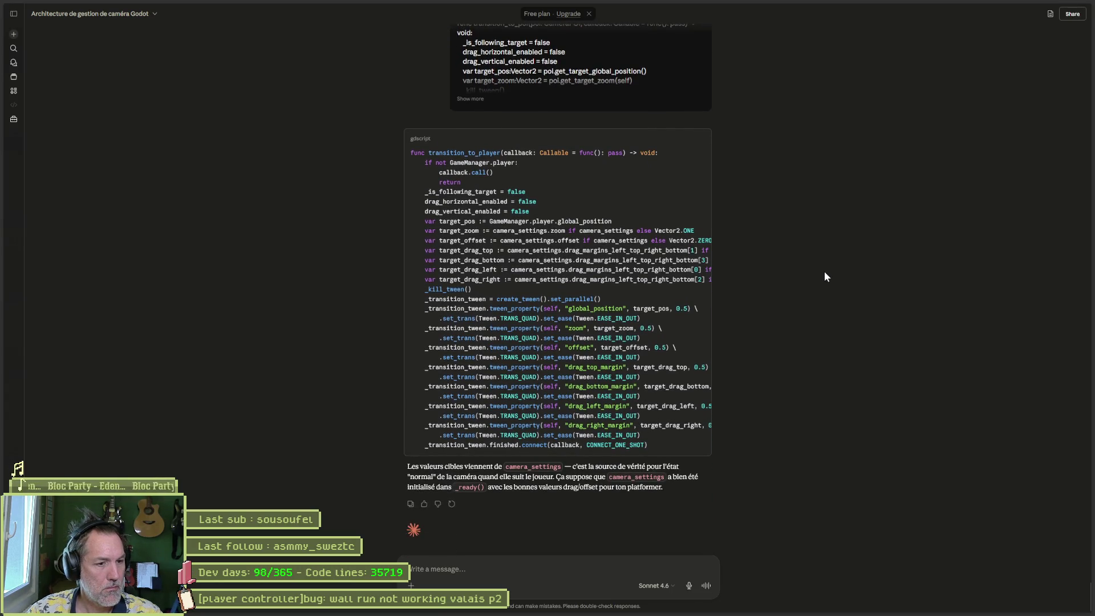
click(701, 147)
key(alt+Tab)
Step: Replace lines 72–90 of camera.gd with the new transition_to_player, save, and run the game
key(ctrl+v)
mouse_move(600, 377)
mouse_down()
mouse_move(330, 262)
mouse_move(312, 146)
mouse_up()
key(ctrl+v)
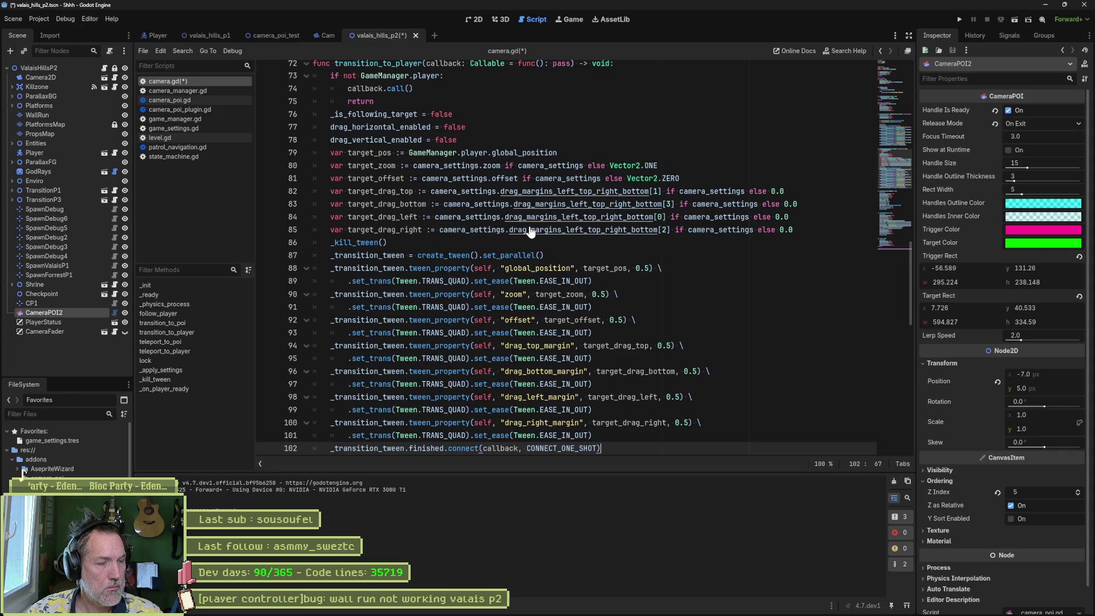
scroll(529, 230, down, 4)
scroll(528, 231, up, 5)
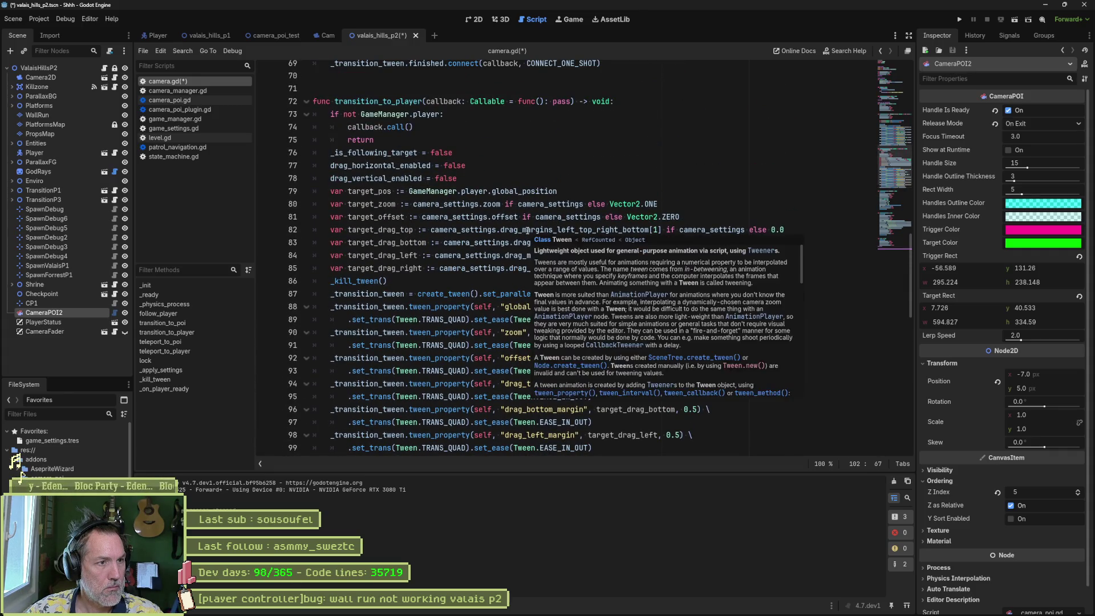
key(ctrl+s)
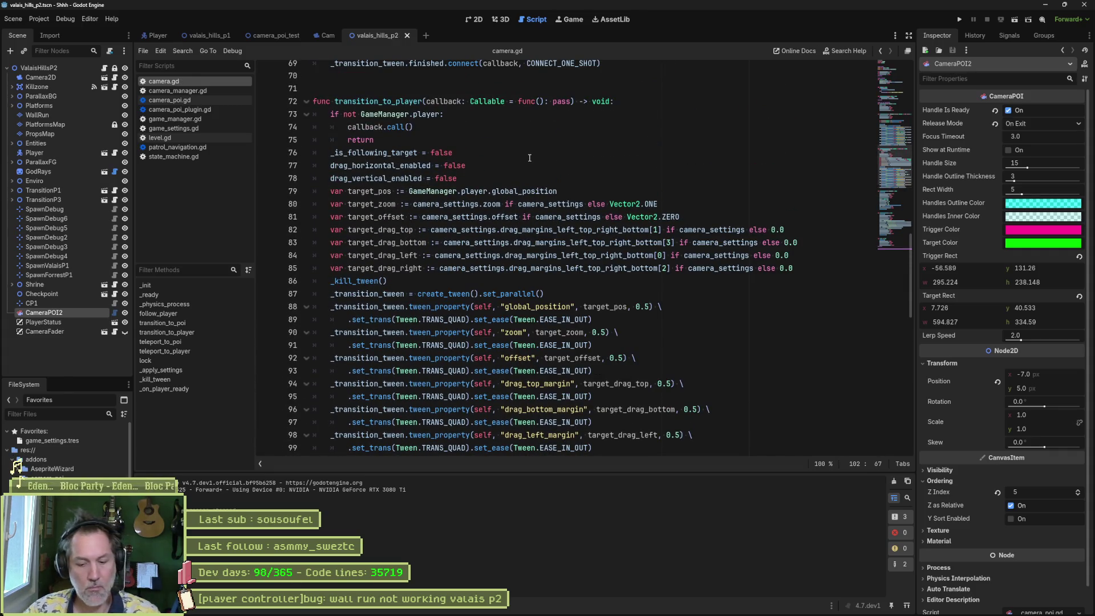
key(F6)
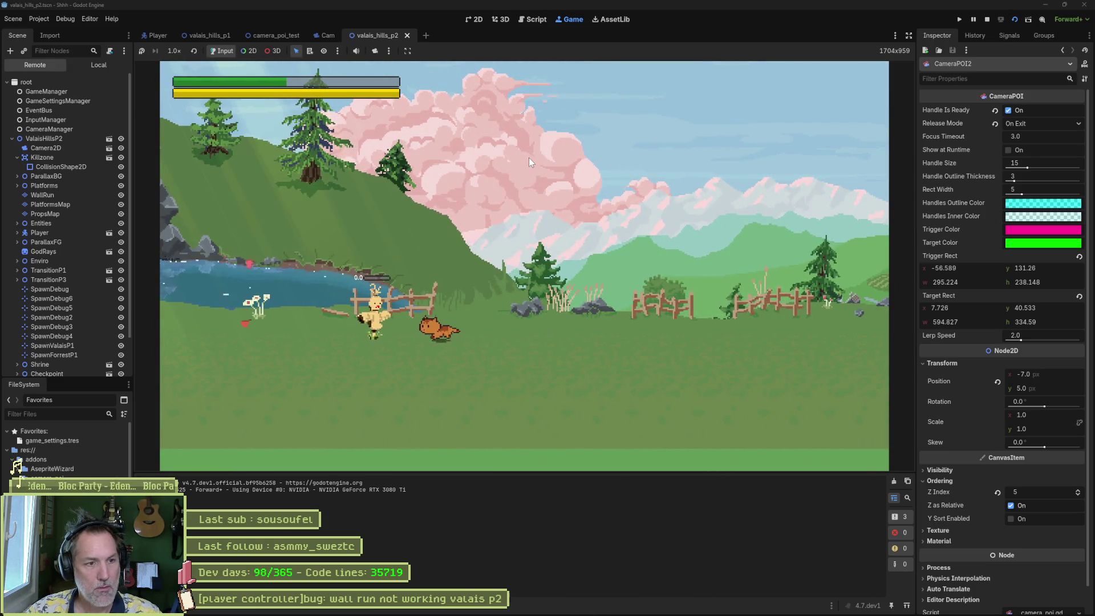
Step: Stop the game and run the camera_poi_test scene to try its camera POI
key(F8)
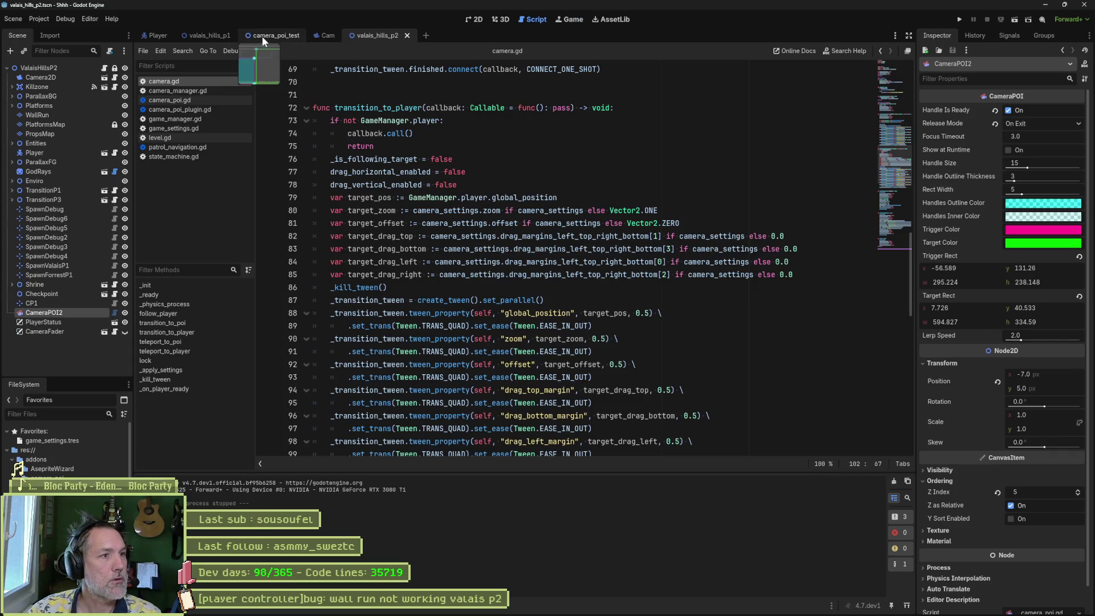
click(262, 36)
key(F6)
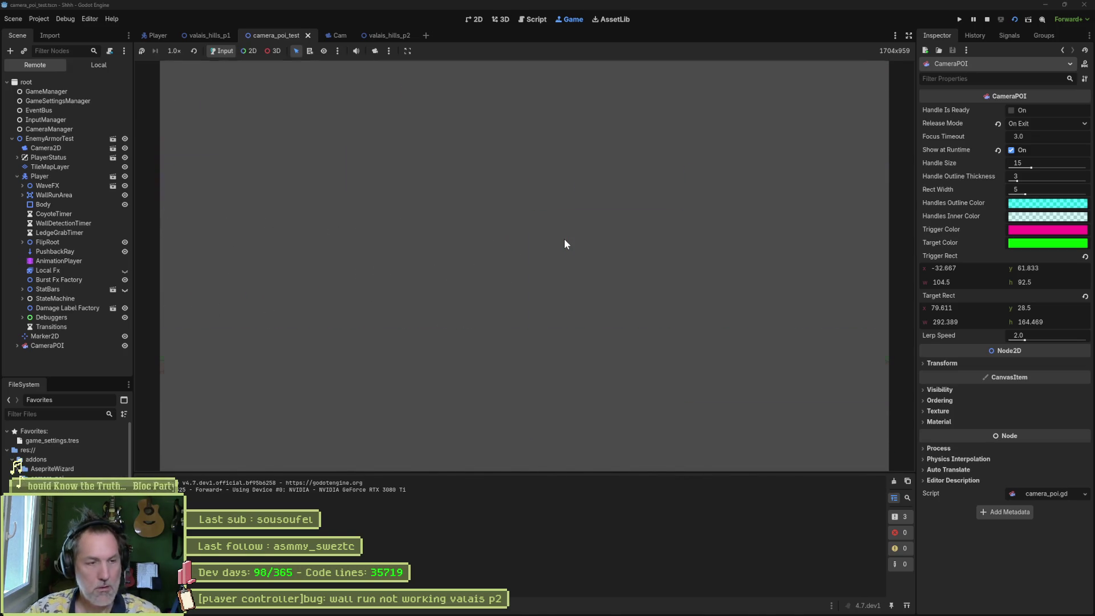
key(F8)
Step: Raise the trigger area to y 20.5 and playtest walking the player left into it
click(473, 20)
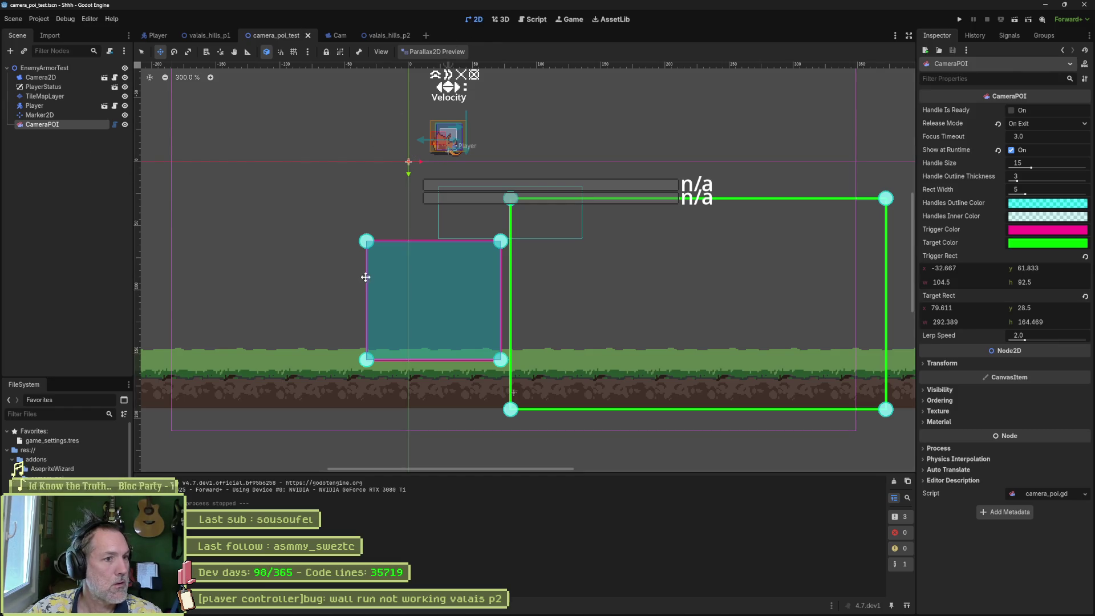
drag(428, 298, 424, 245)
key(F6)
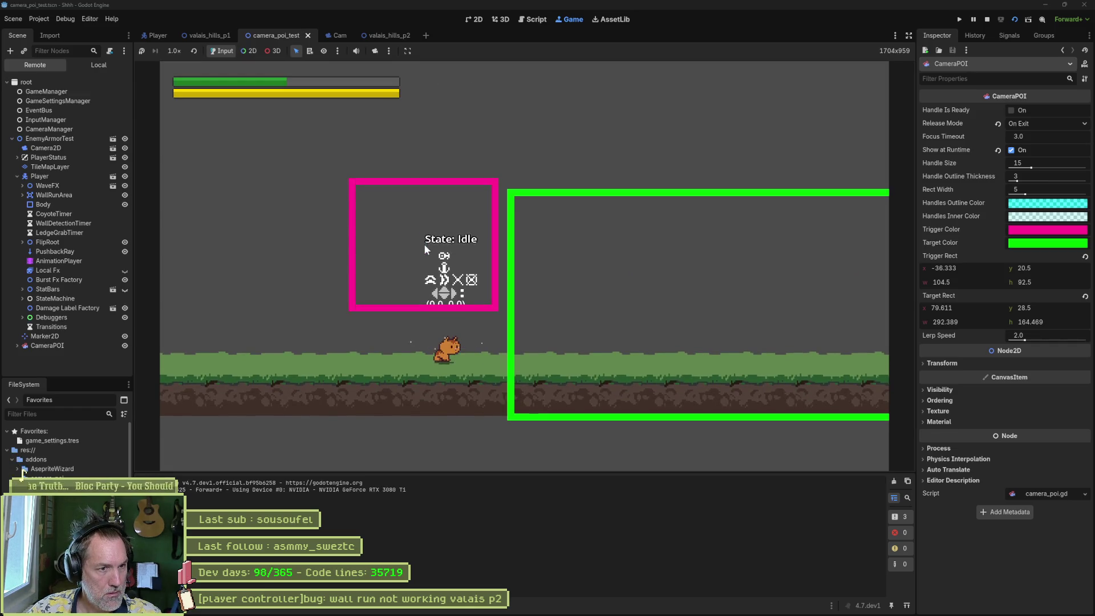
key(Left)
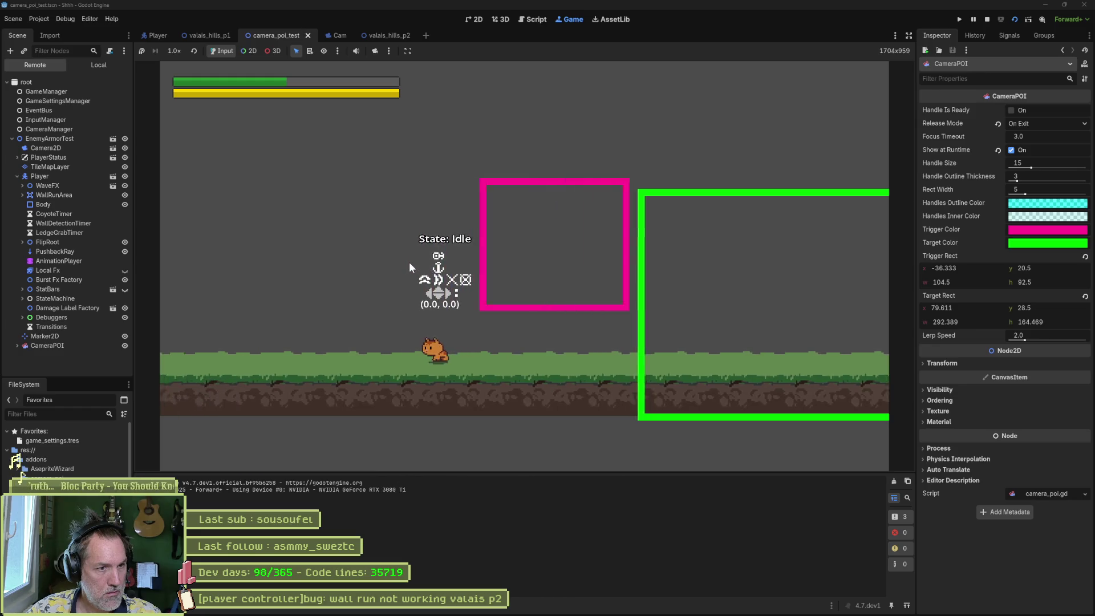
key(F8)
Step: Move the trigger back to y 59.5, save, and return to valais_hills_p2 before bringing up Asana
drag(411, 283, 453, 328)
key(ctrl+s)
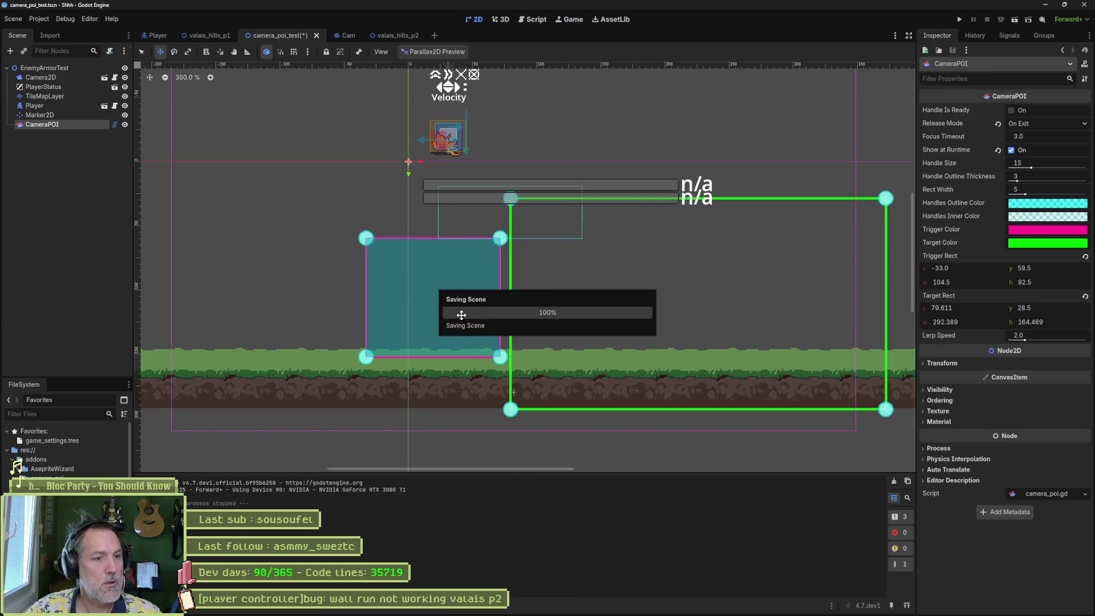
click(389, 36)
mouse_move(605, 605)
click(604, 556)
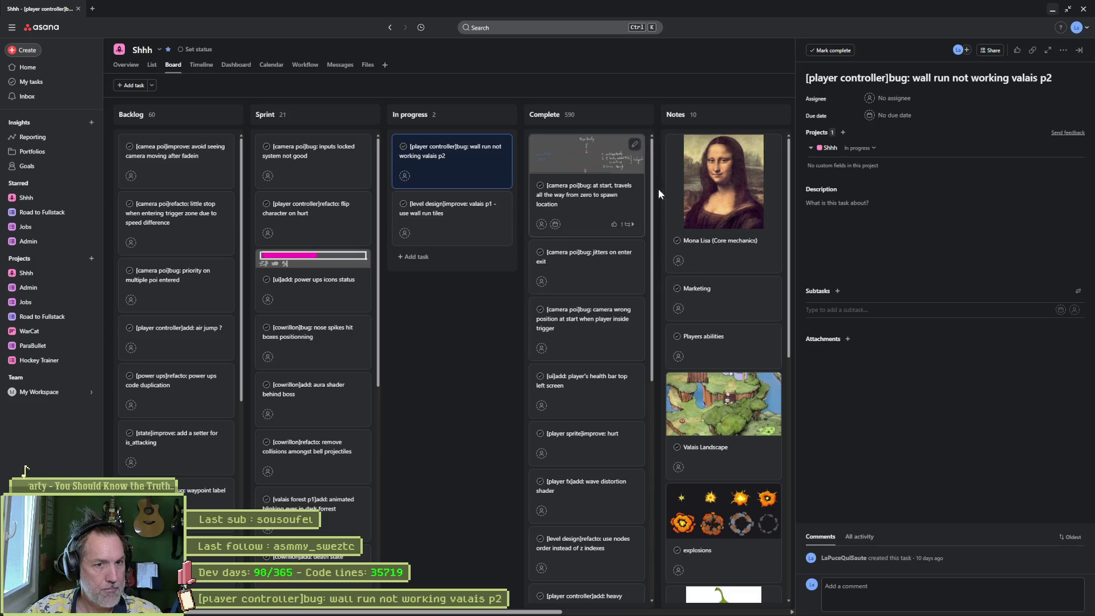
click(1052, 11)
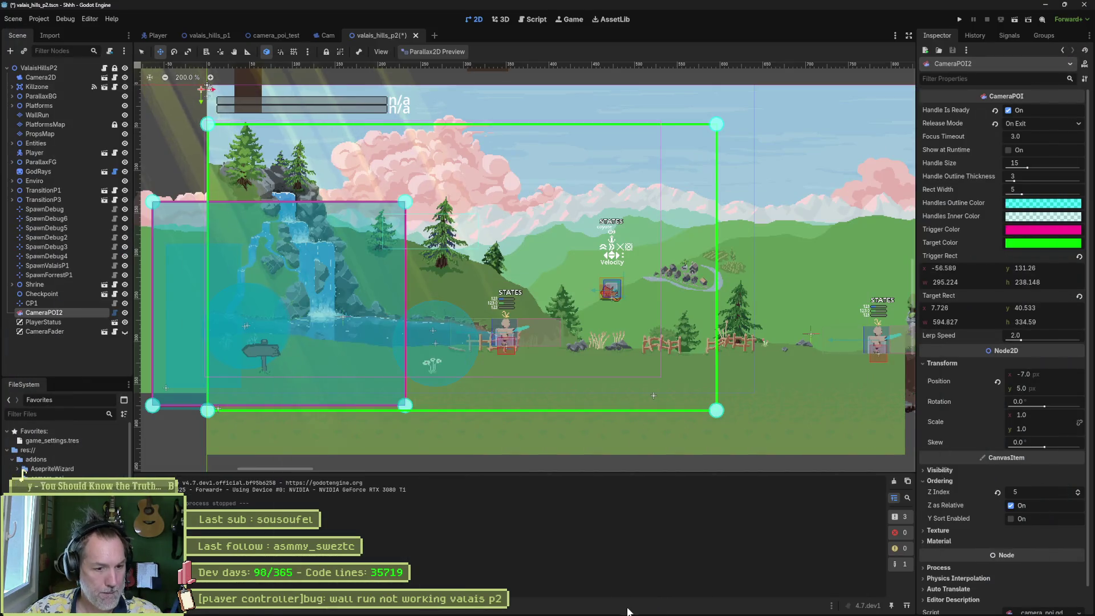
click(641, 606)
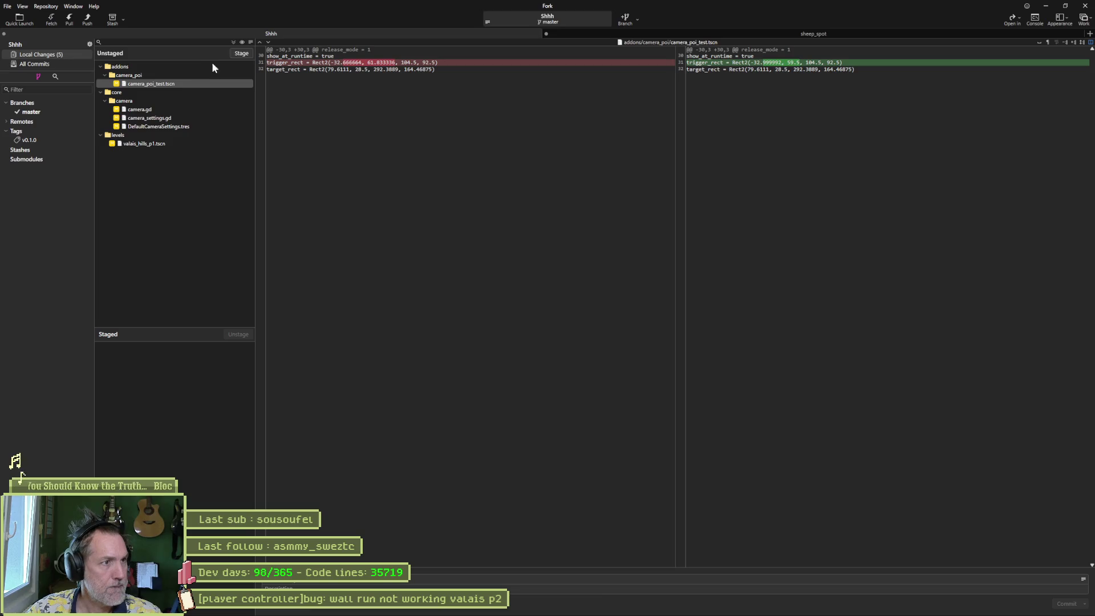
click(167, 108)
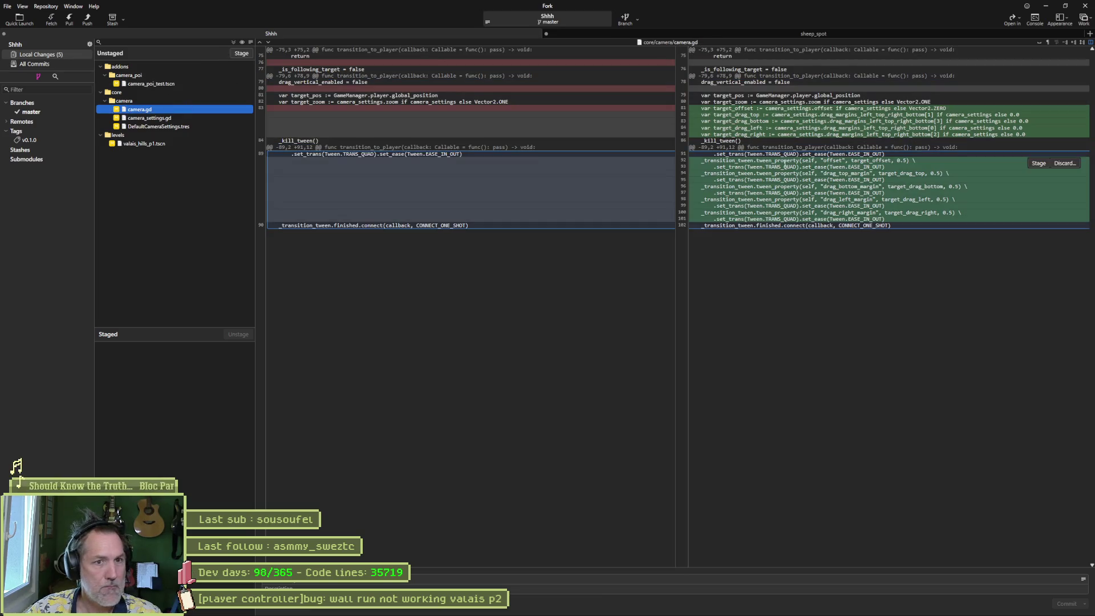
click(174, 118)
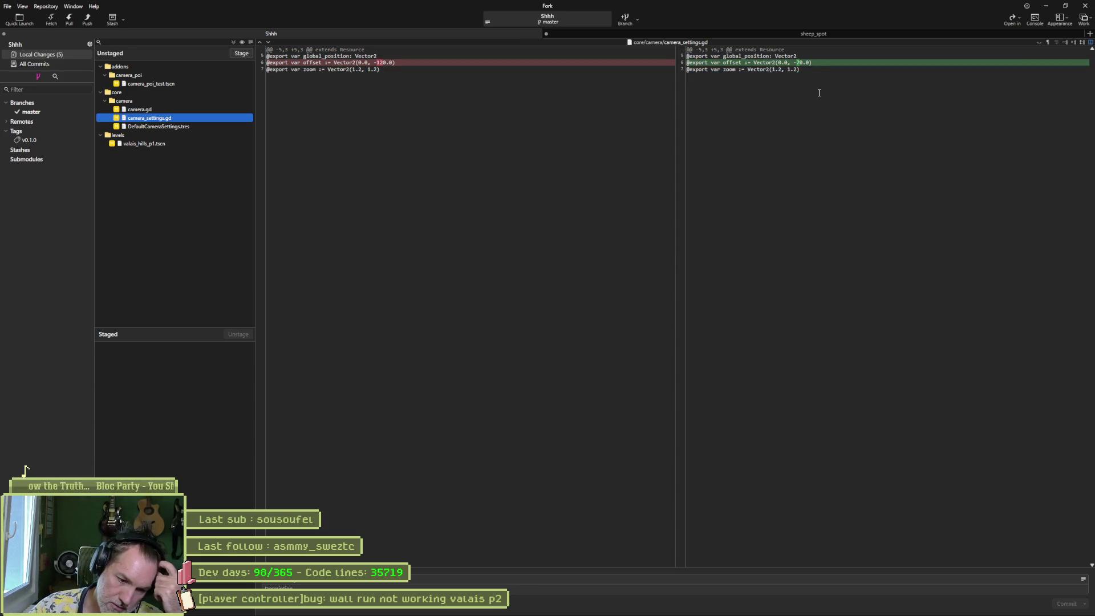
click(1045, 6)
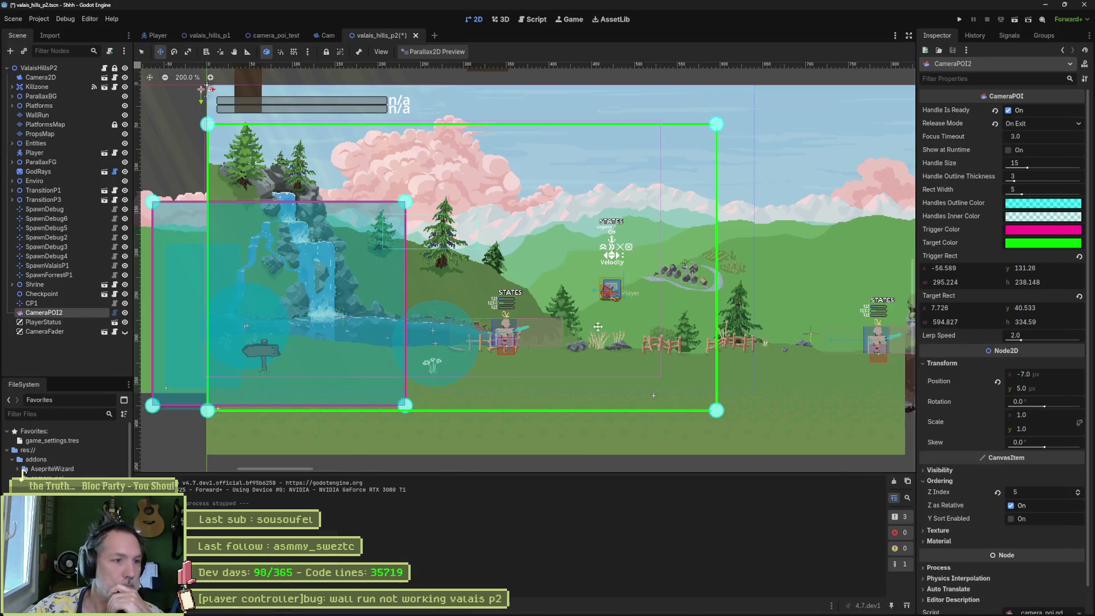
Step: Playtest valais_hills_p2, then switch to the browser and start a new search
key(F6)
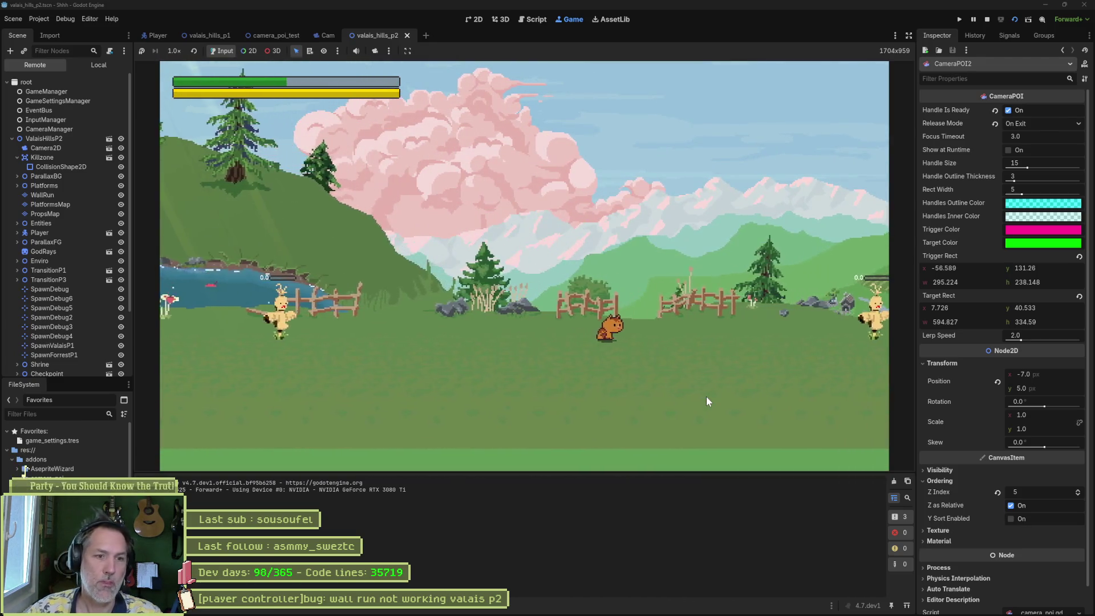
mouse_move(603, 614)
click(494, 611)
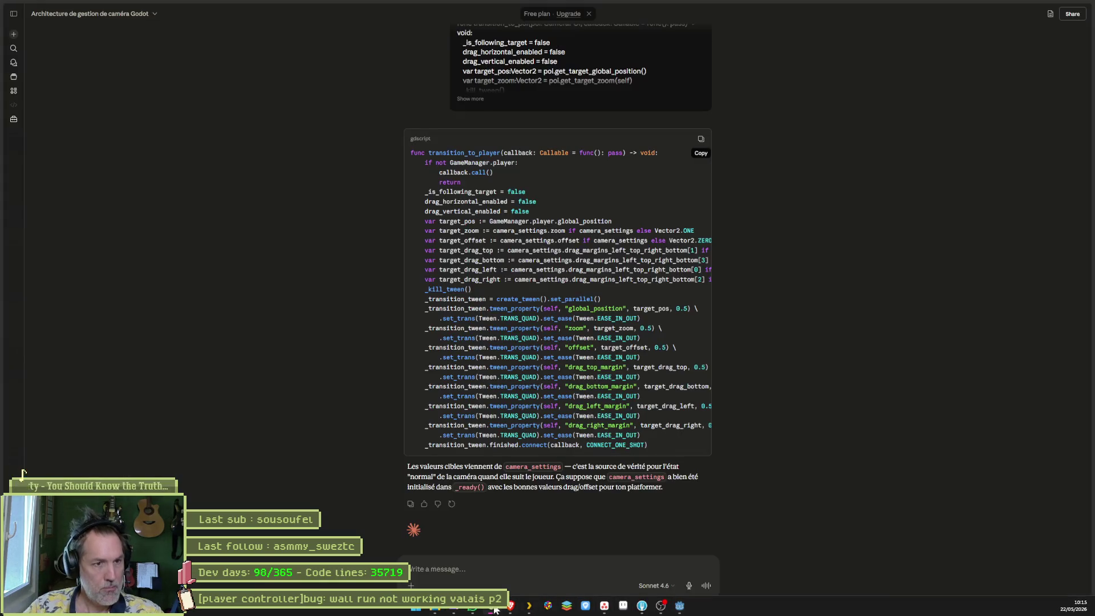
key(ctrl+t)
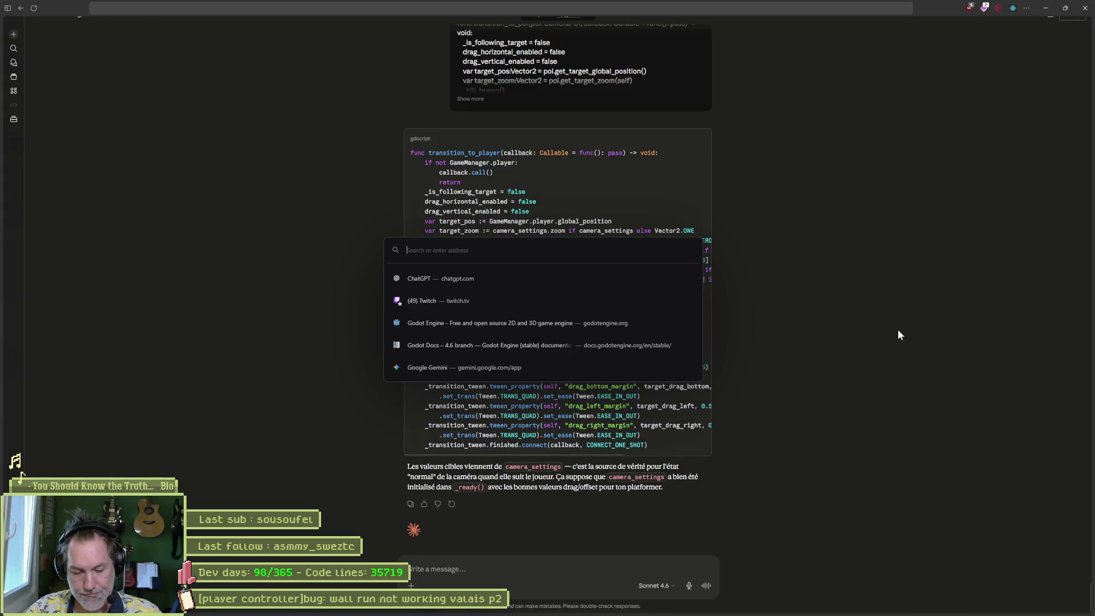
Step: Search DuckDuckGo images for 'ninja gaiden gameplay' and scroll through the results
text(youtube)
key(Return)
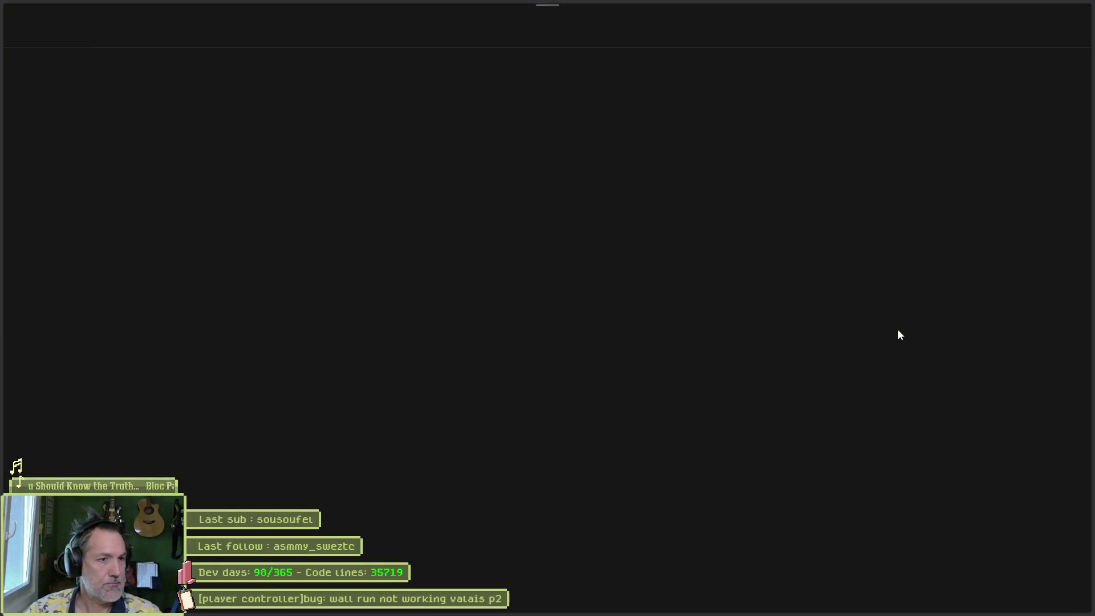
click(107, 42)
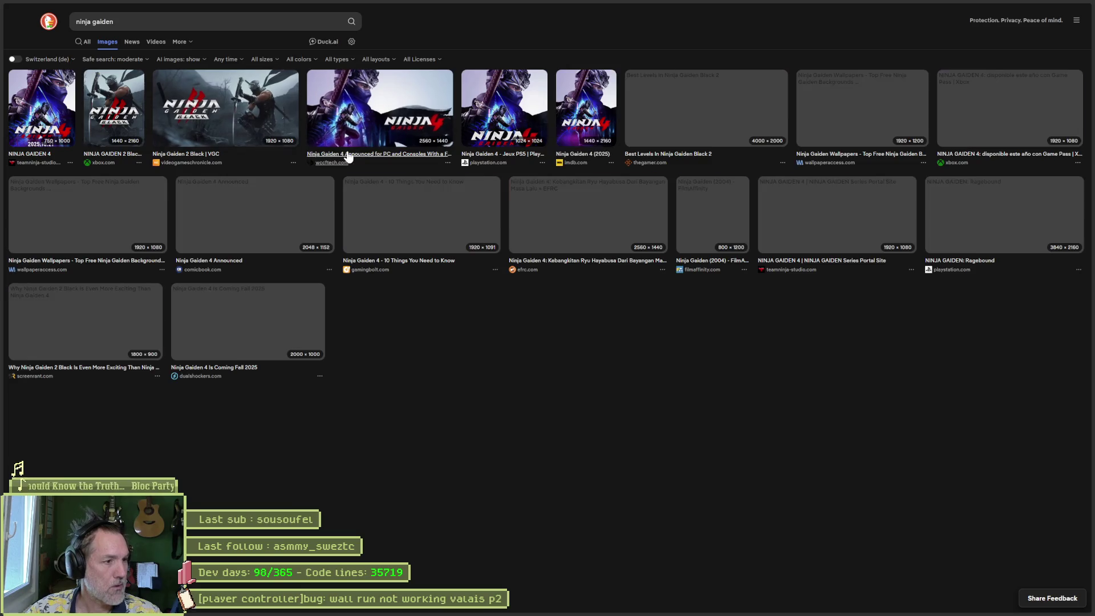
click(239, 32)
text(gamepla)
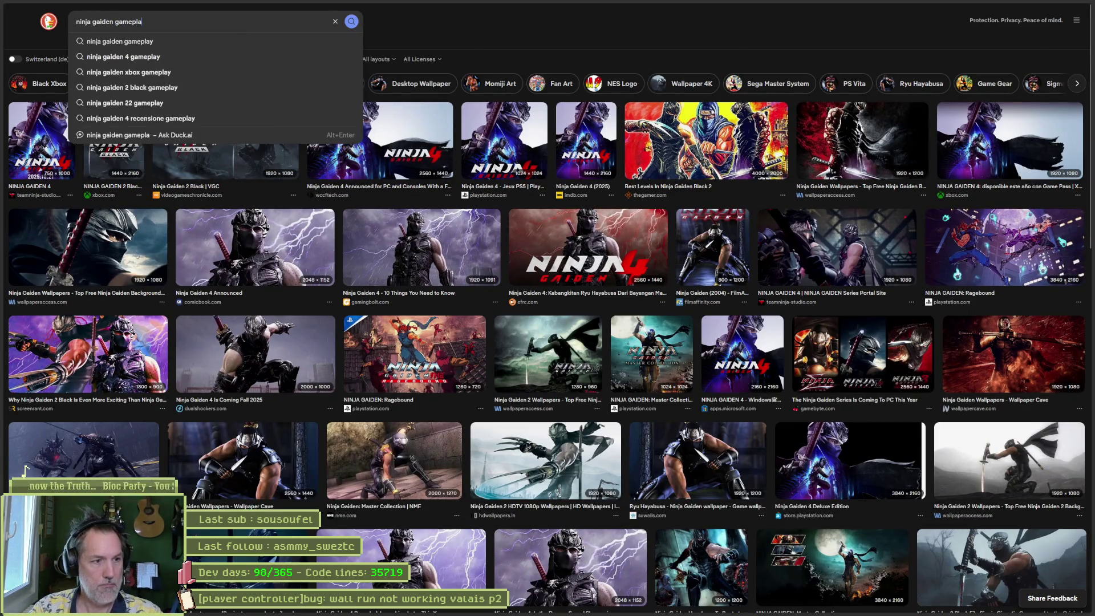
text(y)
key(Return)
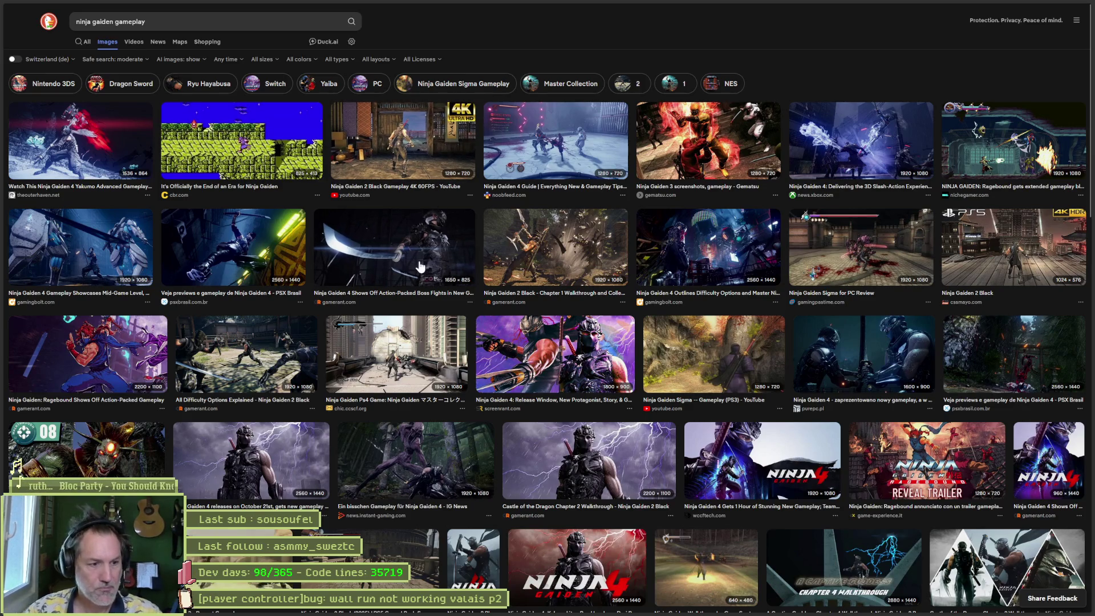
scroll(422, 271, down, 2)
scroll(422, 271, down, 6)
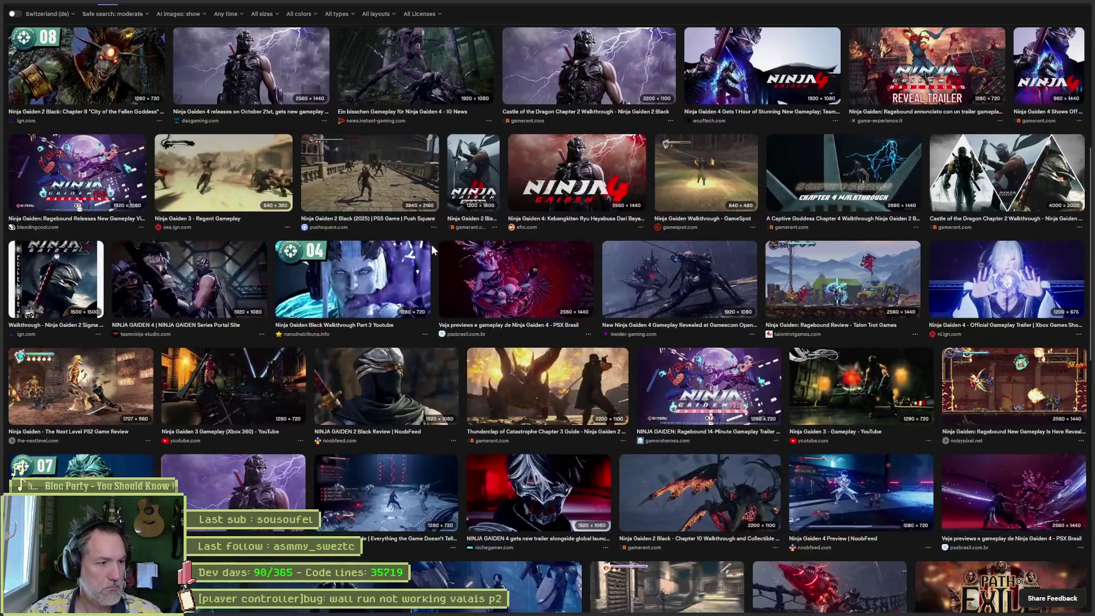
scroll(431, 244, up, 7)
Step: Search images for 'super mario bros' and preview the first and 'more characters' images
click(171, 21)
key(ctrl+a)
text(super )
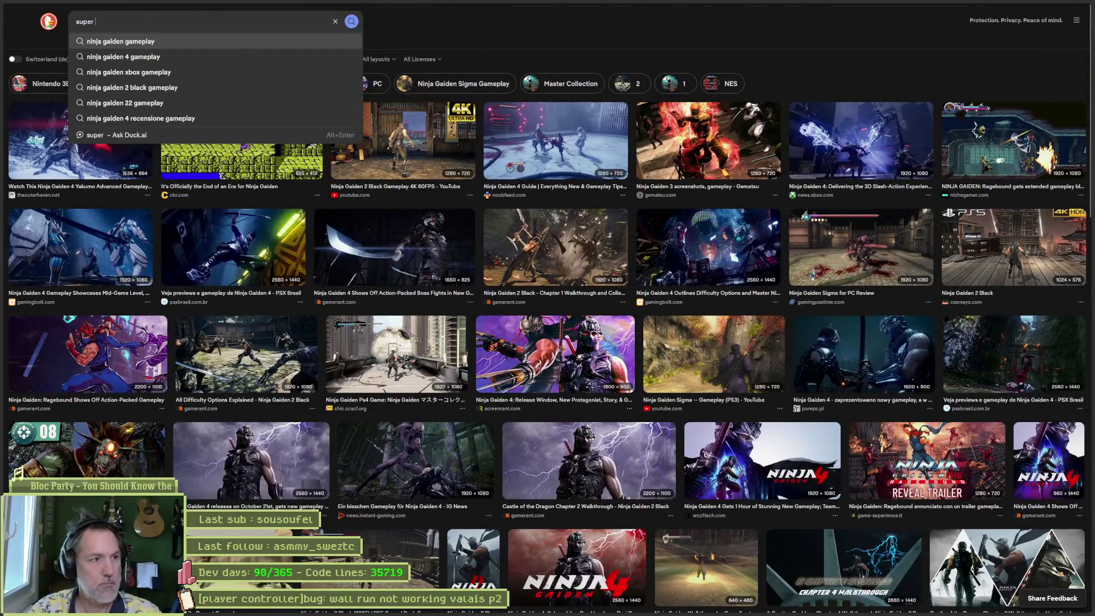
text(mario bros)
key(Return)
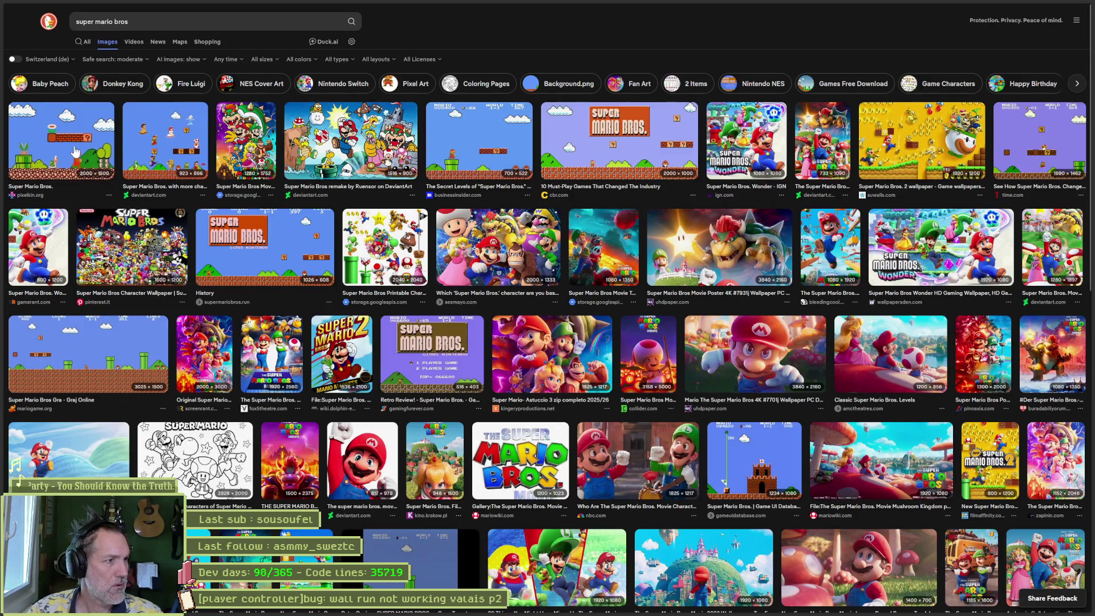
click(61, 131)
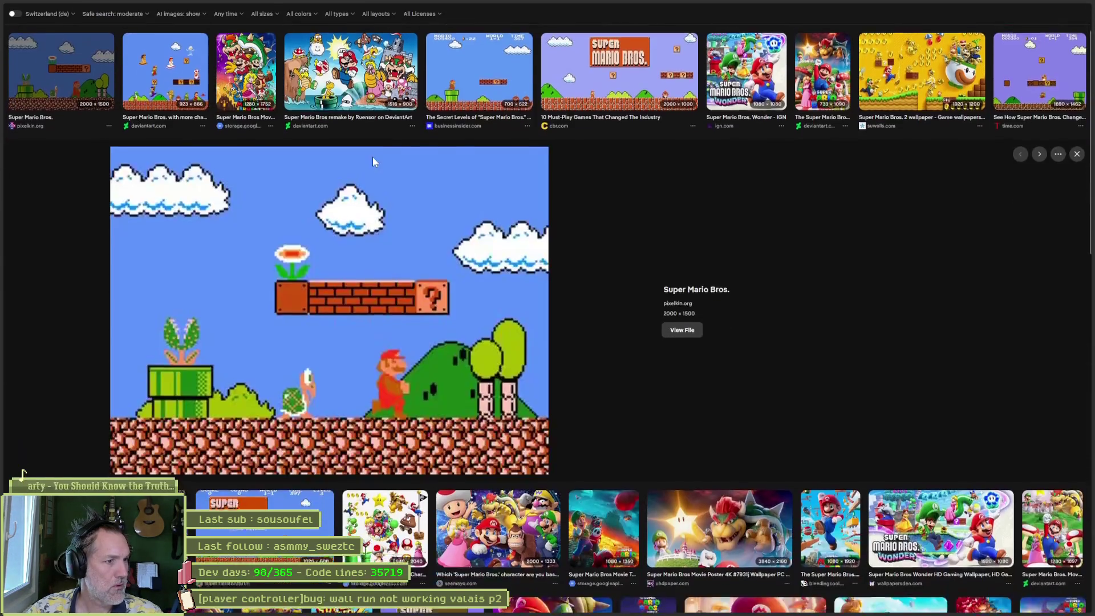
click(158, 82)
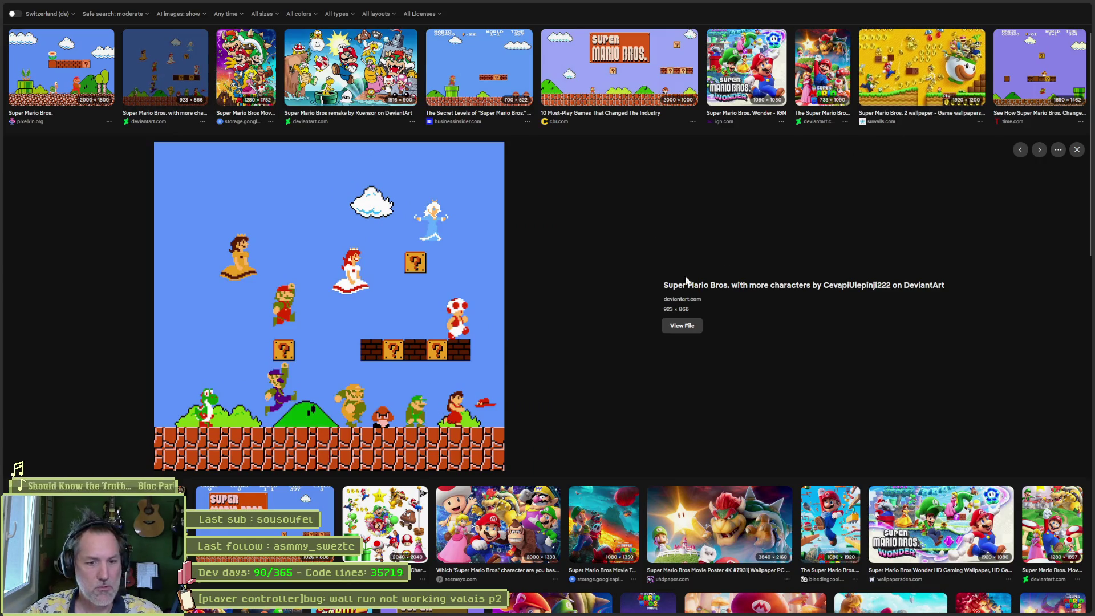
Step: Refine the search to 'super mario bros 3' and preview the NES/GBA review gameplay screenshot
scroll(471, 226, up, 2)
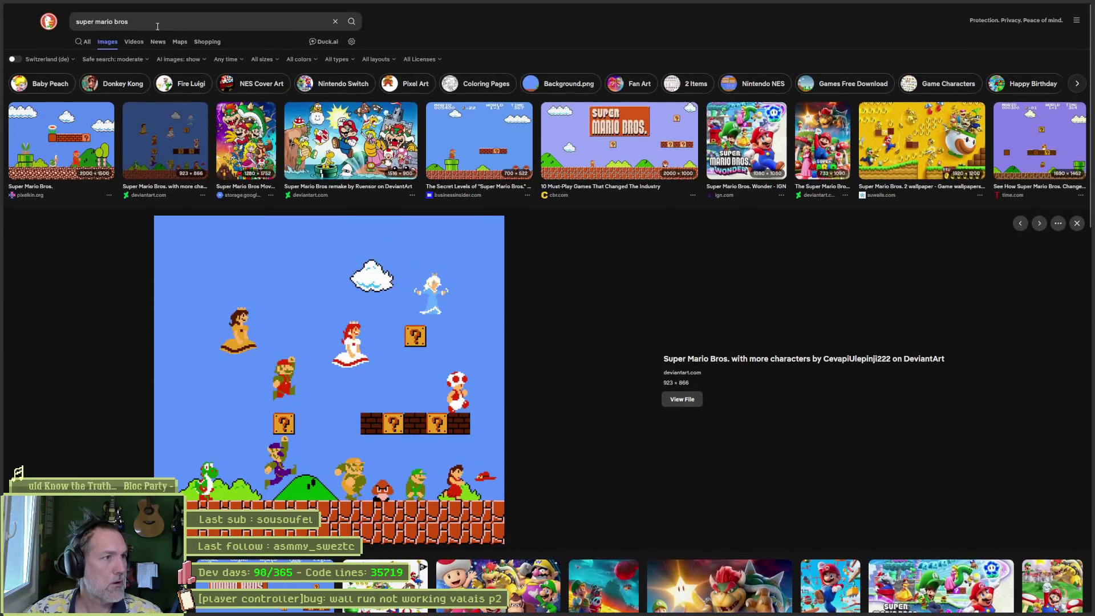
click(150, 26)
text(3)
key(Return)
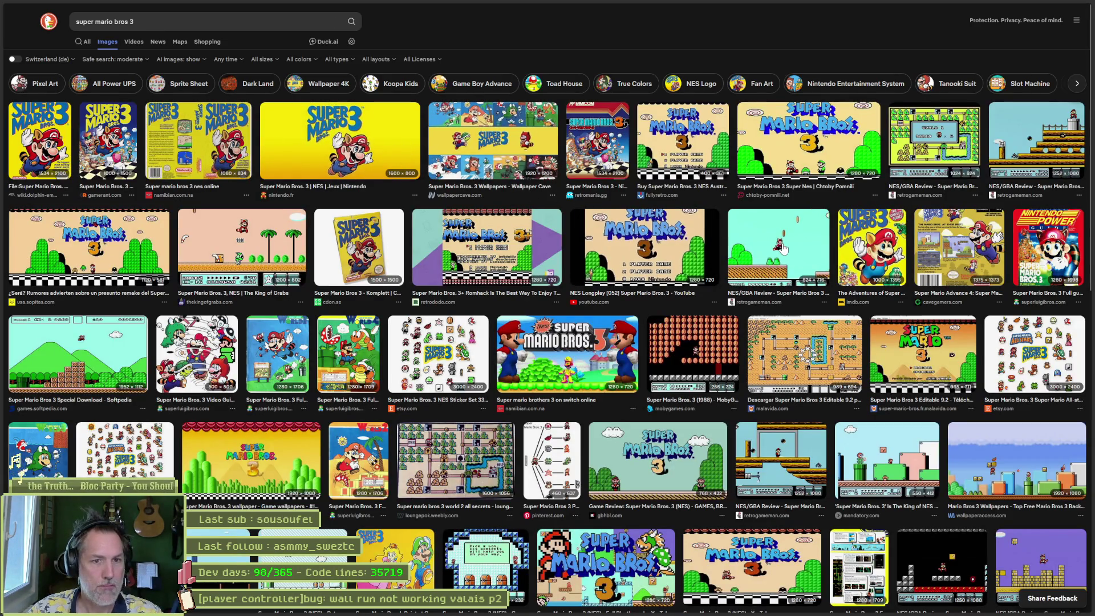
click(783, 248)
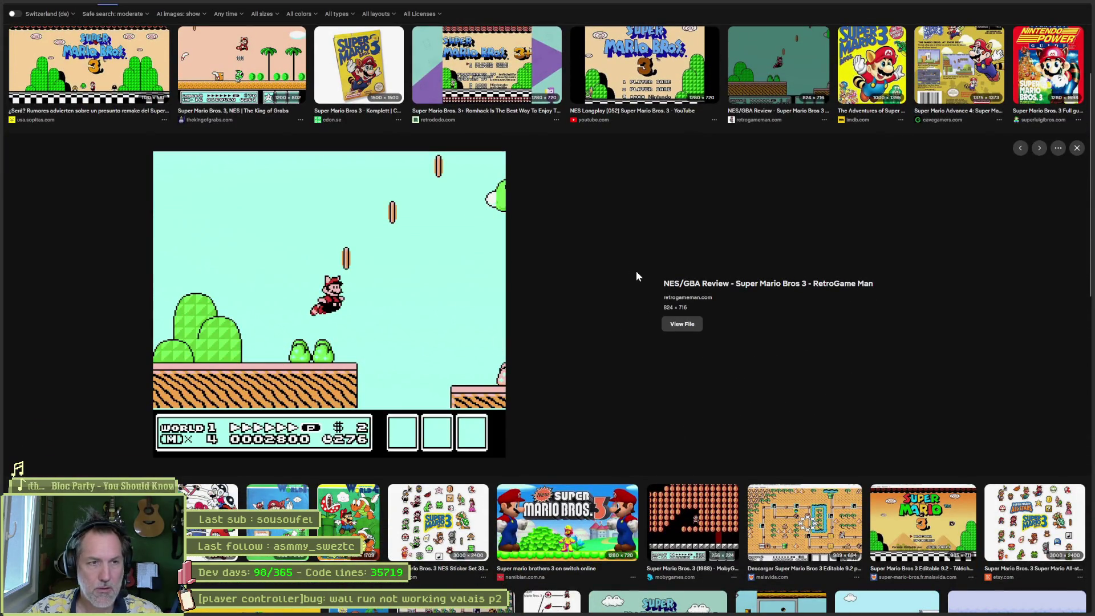
key(ctrl+t)
Step: Search images for 'hollow knight', preview 'The Art Behind the Gameplay', then return to Godot
text(h)
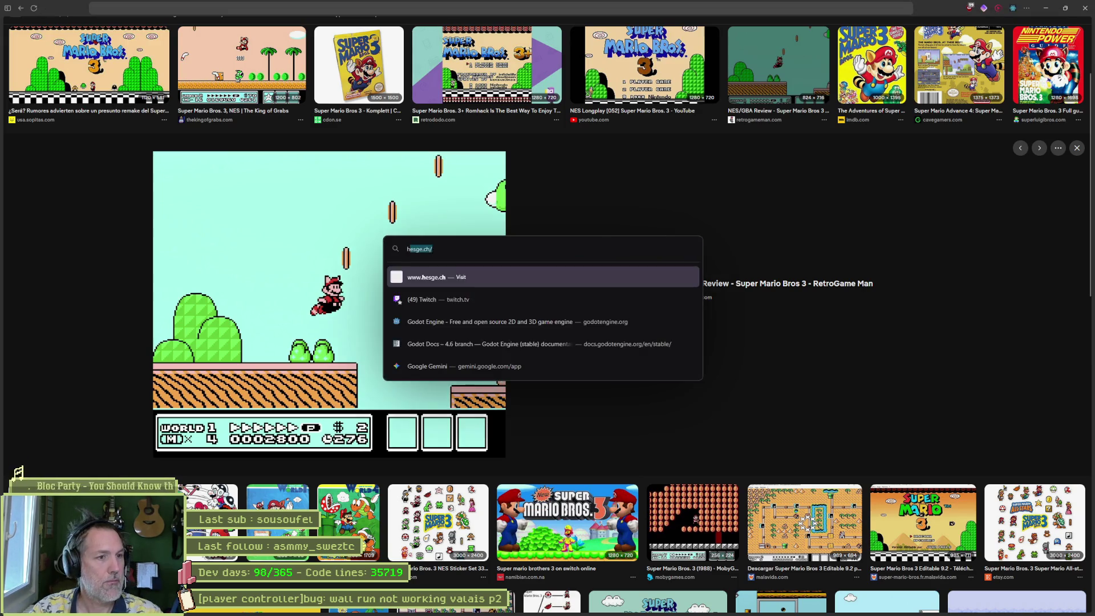
text(ollow knight)
key(Return)
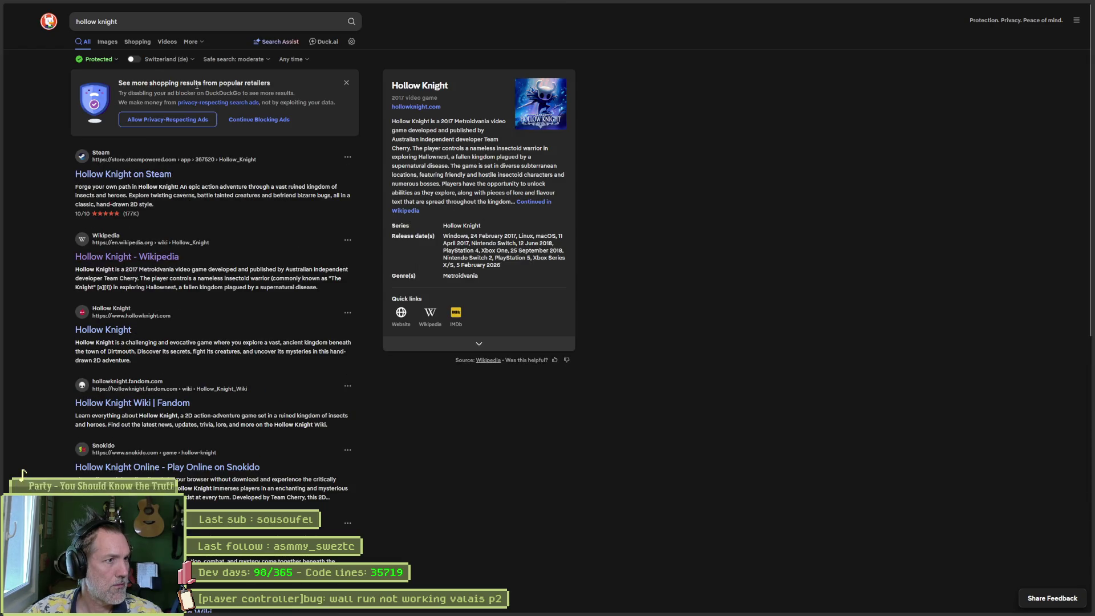
click(107, 42)
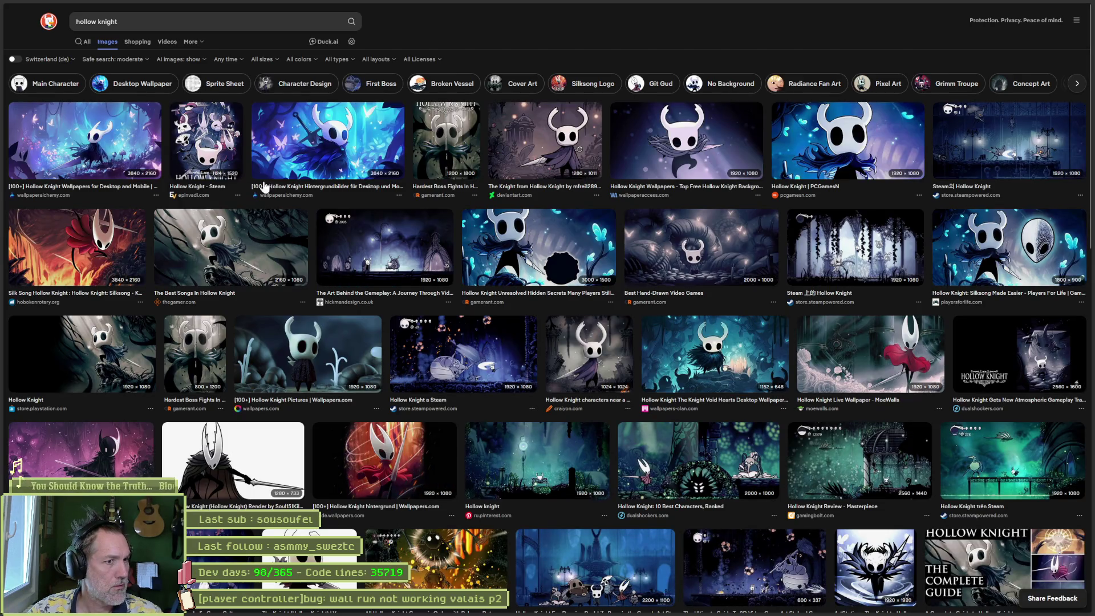
click(384, 248)
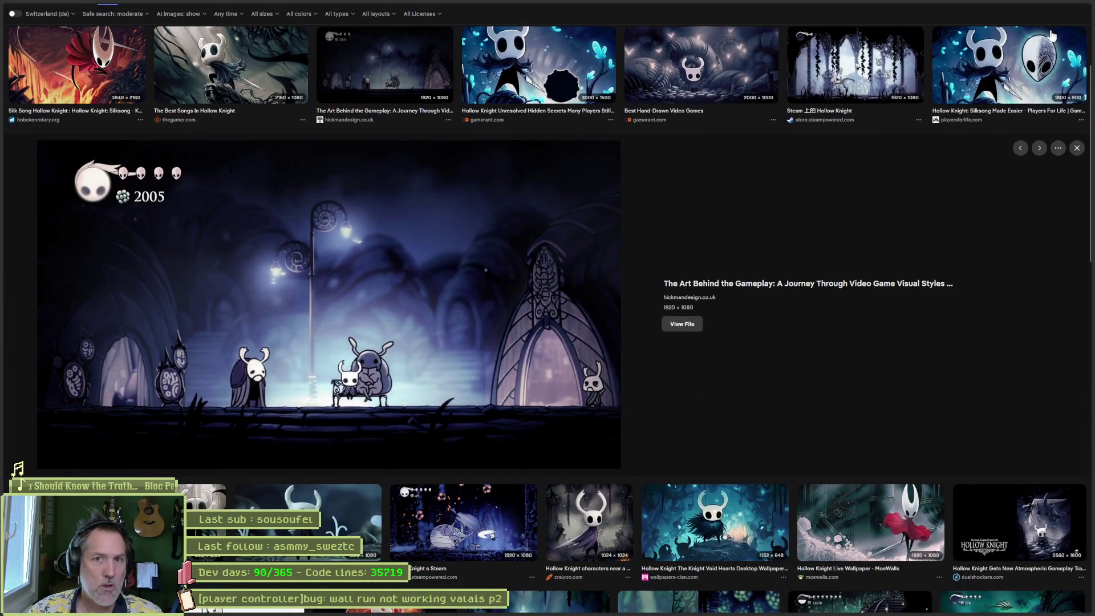
click(1050, 9)
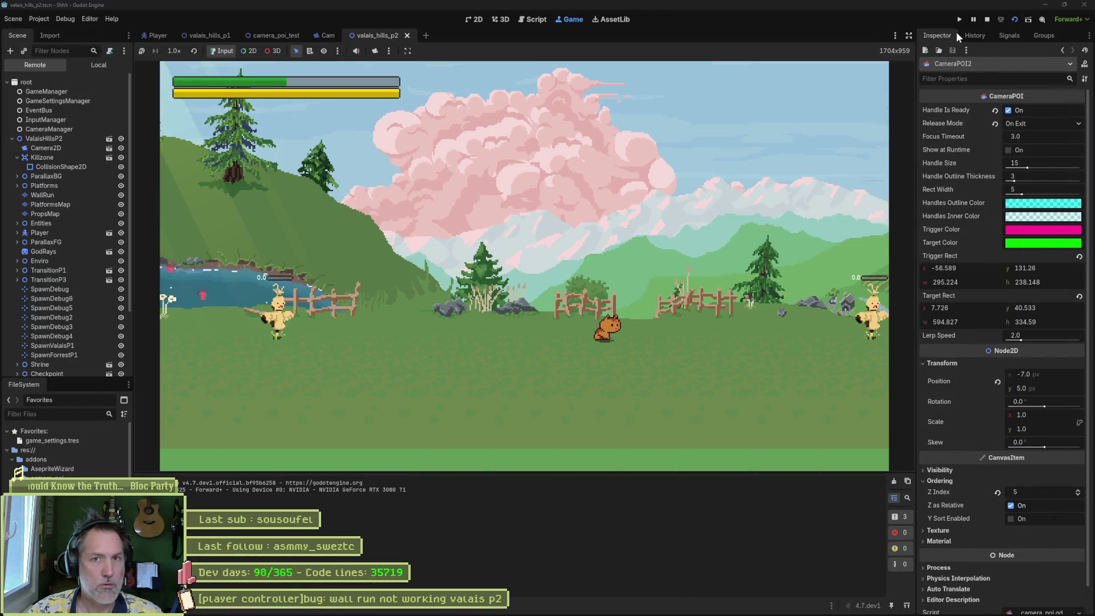
Step: Stop the game and set camera_settings.gd's default offset to Vector2(0.0, -100.0), then save
click(986, 19)
key(shift+alt+o)
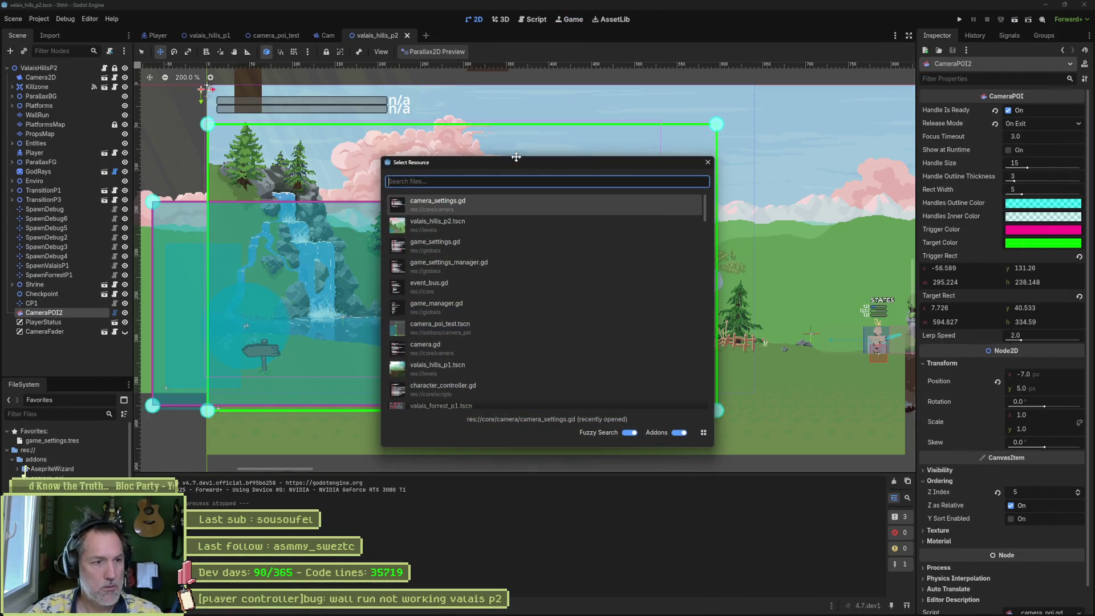
key(Return)
key(BackSpace)
text(100.0))
key(ctrl+s)
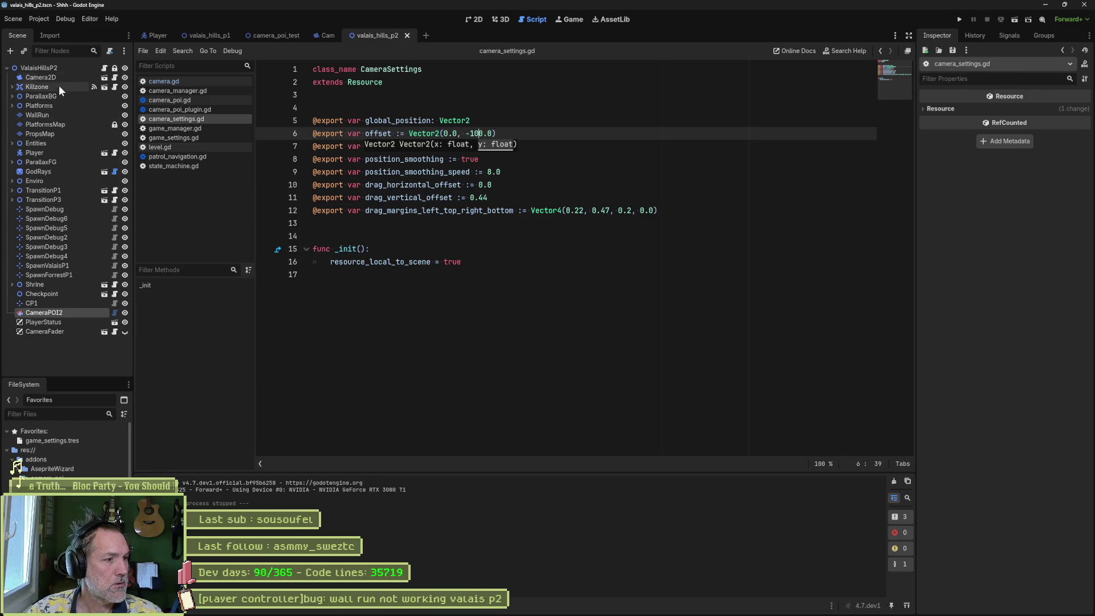
click(46, 441)
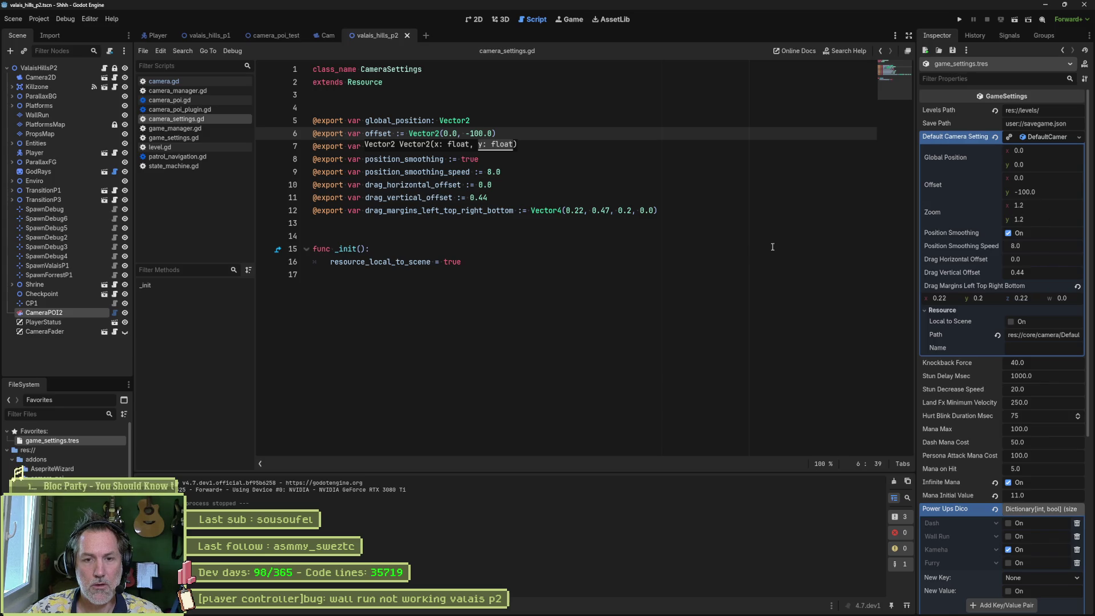
Step: Playtest the Valais hills scene running the cat right and left, then close camera_settings.gd
key(F6)
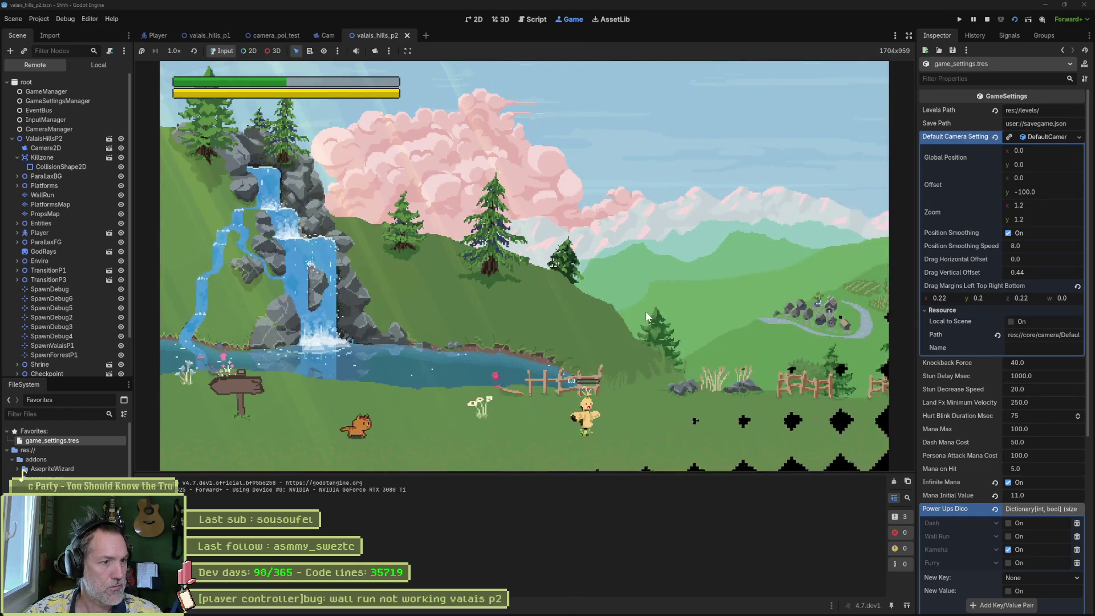
key(Right)
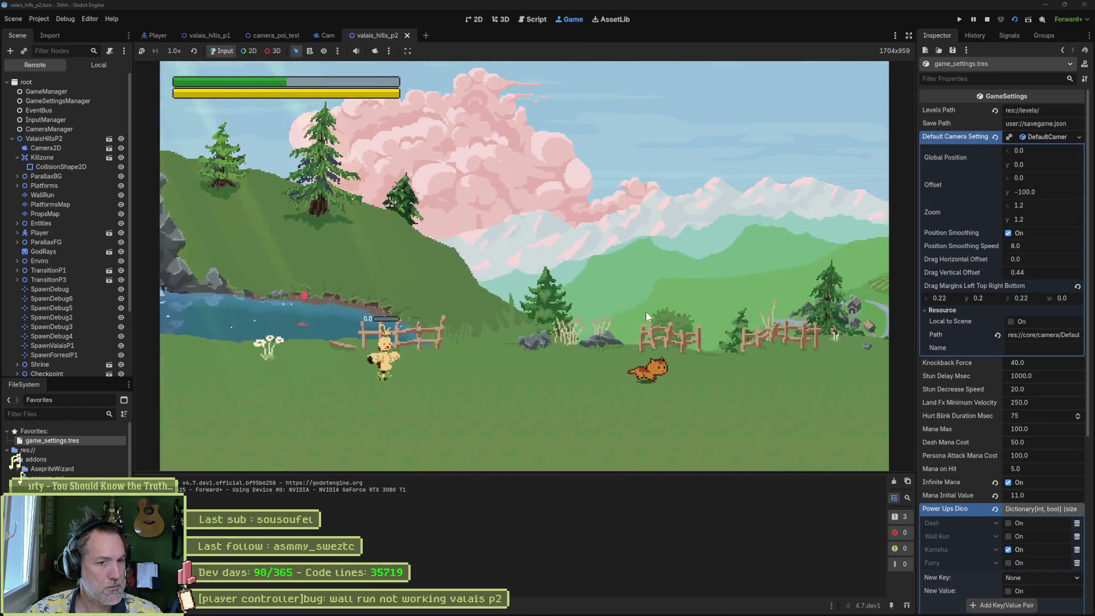
key(Left)
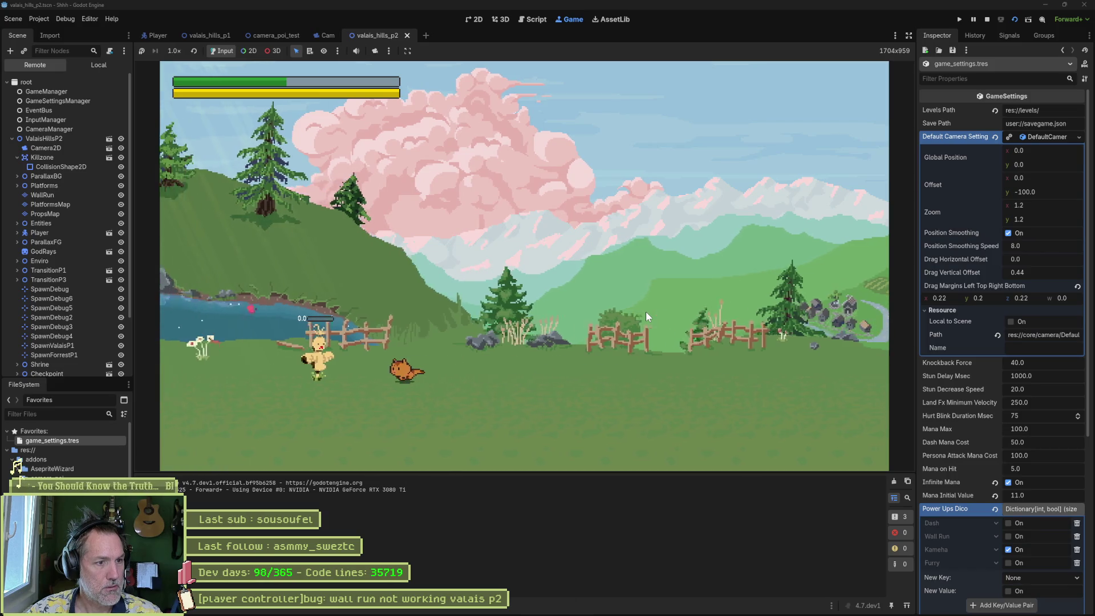
key(Left)
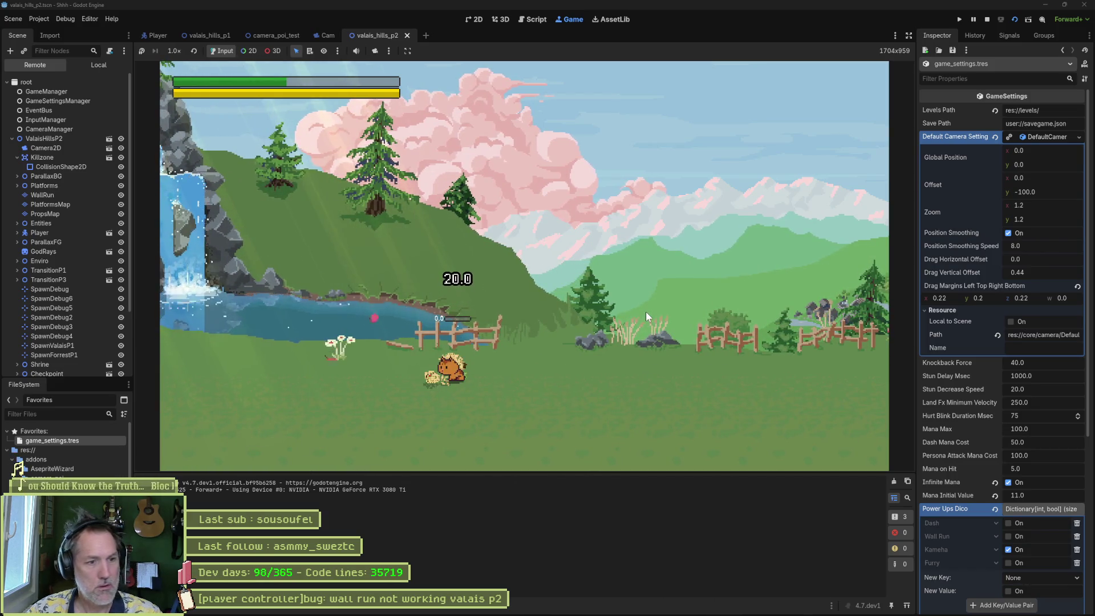
key(F8)
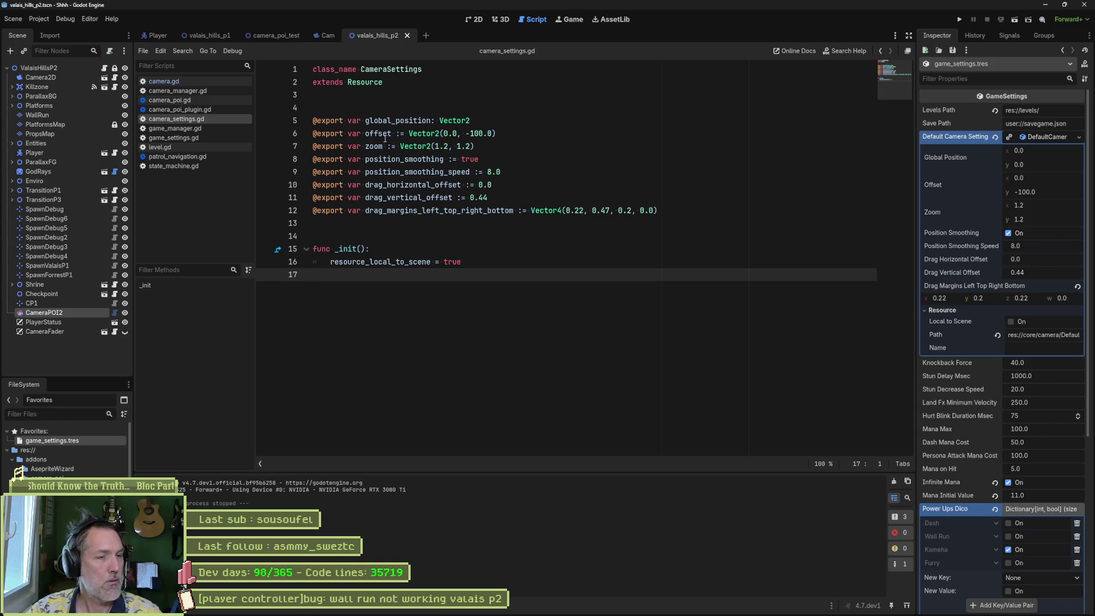
key(ctrl+w)
mouse_move(597, 609)
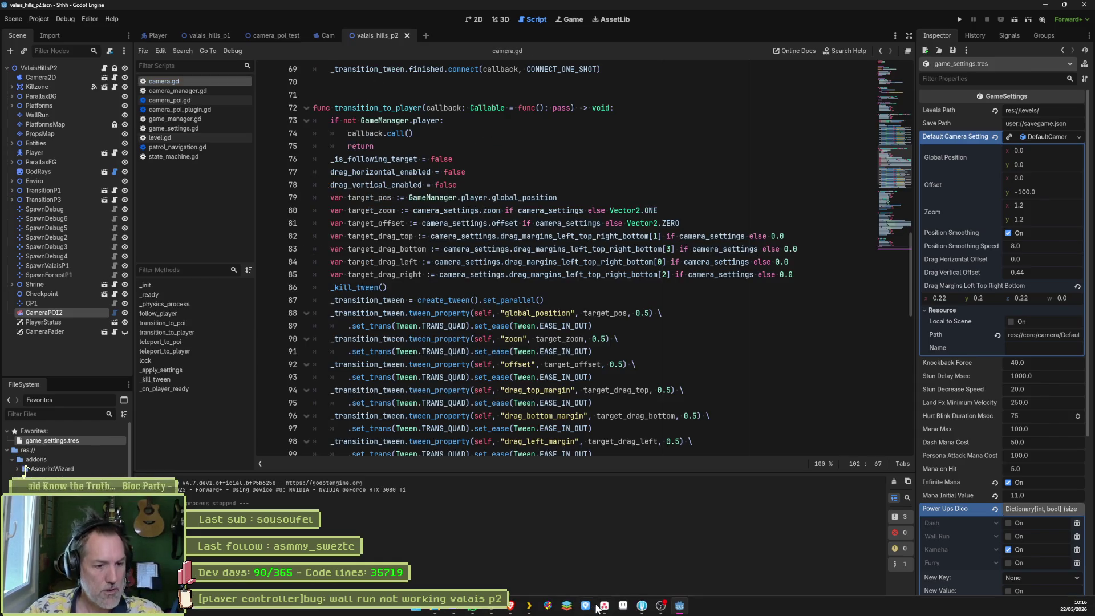
click(642, 606)
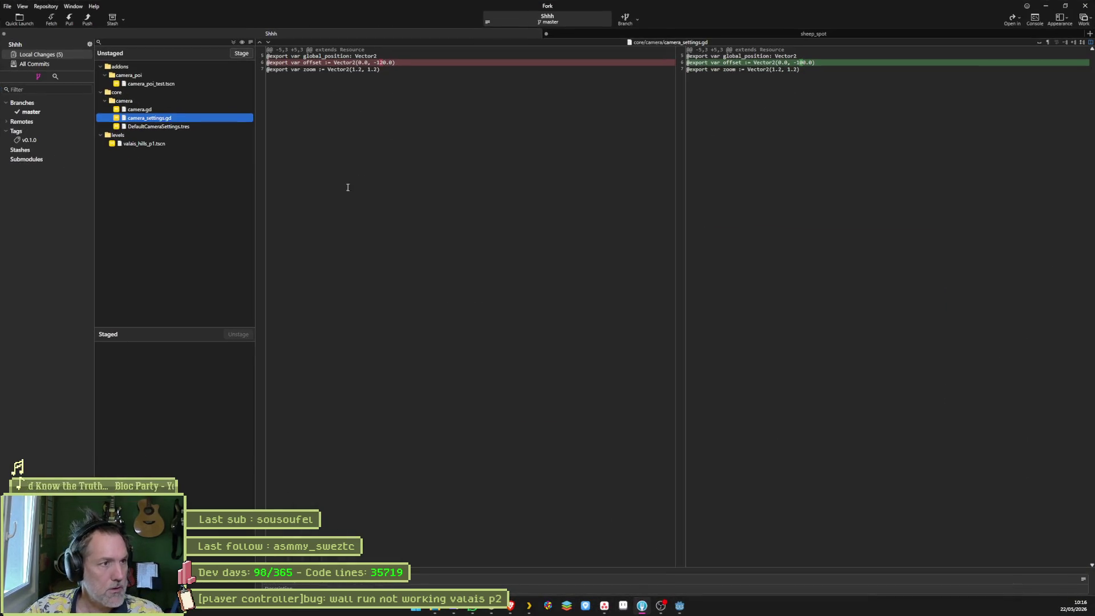
Step: Stage and commit the five camera and level files, push master to origin, and minimise Fork
click(240, 52)
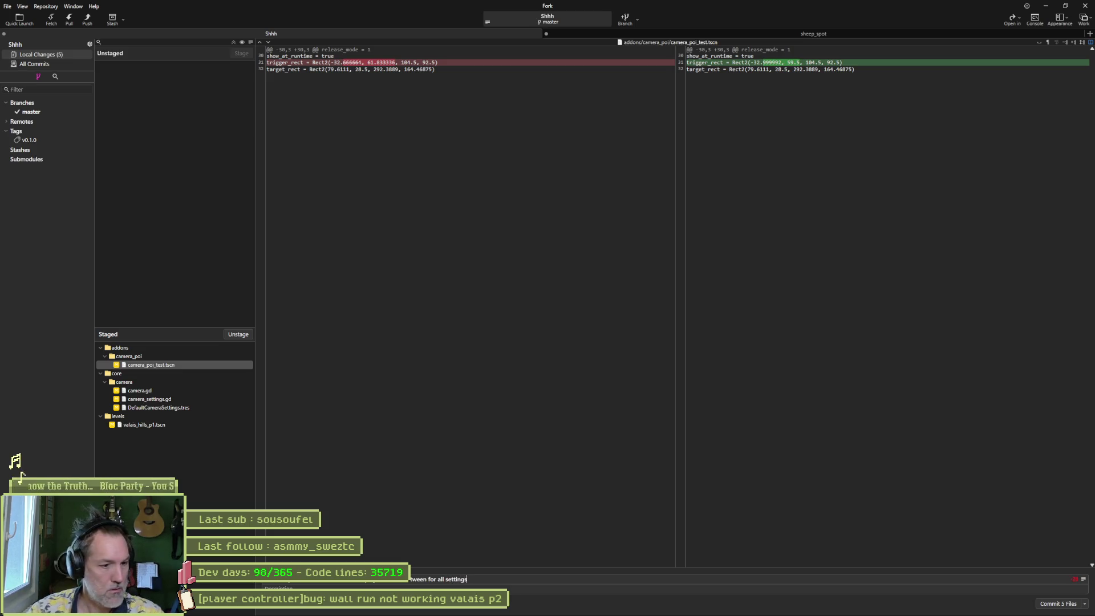
click(1068, 608)
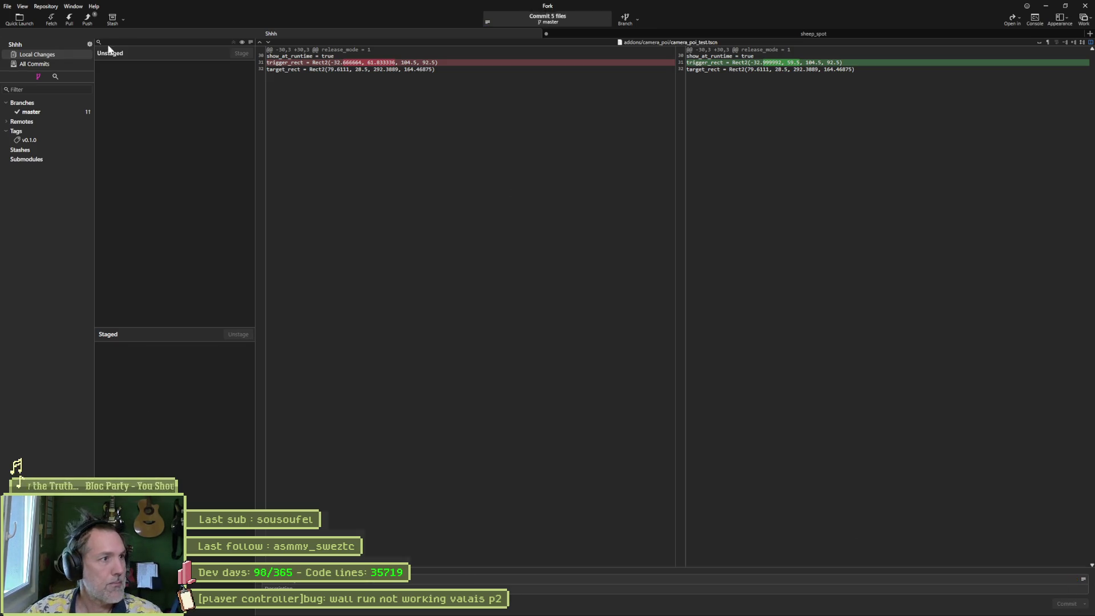
click(87, 18)
click(603, 339)
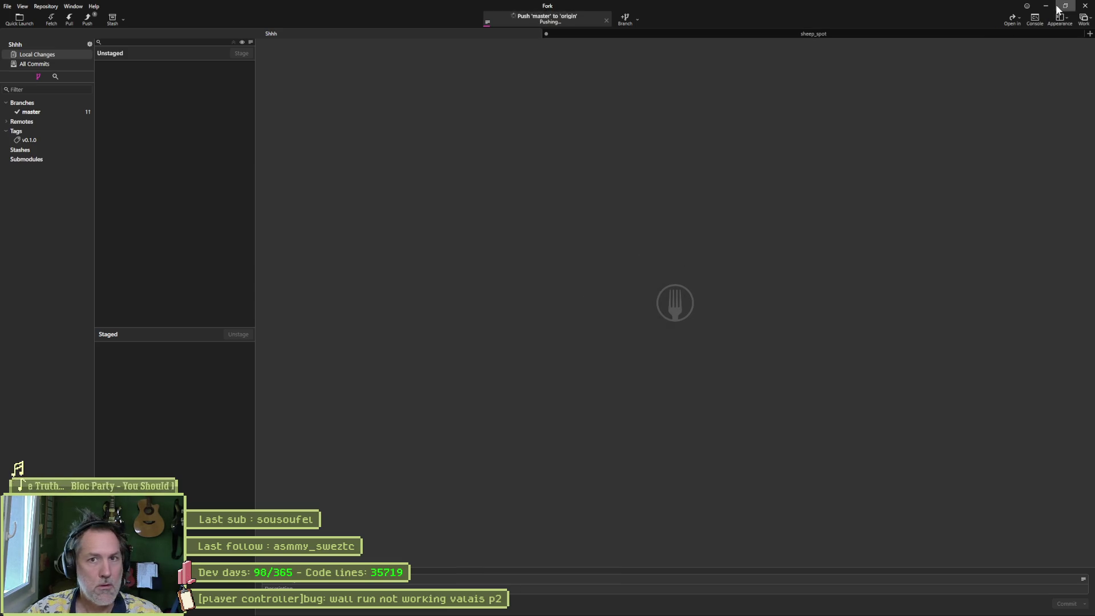
click(1045, 6)
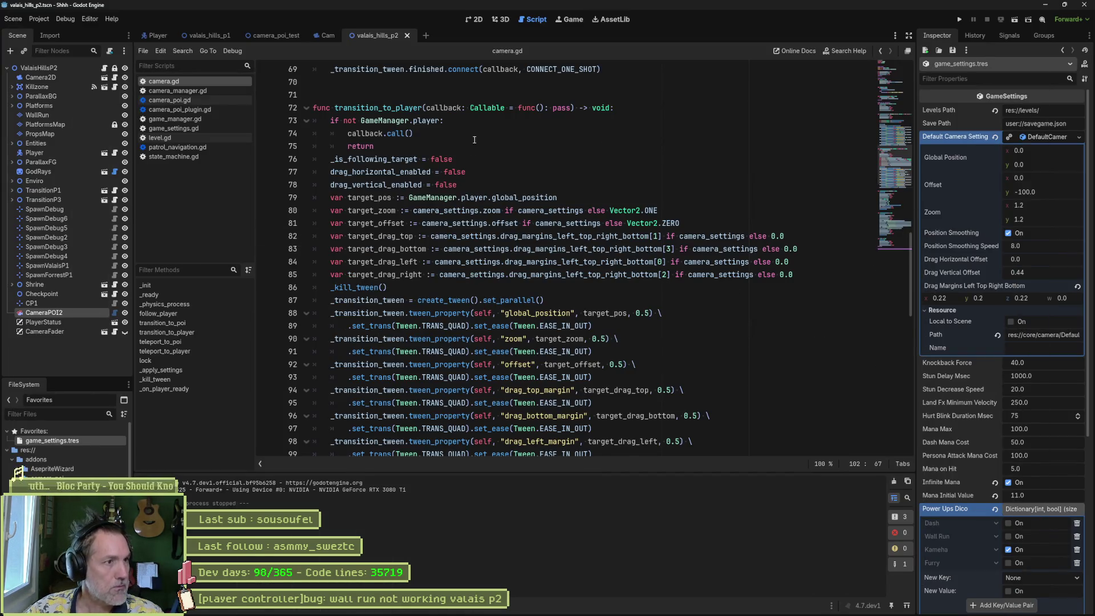
Step: In the 2D view, pan and zoom to the rock wall and spike pit, then select ValaisHillsP2
click(474, 18)
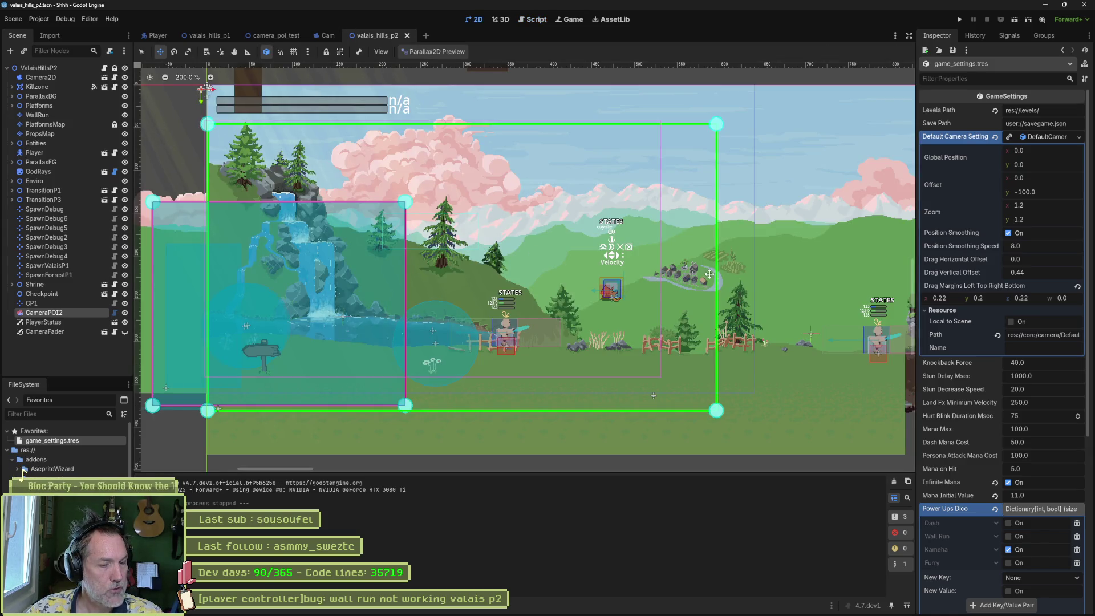
scroll(722, 274, down, 3)
mouse_move(722, 275)
mouse_down()
mouse_move(499, 285)
mouse_move(358, 308)
mouse_up()
scroll(358, 308, right, 10)
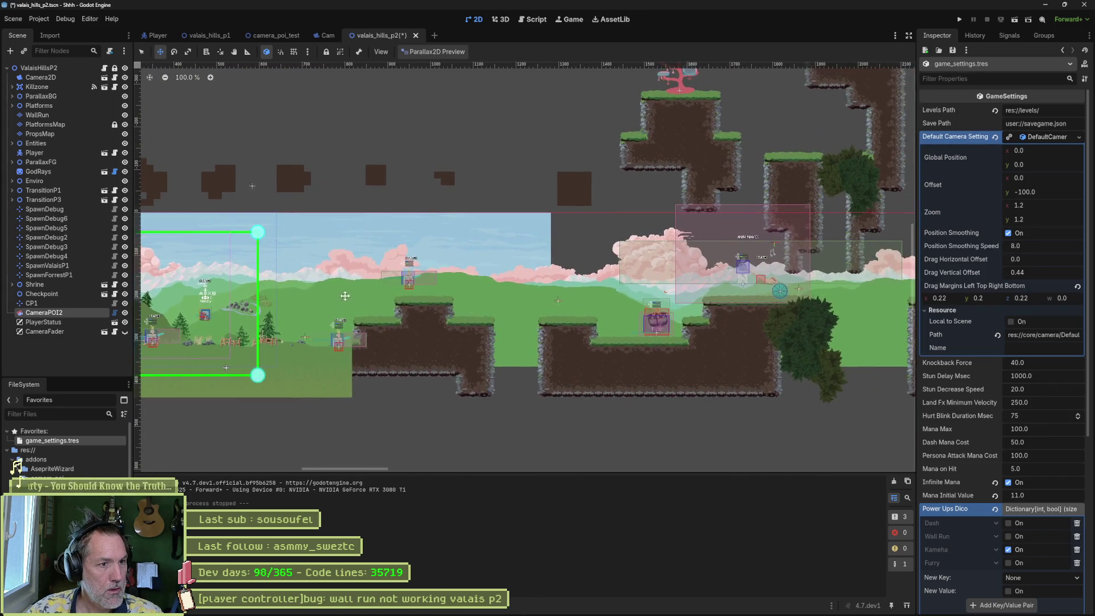
scroll(481, 282, right, 15)
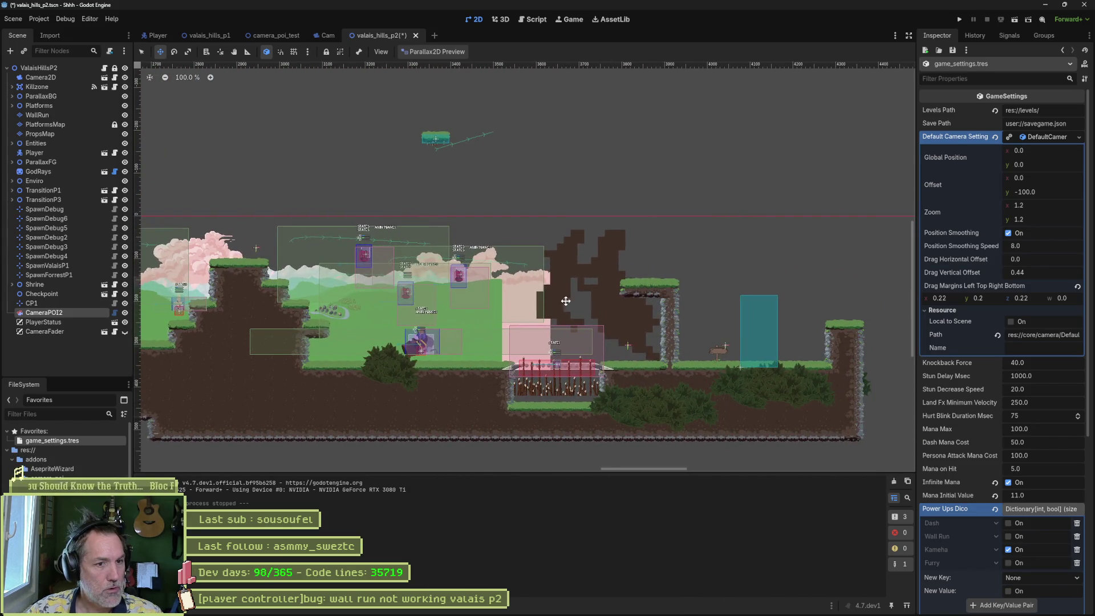
scroll(614, 342, up, 5)
scroll(645, 344, down, 2)
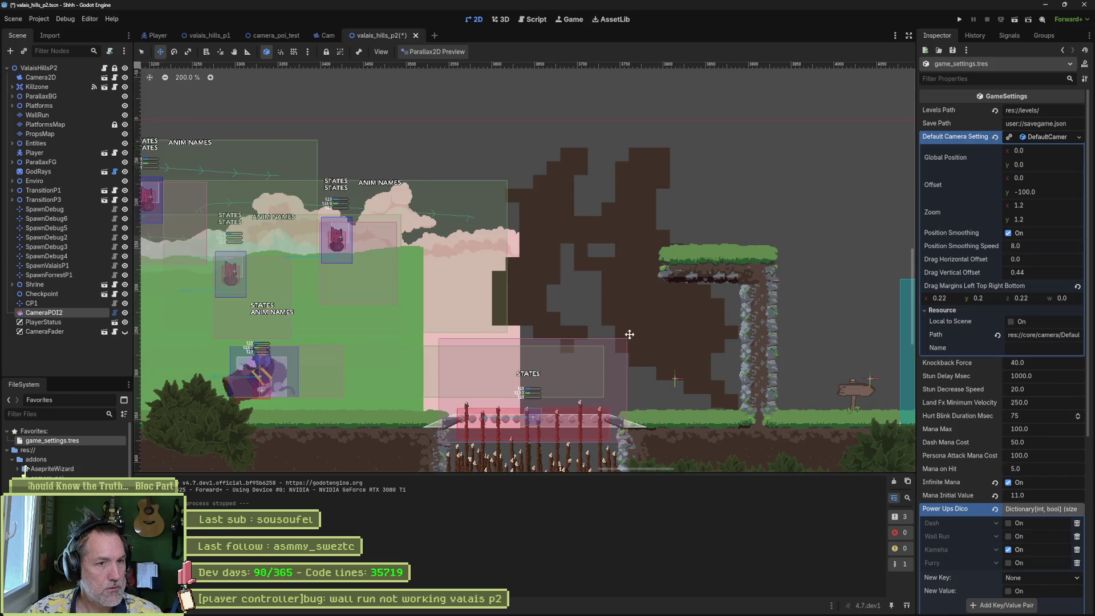
scroll(243, 220, right, 2)
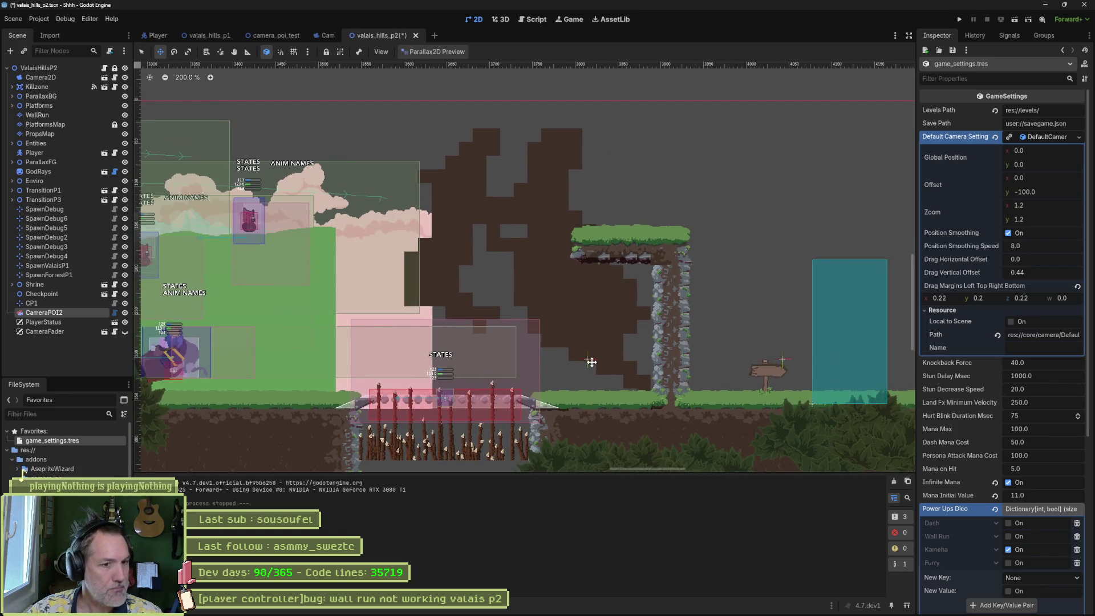
click(38, 67)
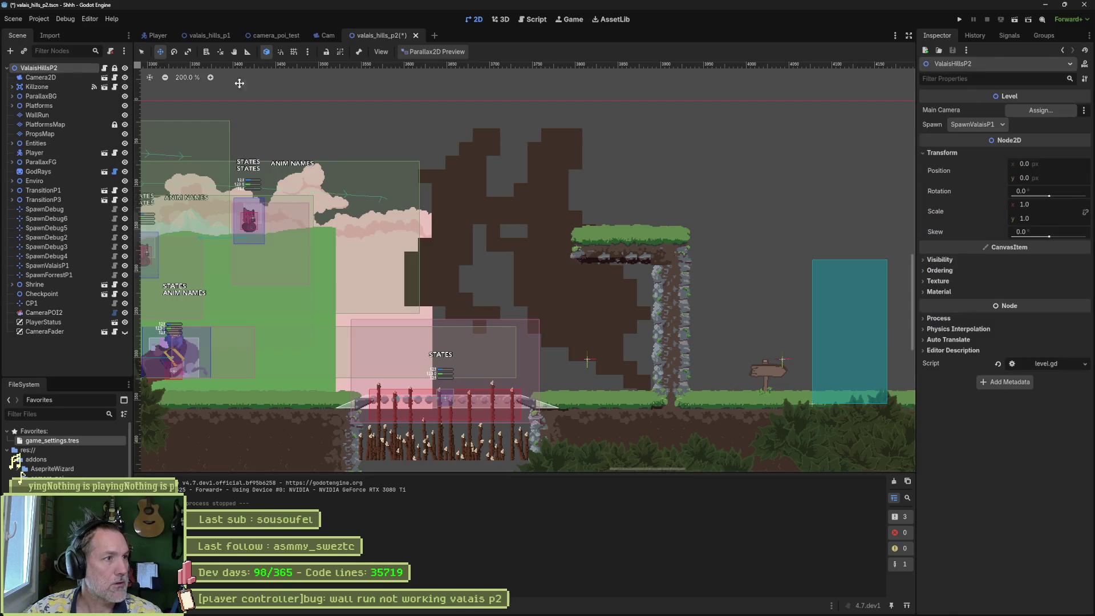
Step: Set the level's Spawn to SpawnDebug4 and select that marker to confirm its position 3814, 302
click(976, 125)
click(985, 190)
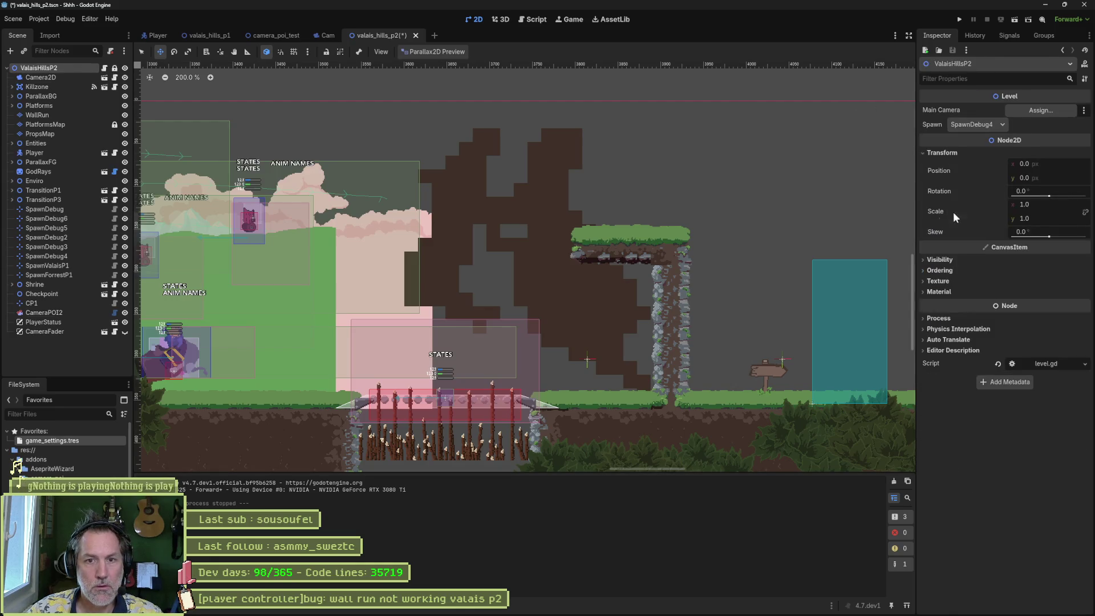
click(590, 360)
click(589, 361)
key(q)
click(589, 362)
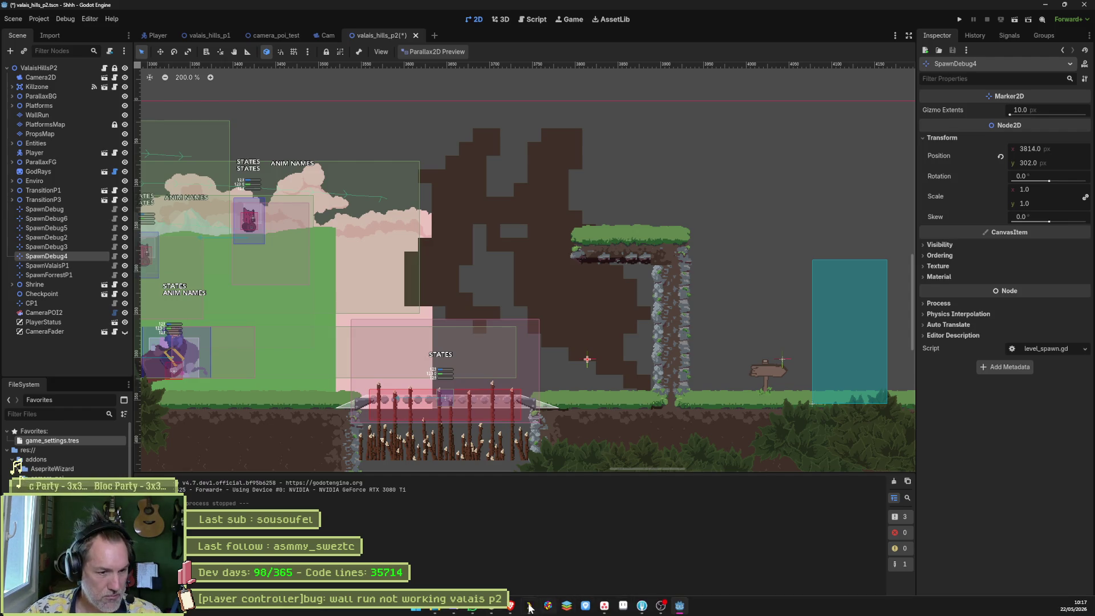
click(604, 605)
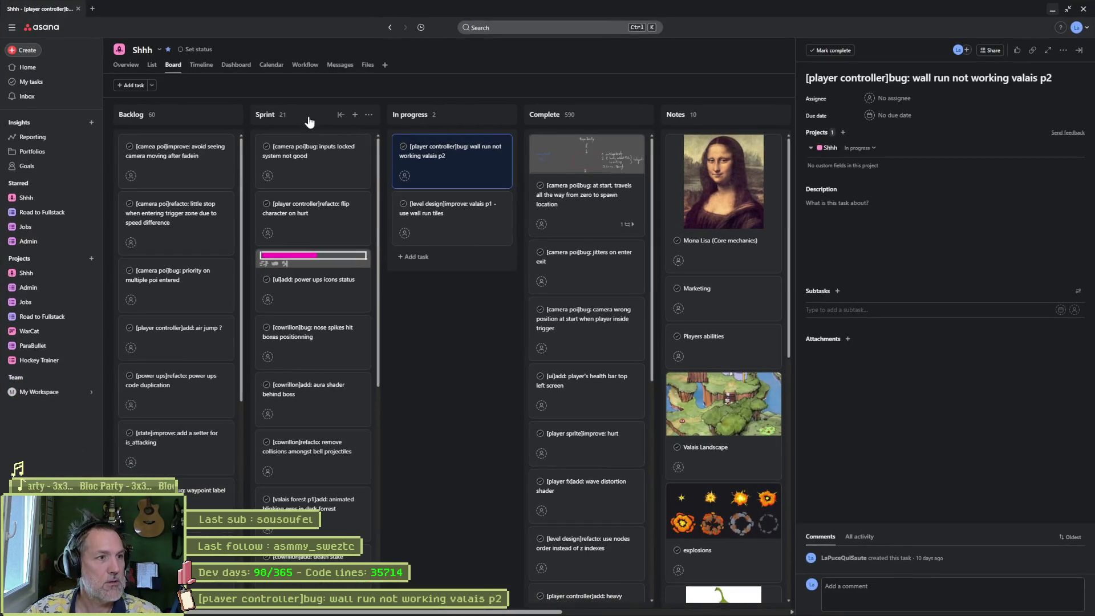
Step: Add a Sprint task named 'select sapwning point in level directly, not in tree->settings'
click(354, 115)
text([)
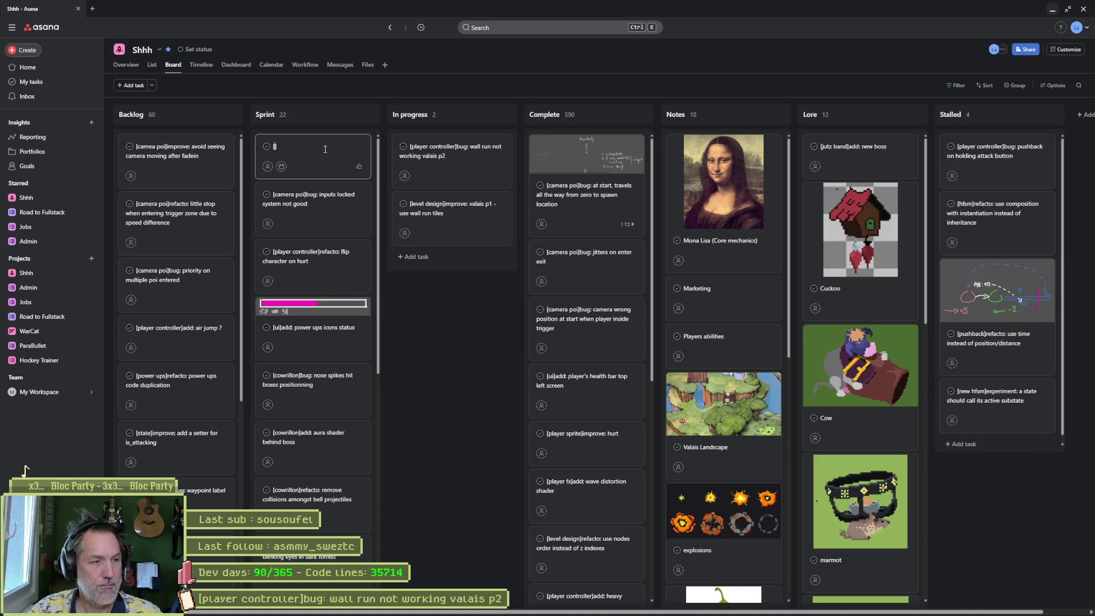
text(level spawn])
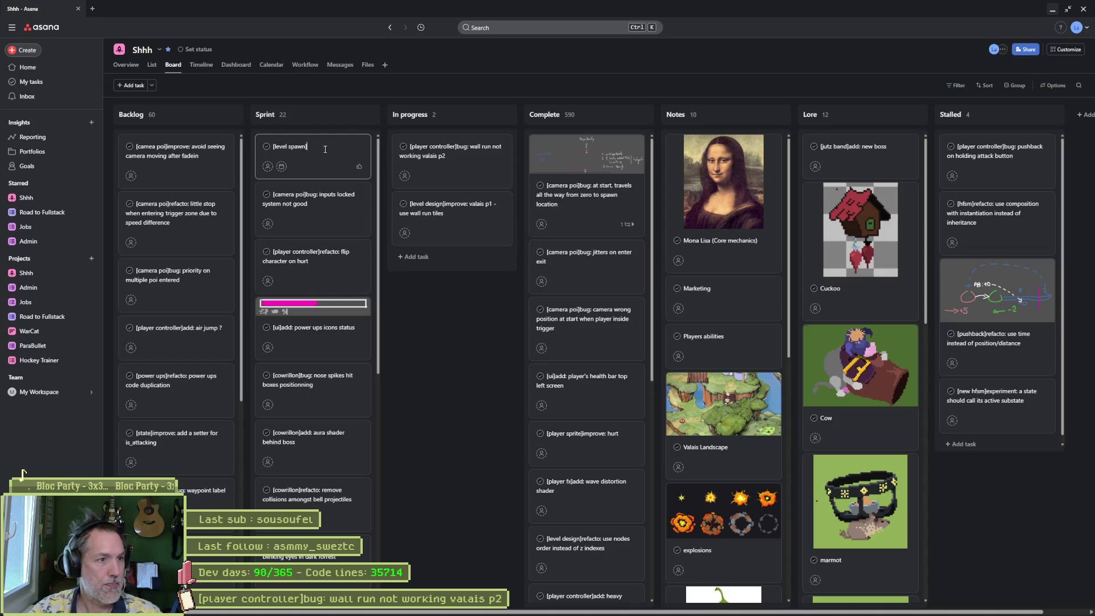
text(add:)
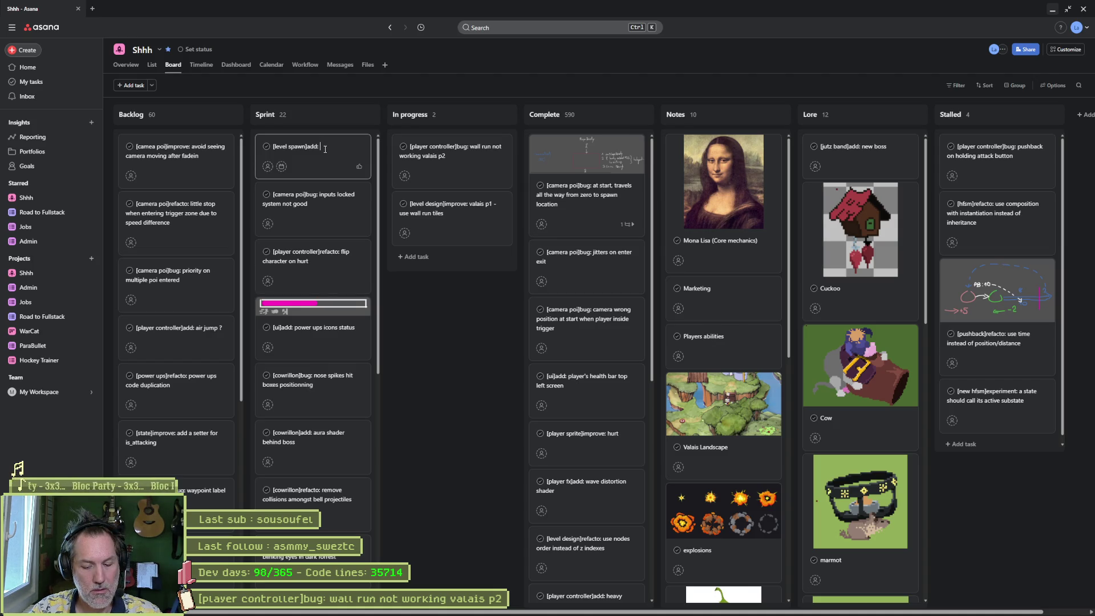
text(select sapwning point in )
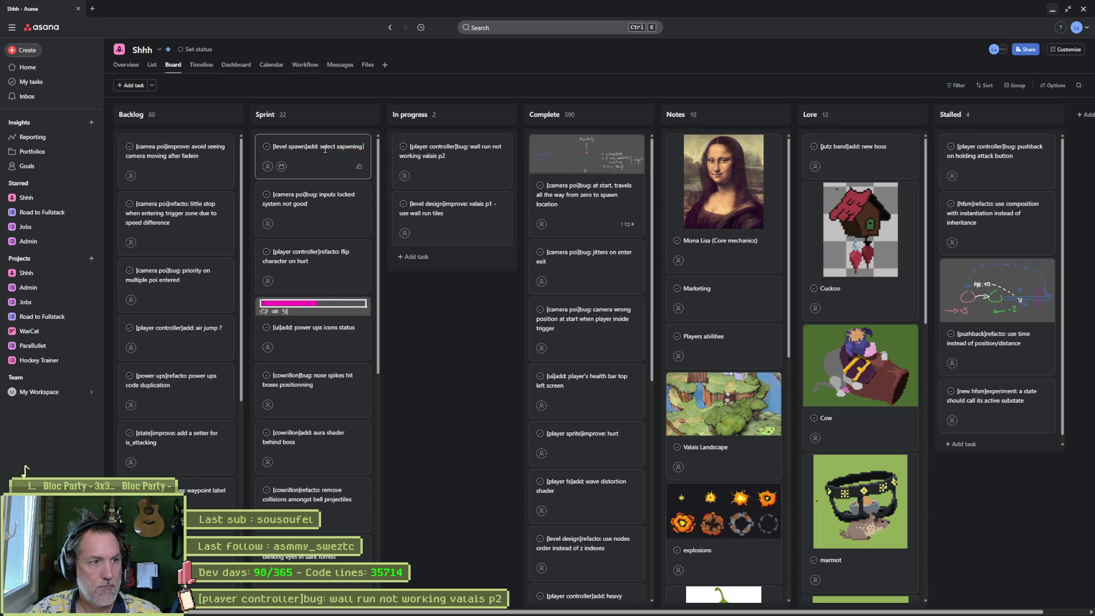
text(editor)
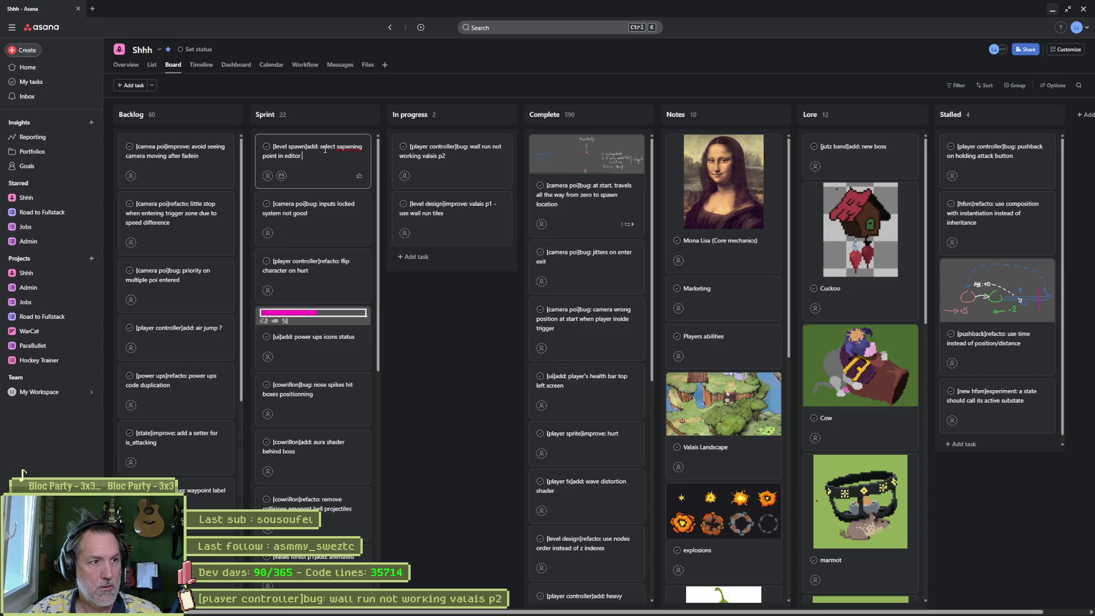
key(BackSpace)
key(BackSpace)
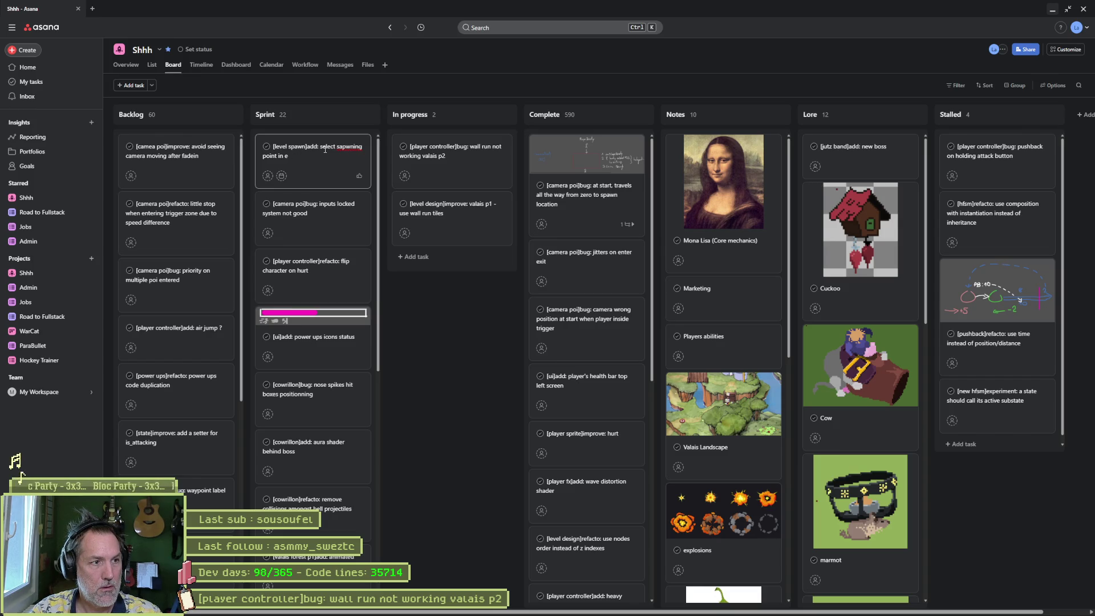
text(lvel directly)
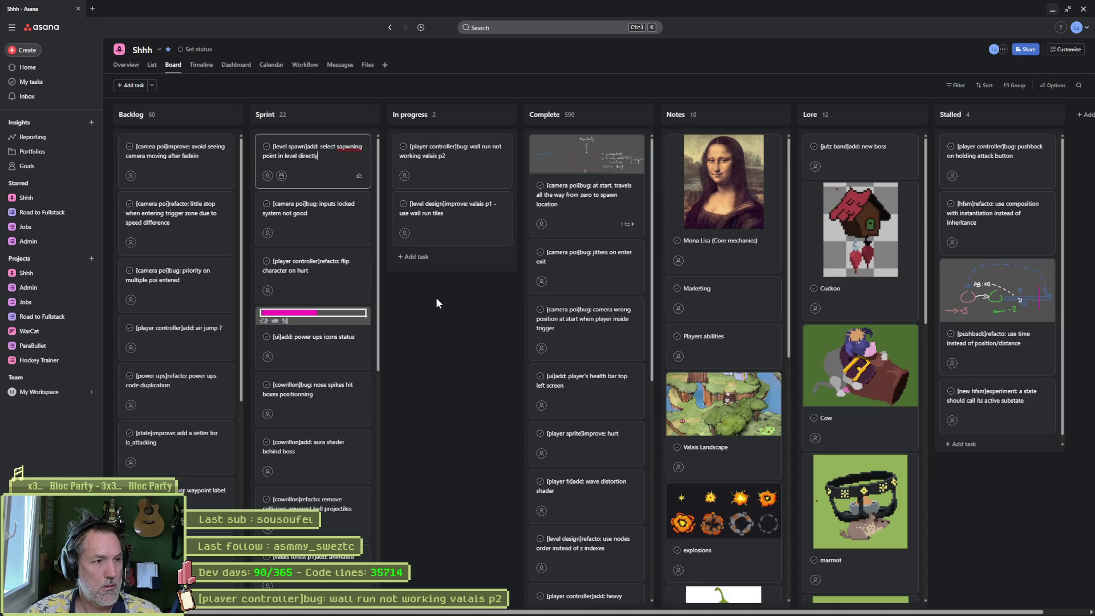
text( not )
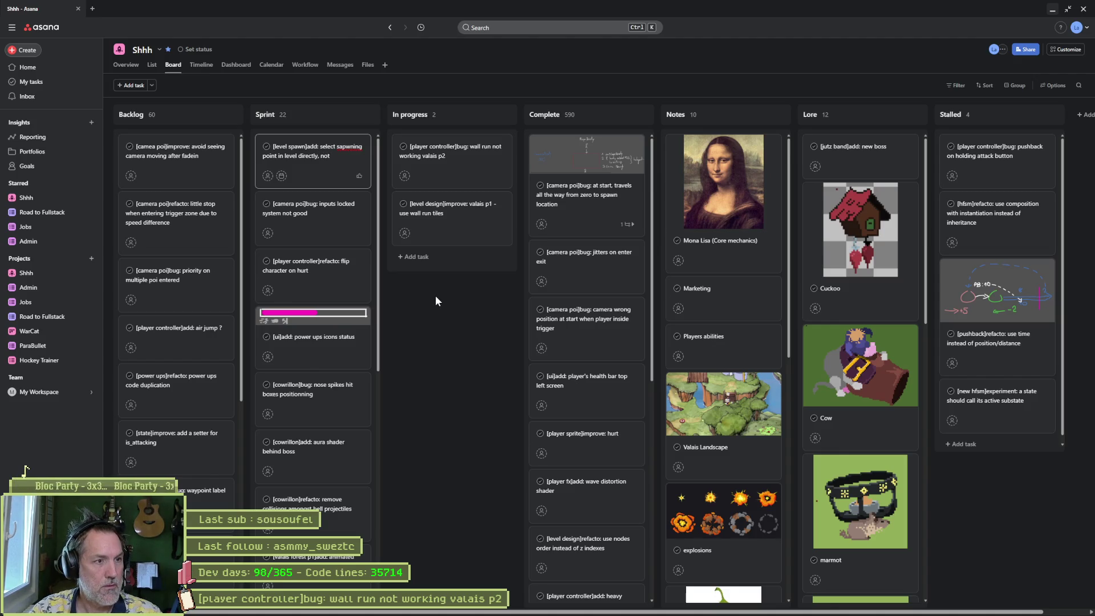
text( in tree)
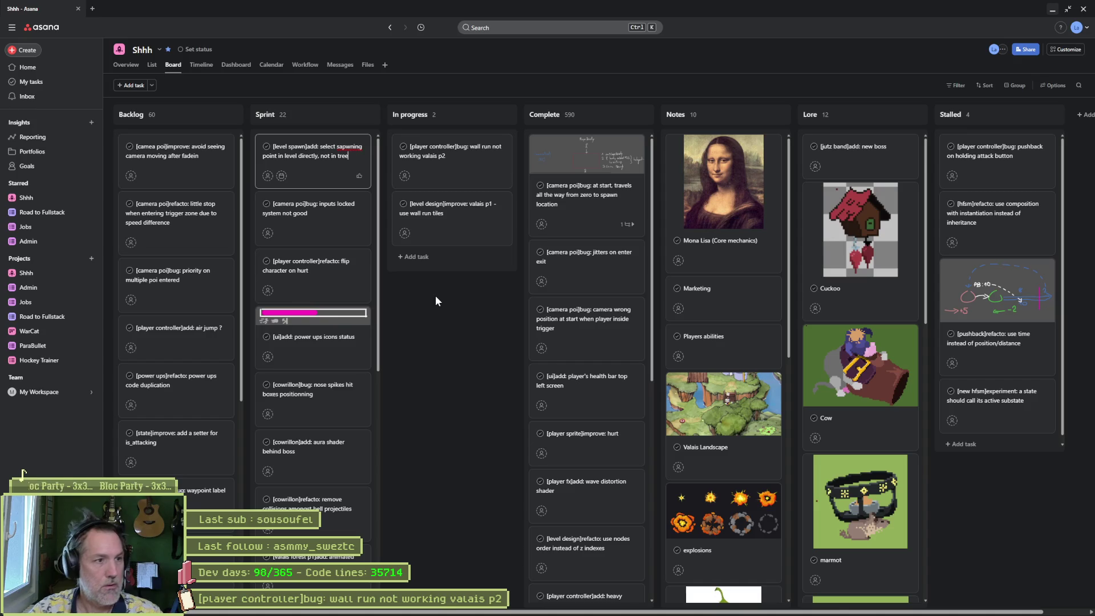
text(->settings)
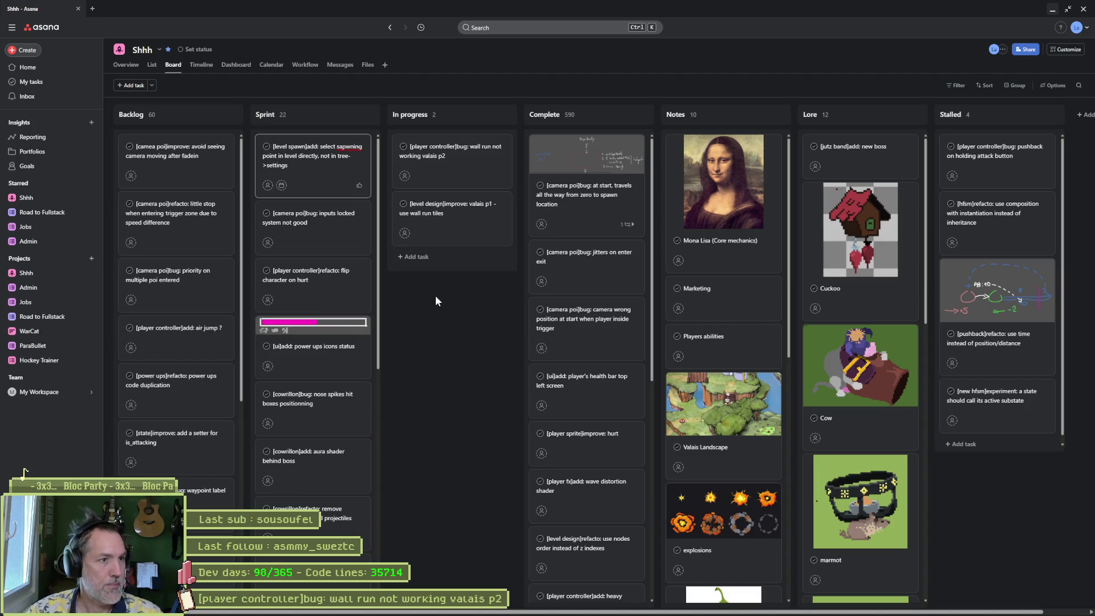
click(435, 295)
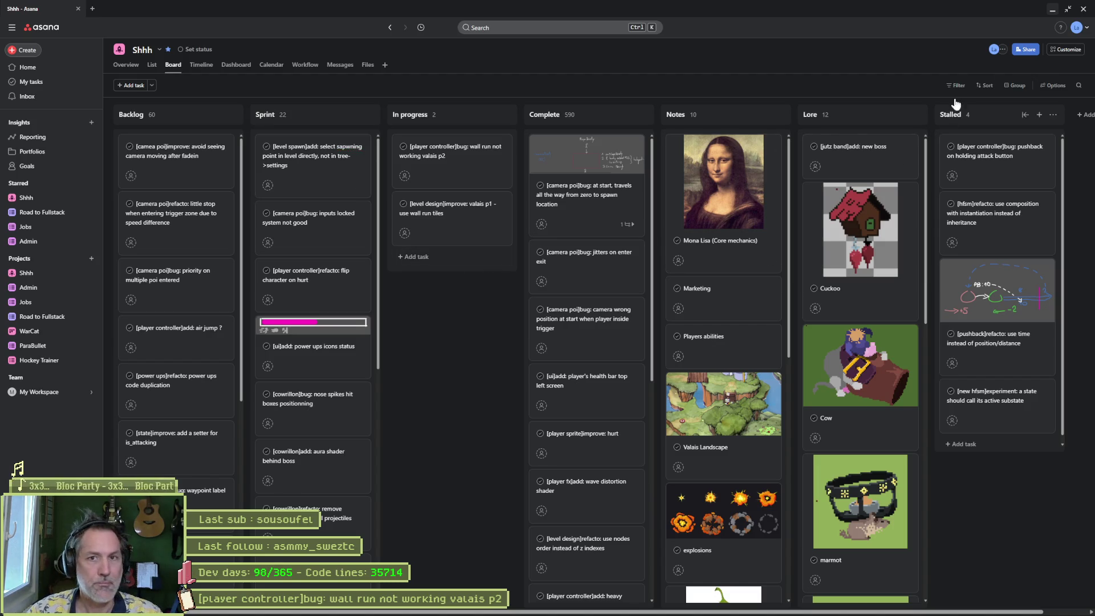
click(1051, 16)
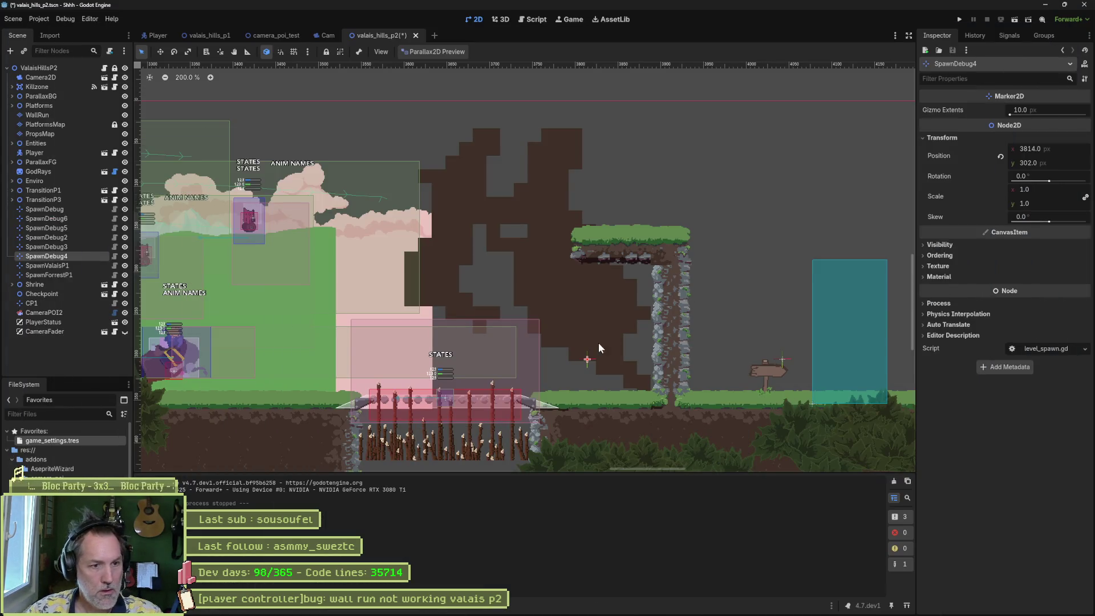
Step: Run valais_hills_p2 so the cat starts at SpawnDebug4, then stop and save the scene
click(80, 67)
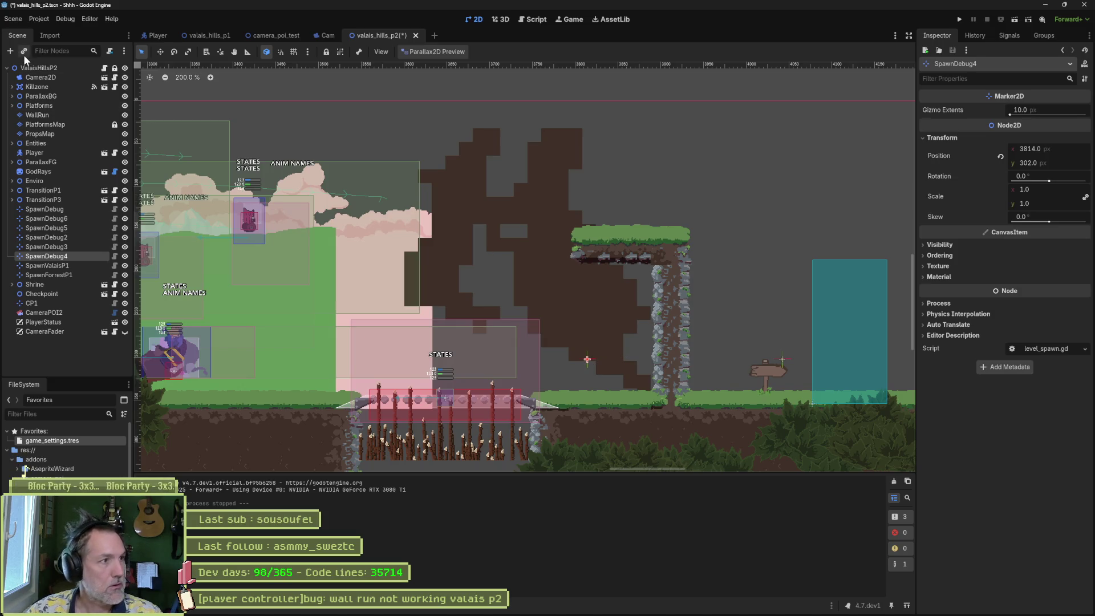
key(F6)
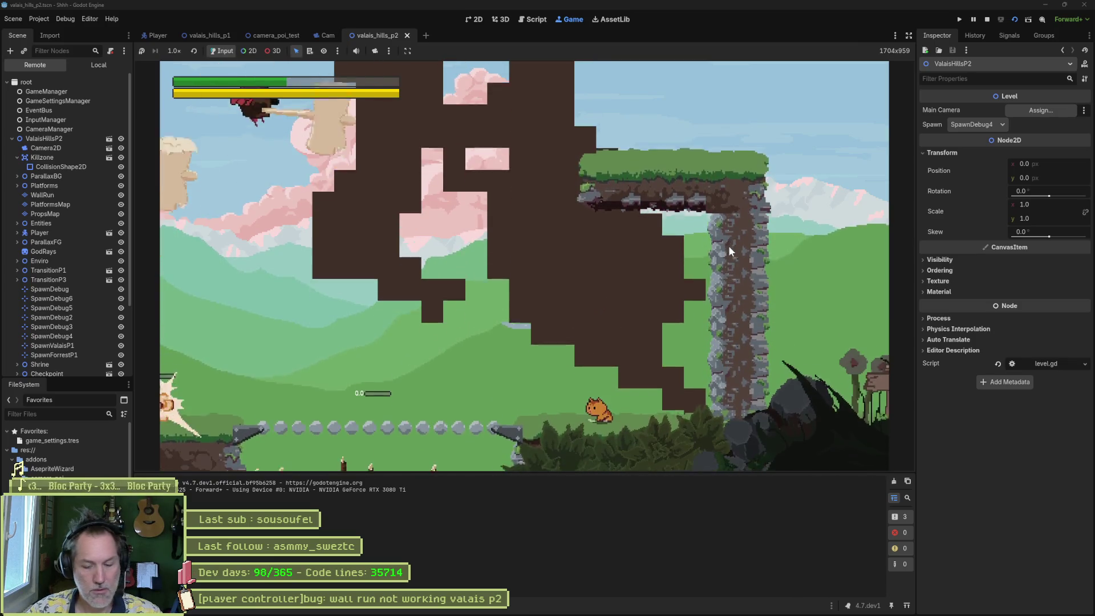
key(F8)
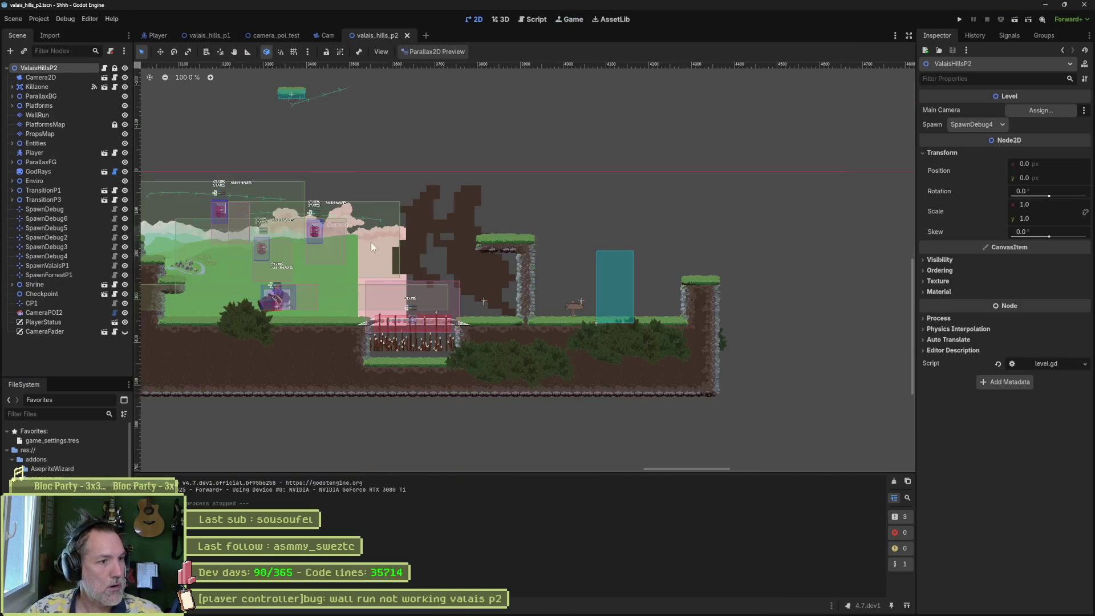
scroll(371, 242, down, 3)
key(ctrl+s)
key(shift+alt+o)
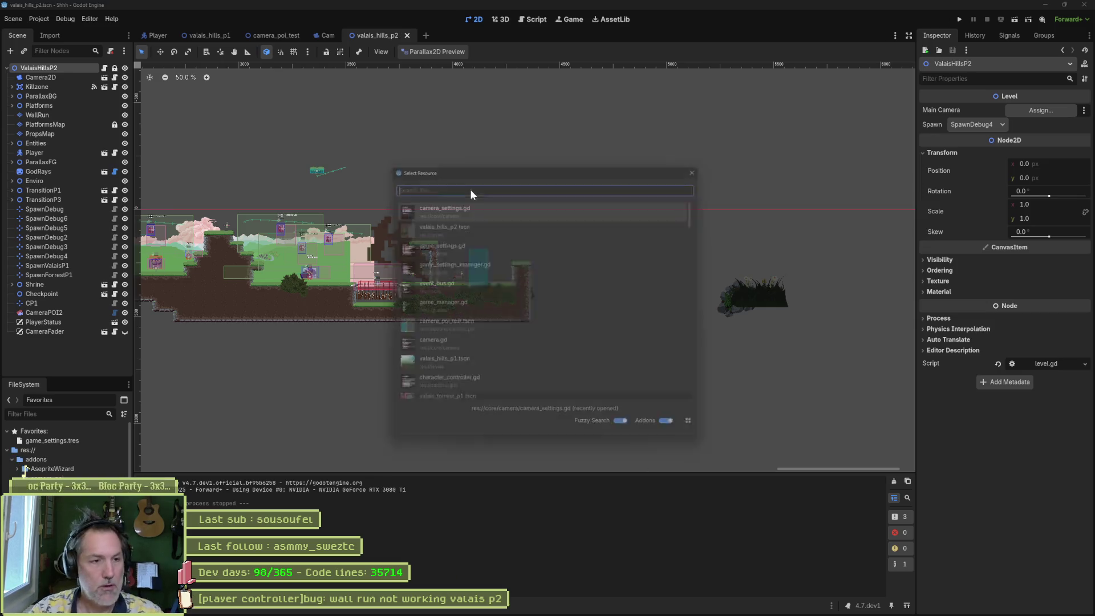
Step: Quick-open player_test.tscn by searching 'test' and launch the game
text(wall)
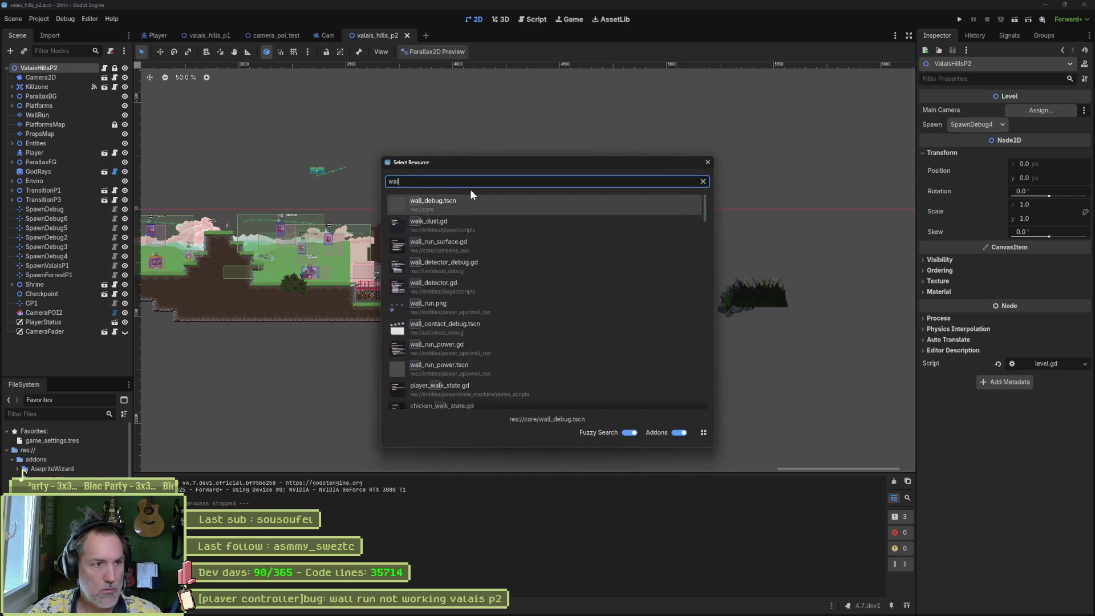
key(Down)
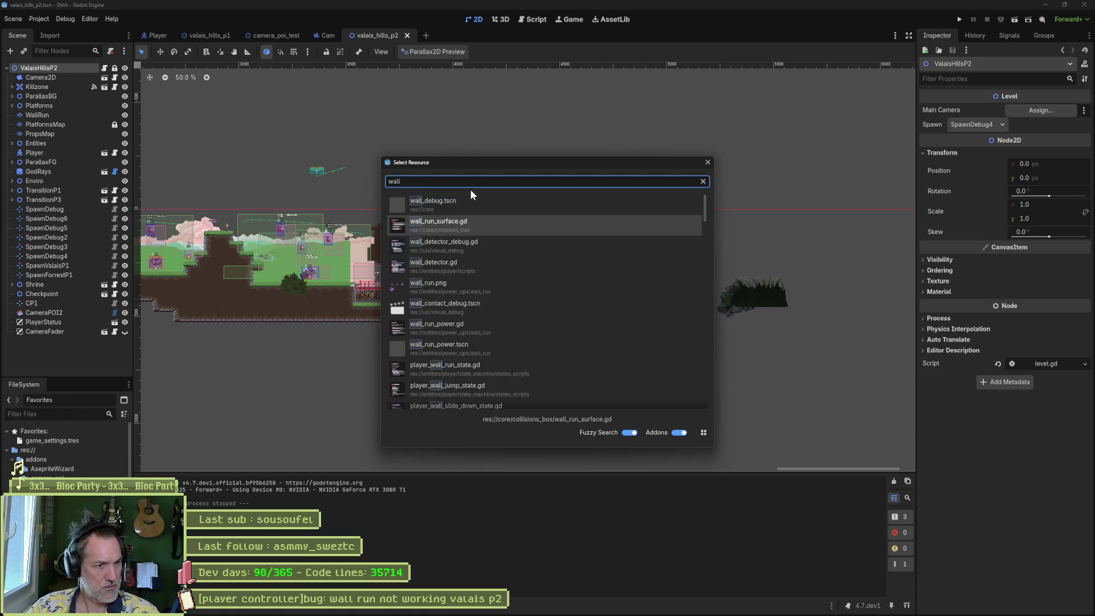
text( test)
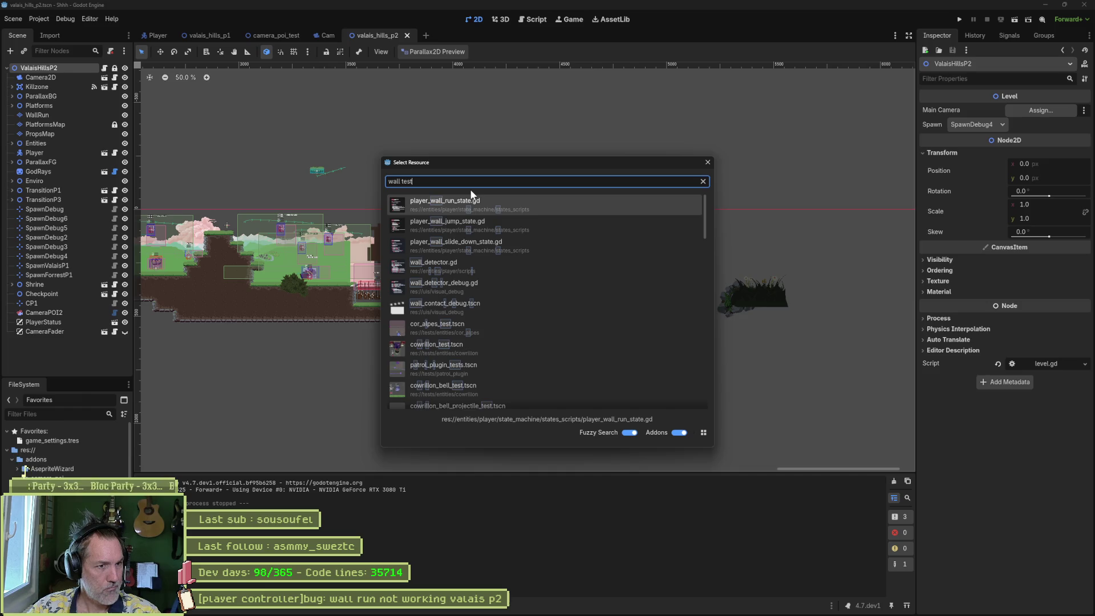
scroll(539, 273, down, 4)
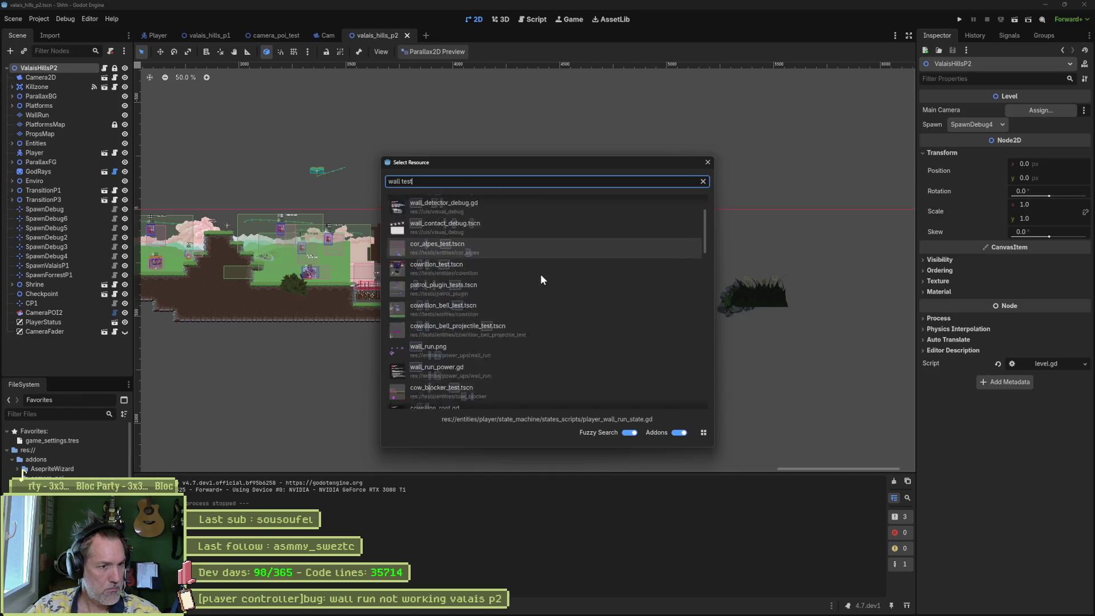
scroll(542, 272, down, 5)
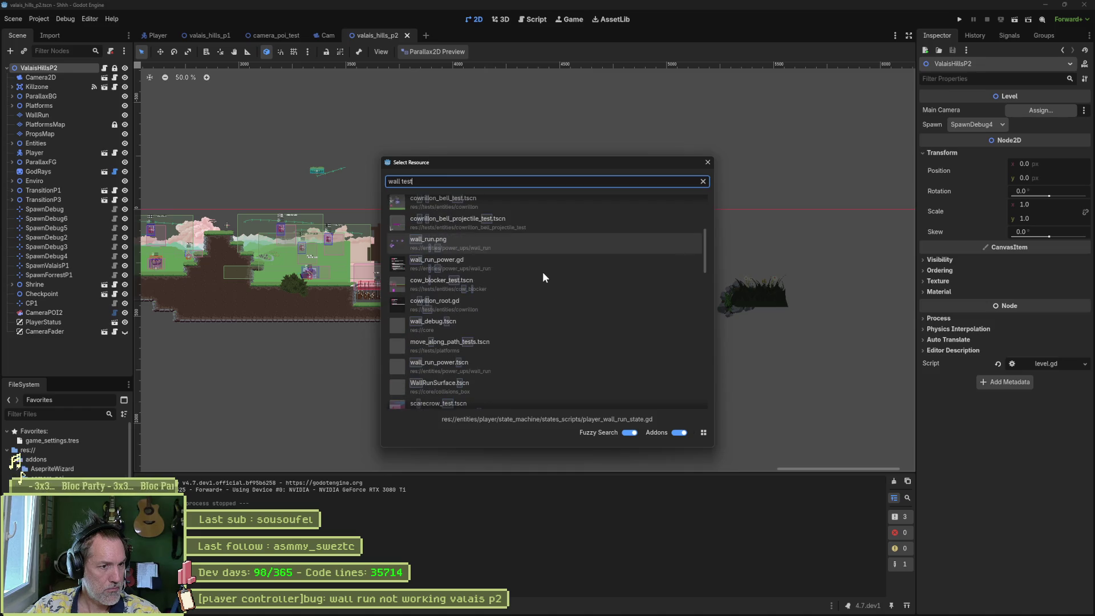
key(ctrl+a)
text(test)
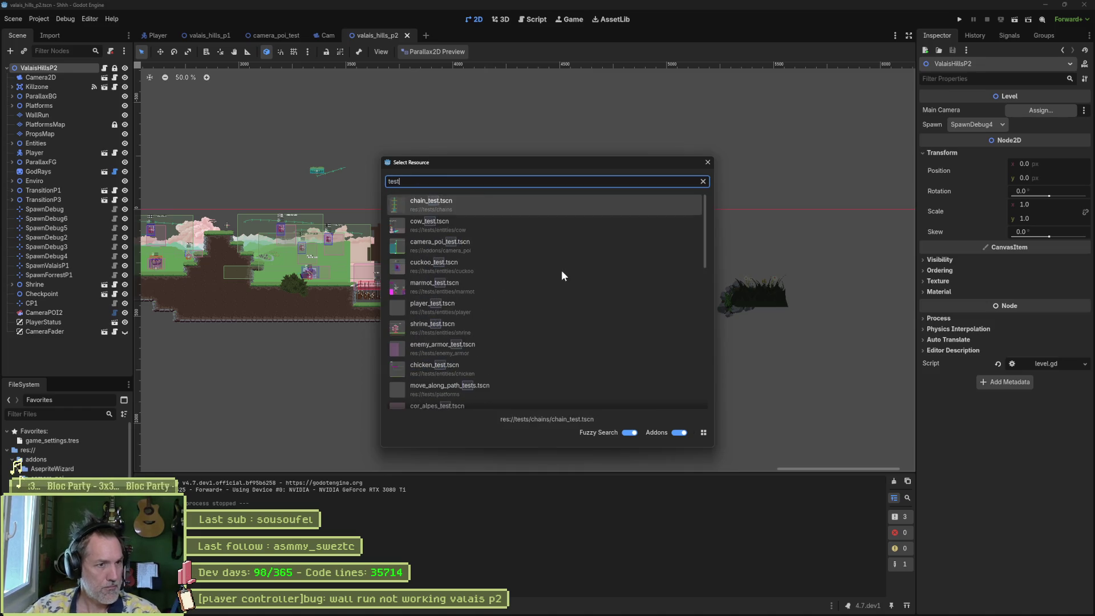
key(Down)
key(Down)
key(Down)
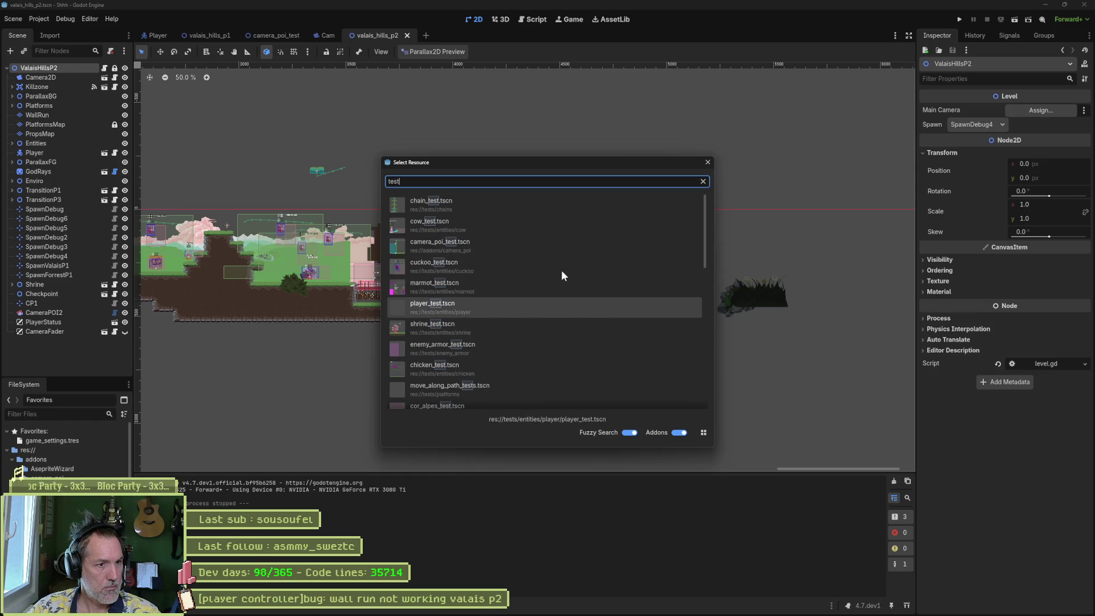
key(Return)
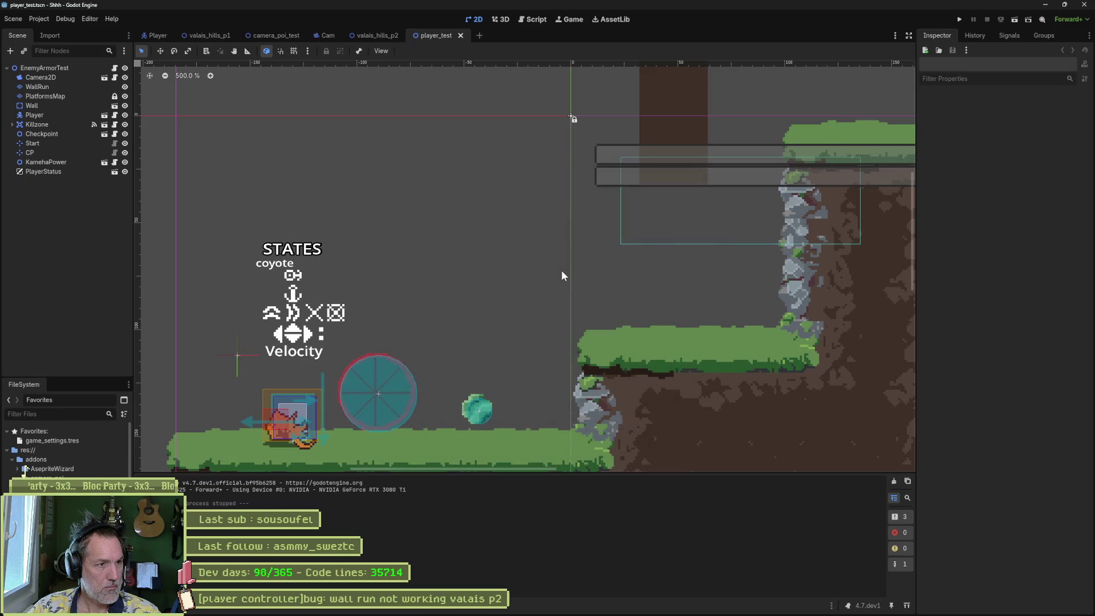
key(F5)
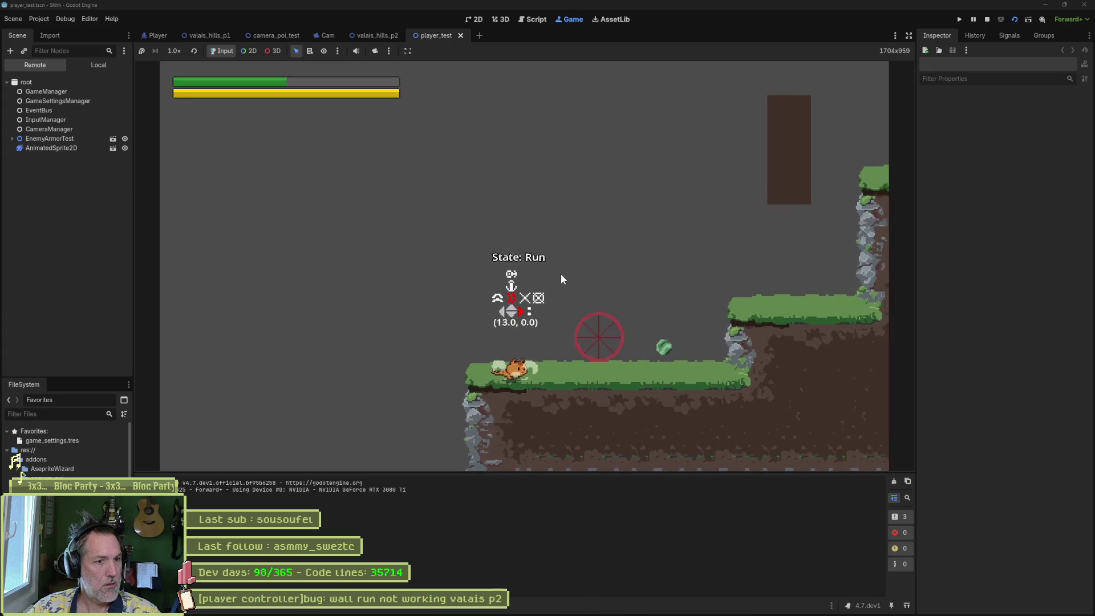
Step: Jump the cat onto the grass pillar and off again, walk it back left, then stop the game
key(space)
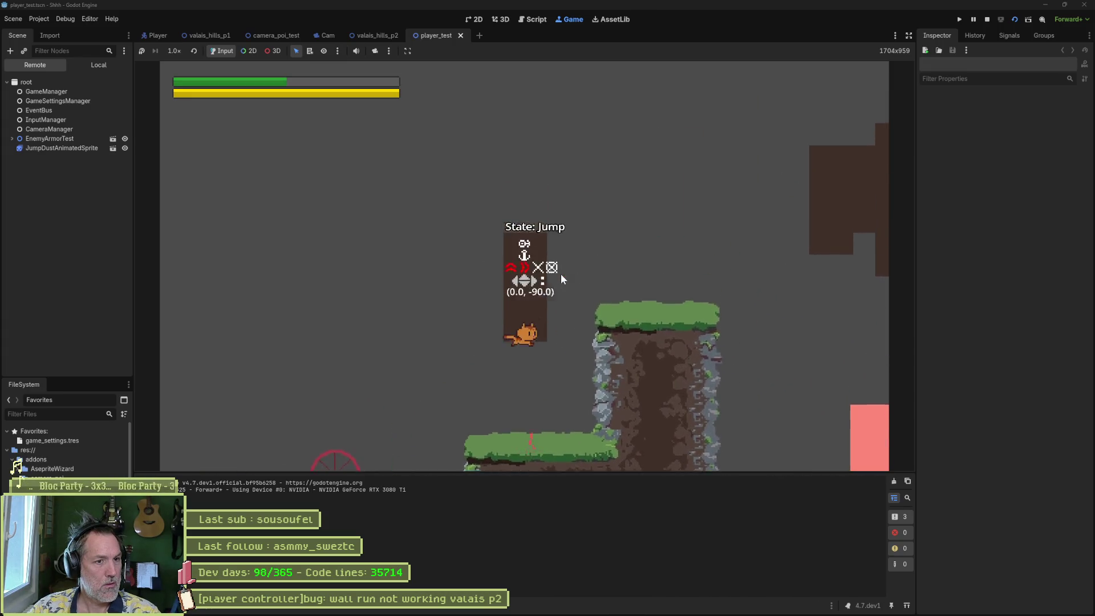
key(Right)
key(space)
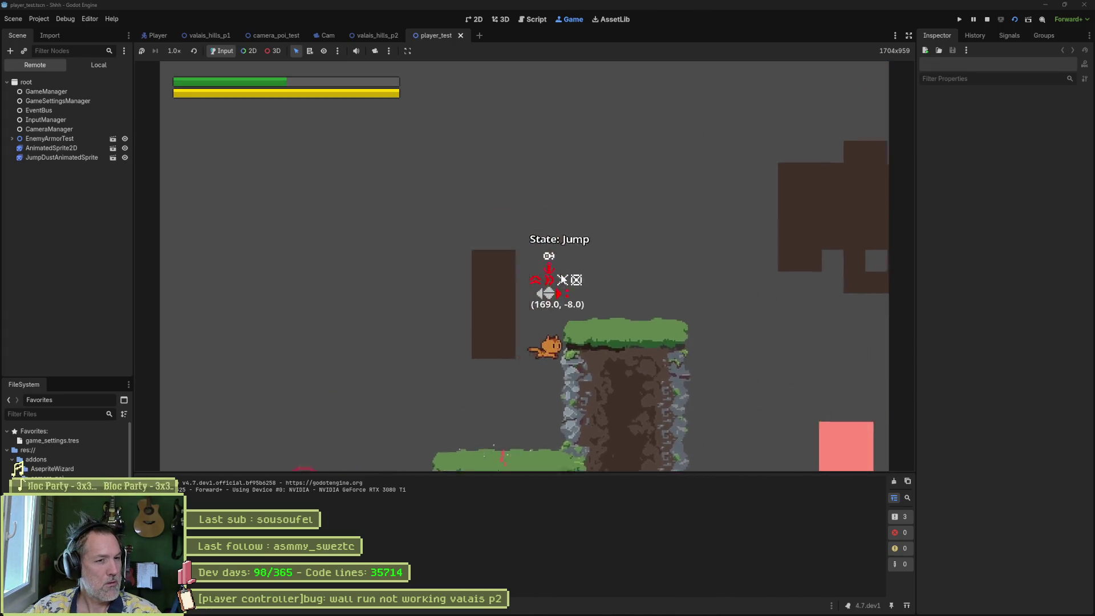
key(space)
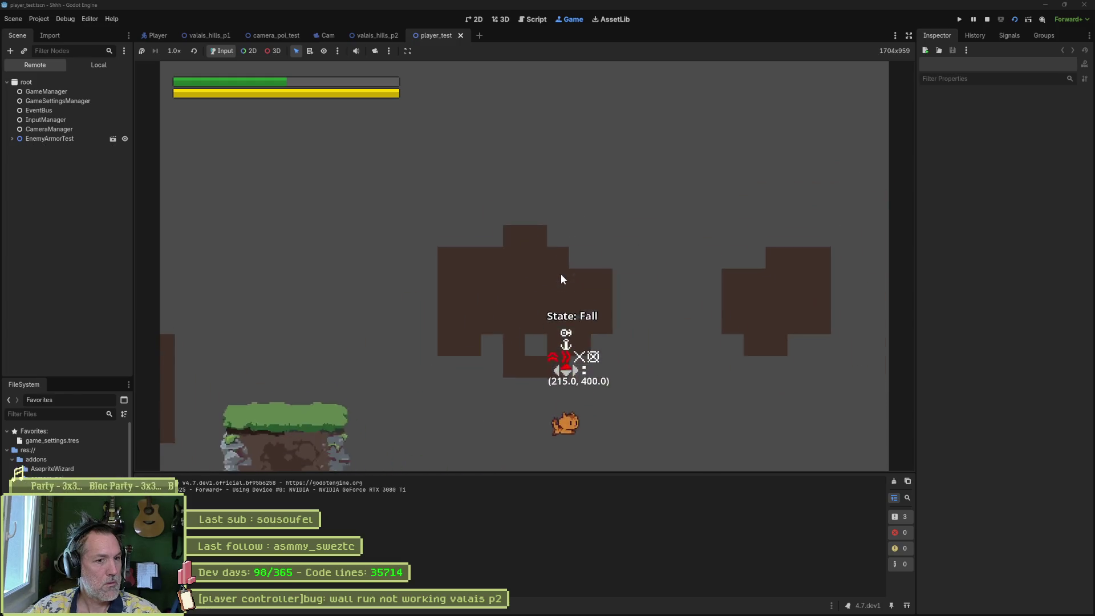
key(Left)
key(F8)
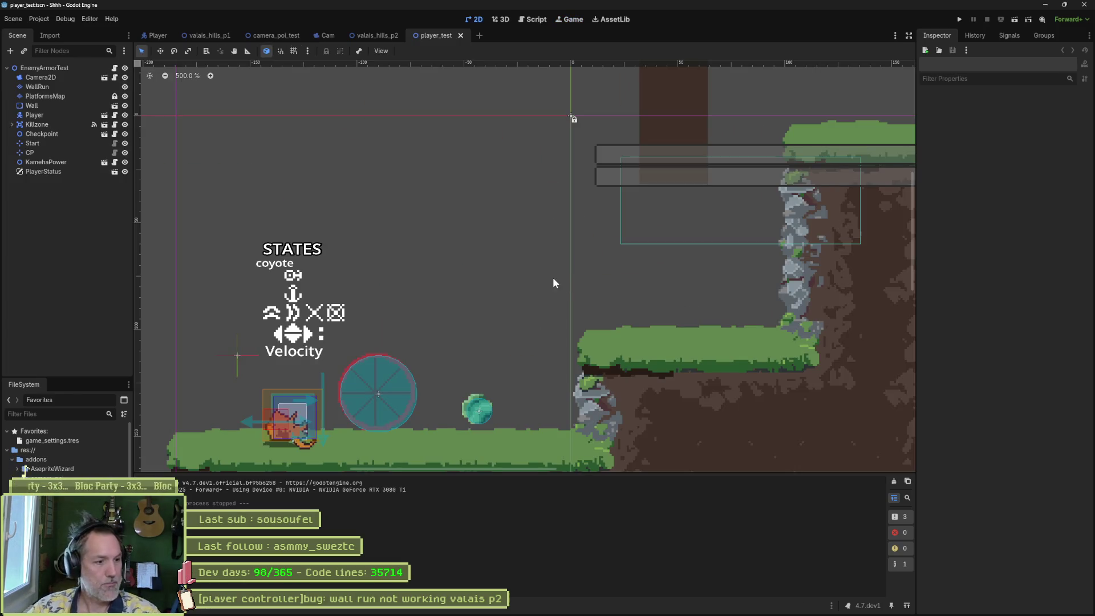
Step: Show the debugger's Errors list with the level.gd spawn warning and browse FileSystem to res://tests/entities/player
click(202, 610)
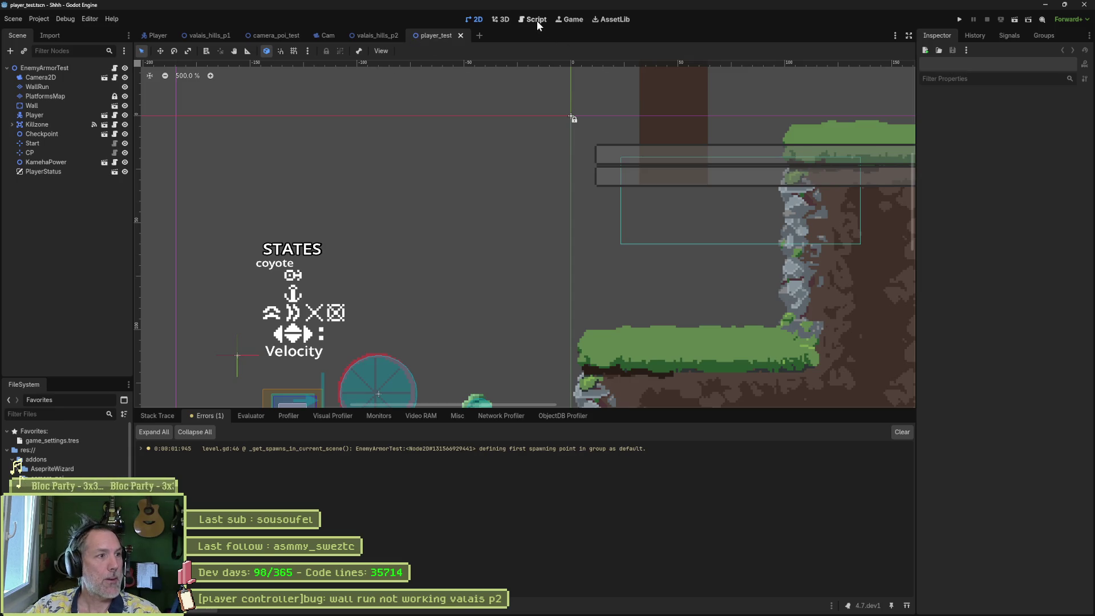
scroll(499, 136, down, 1)
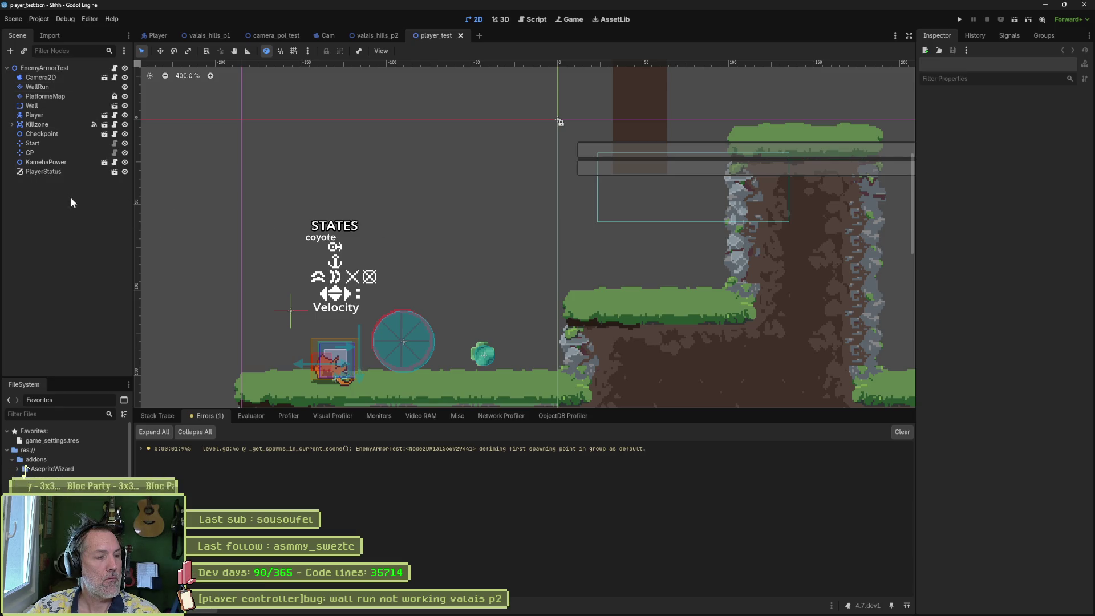
click(13, 461)
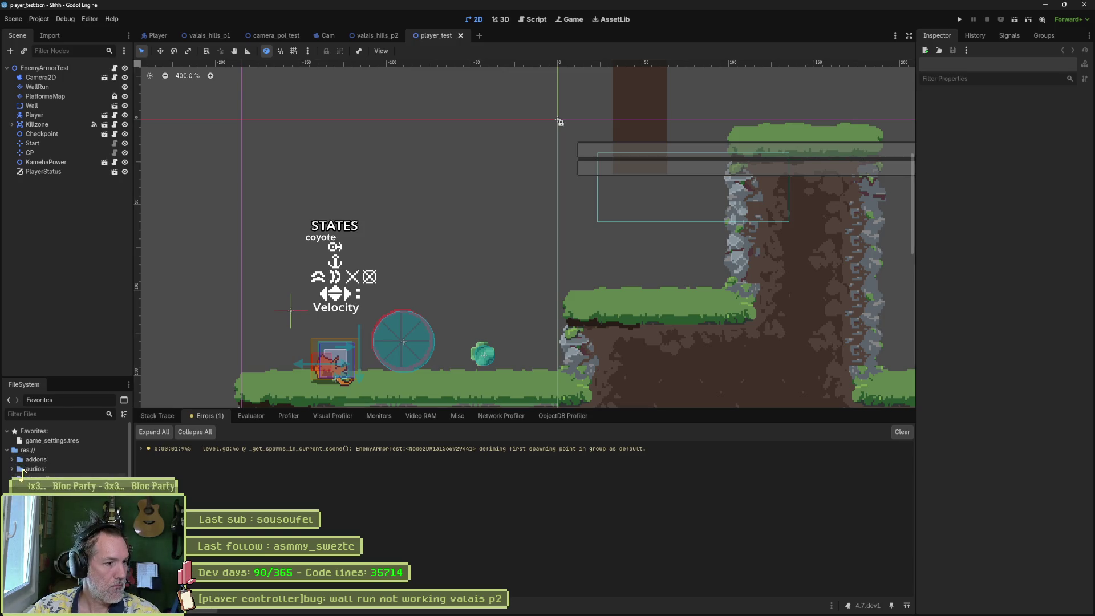
scroll(14, 462, down, 5)
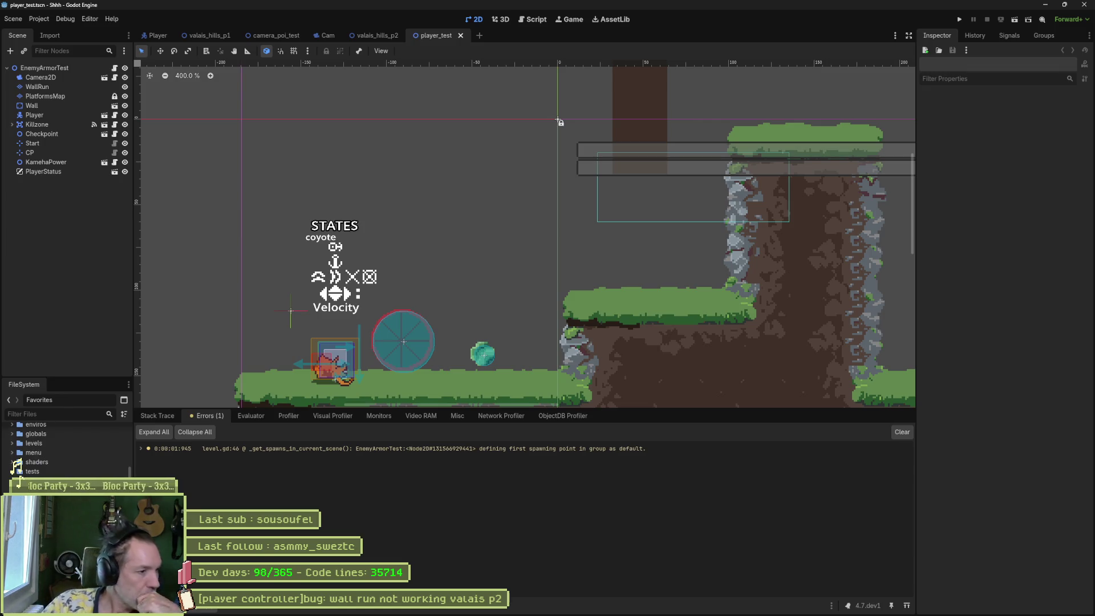
scroll(15, 462, up, 3)
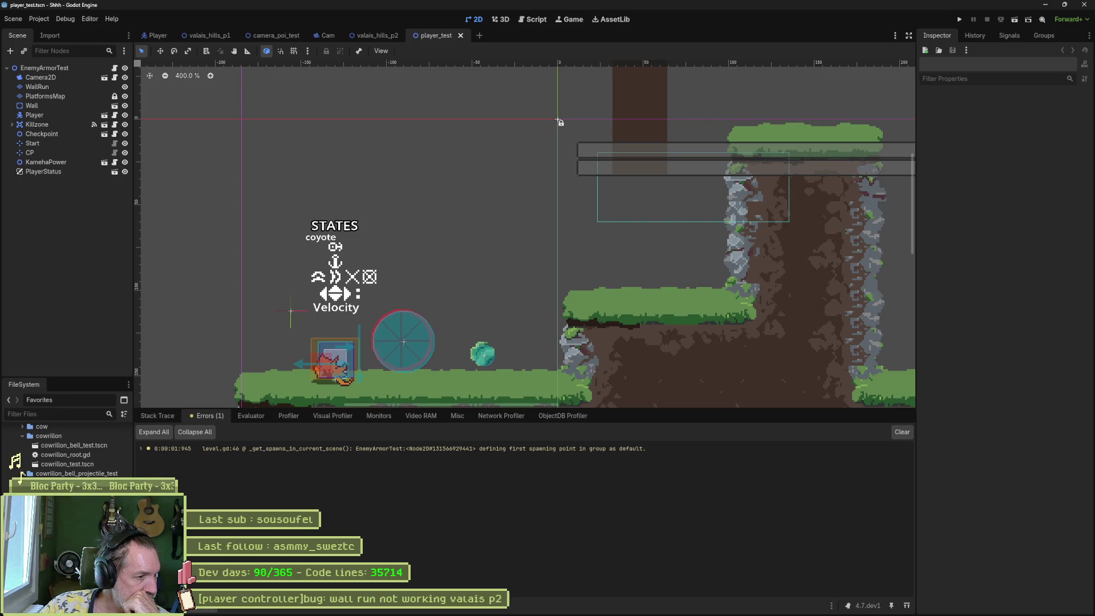
scroll(27, 449, up, 3)
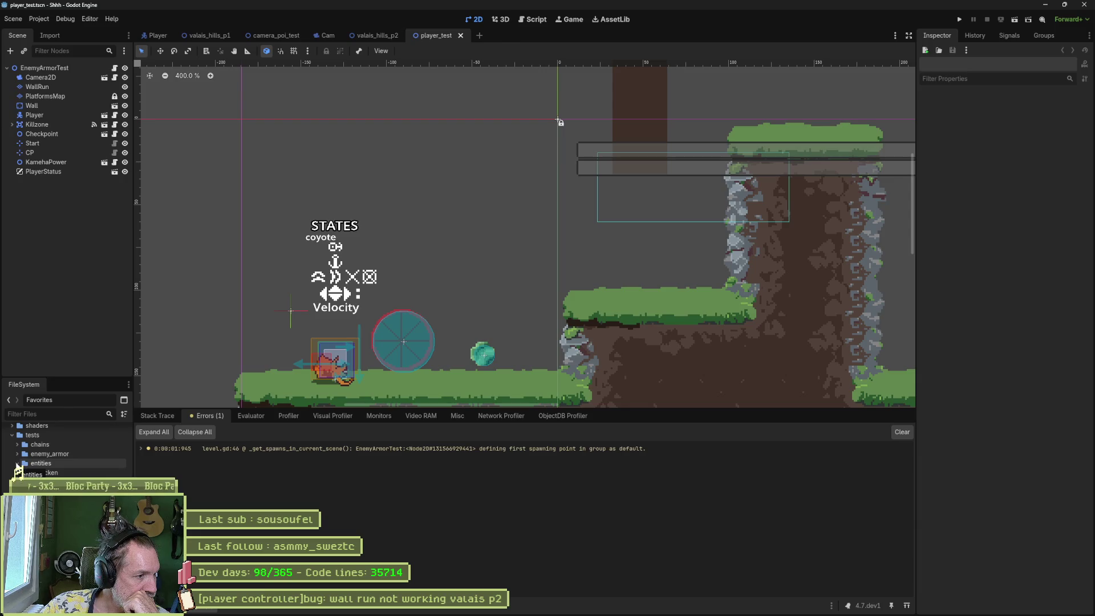
drag(17, 467, 18, 467)
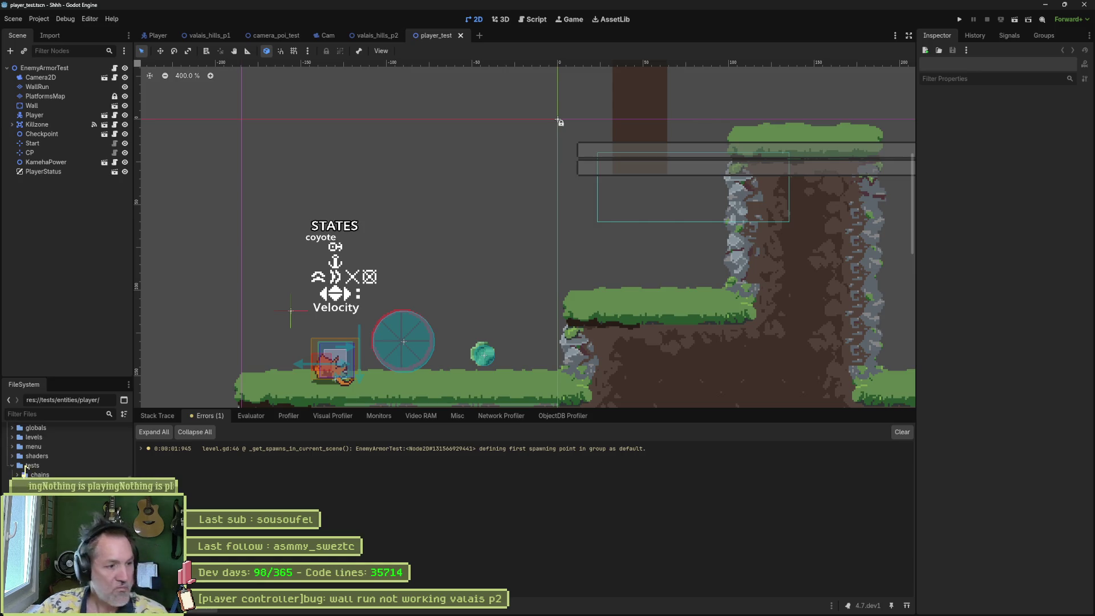
Step: Duplicate the player folder as wall_run and move it into res://tests/
key(ctrl+d)
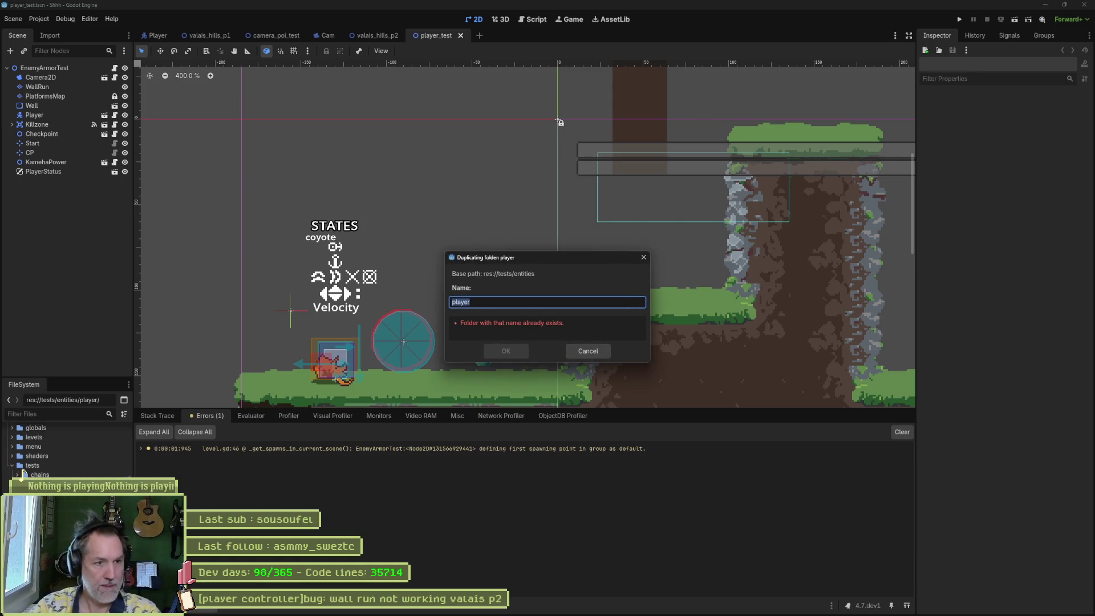
text(wall_run)
key(Return)
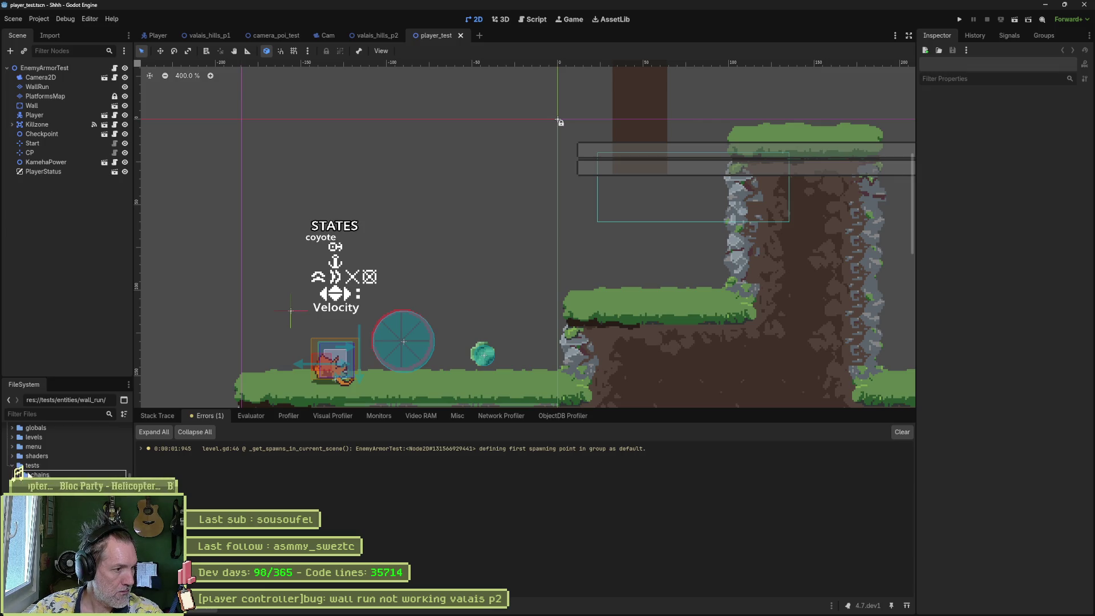
drag(27, 469, 28, 467)
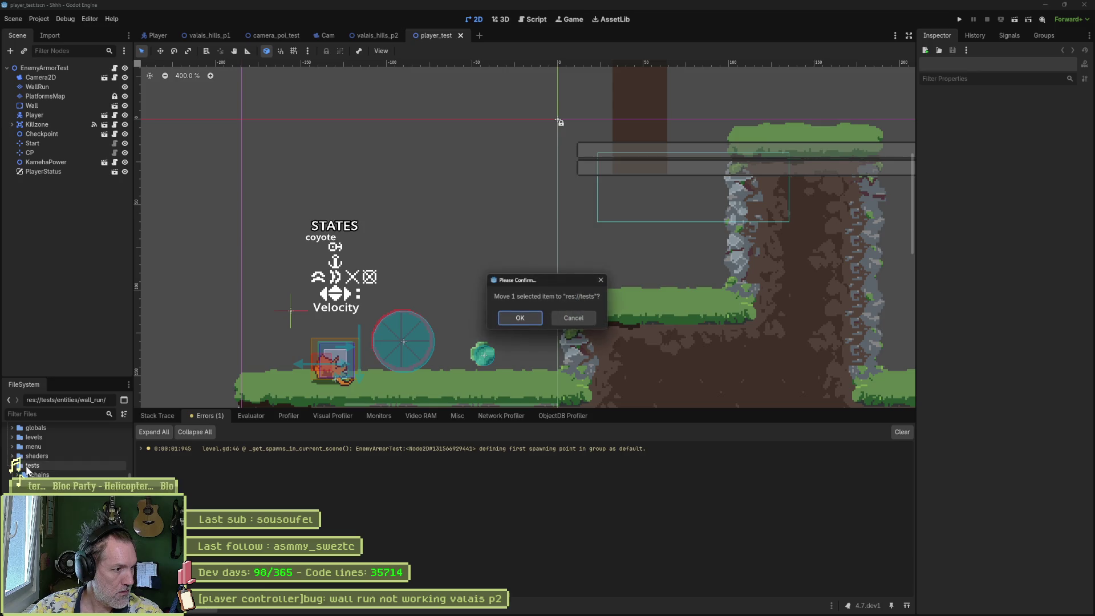
click(516, 317)
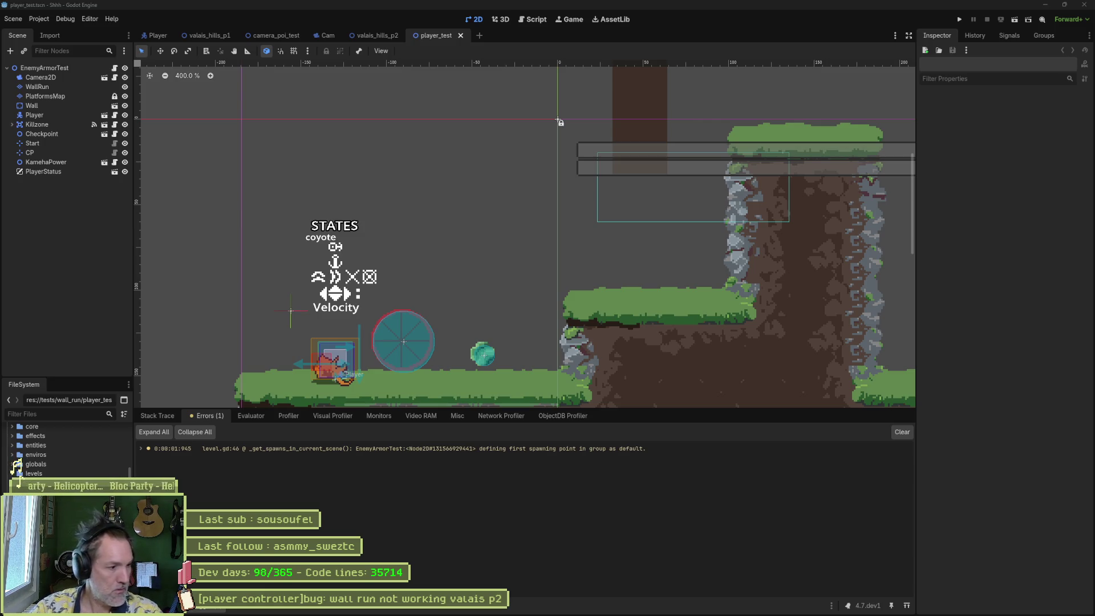
Step: Open wall_run_test.tscn and rename its root node from EnemyArmorTest to WallRun
click(63, 485)
double_click(23, 482)
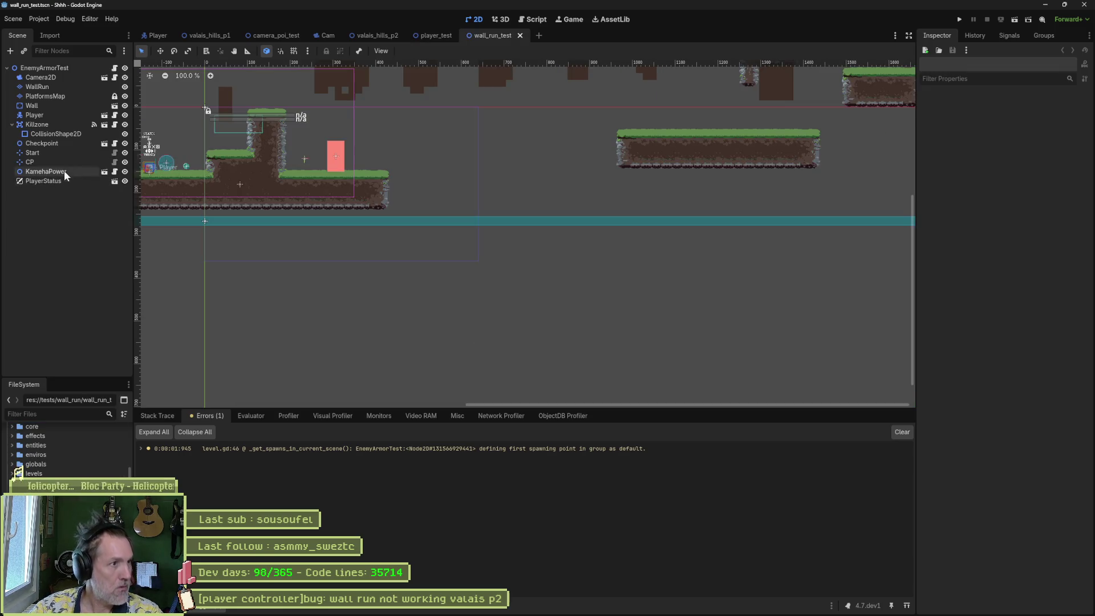
double_click(70, 69)
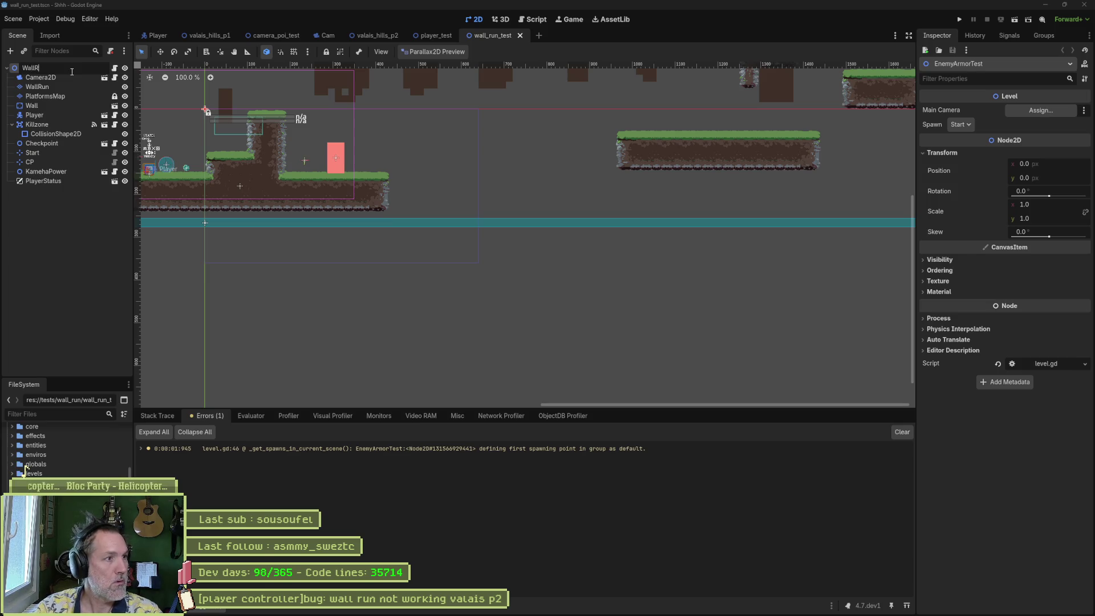
text(un)
key(Return)
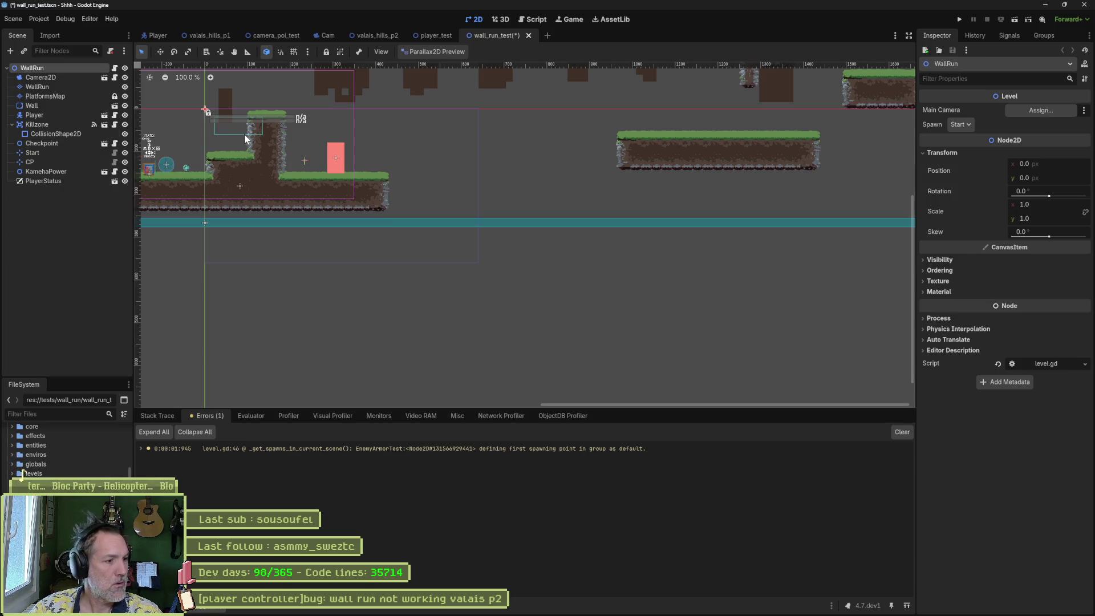
Step: Select the WallRun TileMapLayer and pick a base tile from its Tiles palette
scroll(496, 365, down, 3)
scroll(348, 268, up, 6)
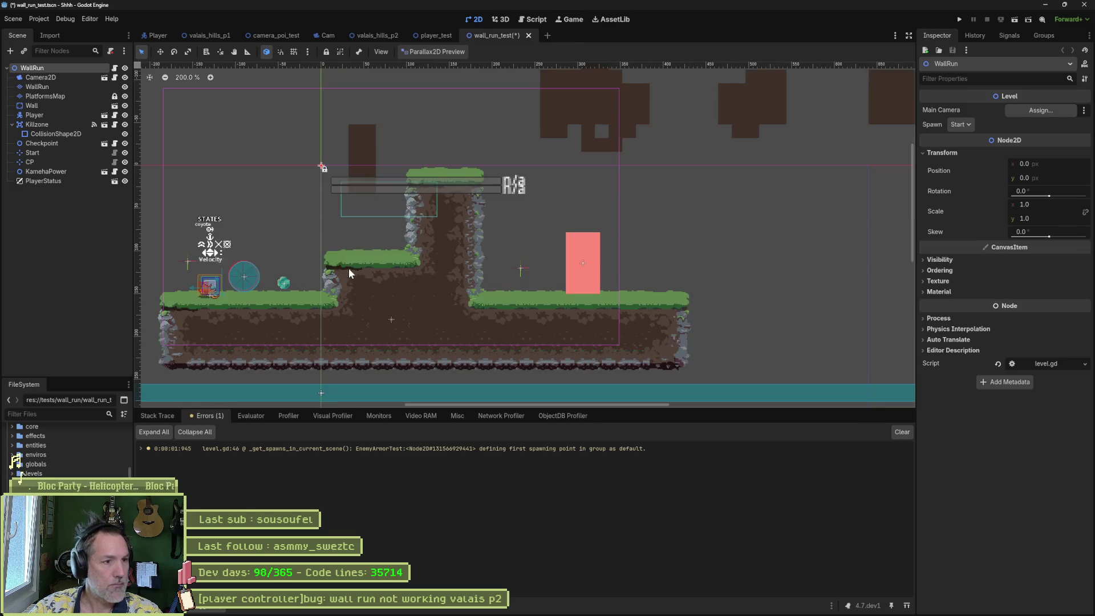
click(57, 88)
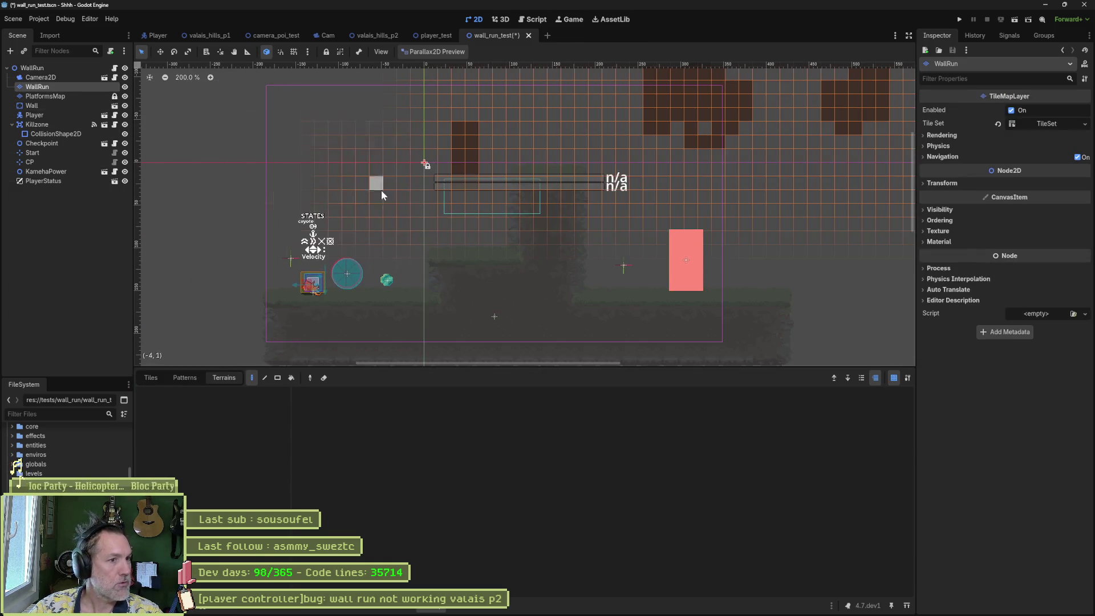
click(152, 377)
click(640, 524)
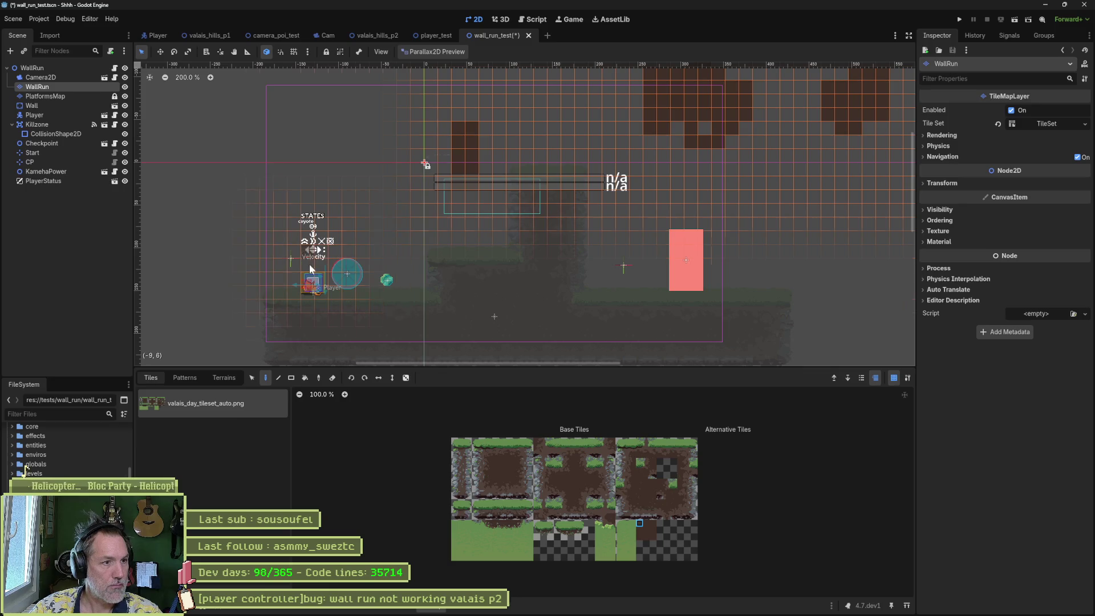
Step: Save and run wall_run_test, make the cat jump once, then stop the game
key(F6)
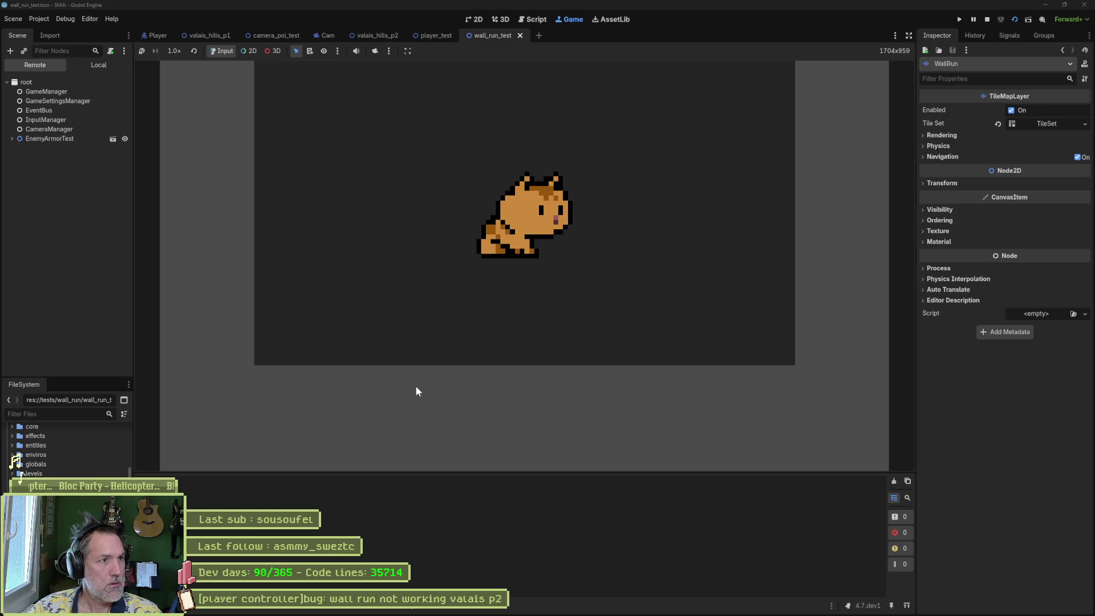
key(space)
key(F8)
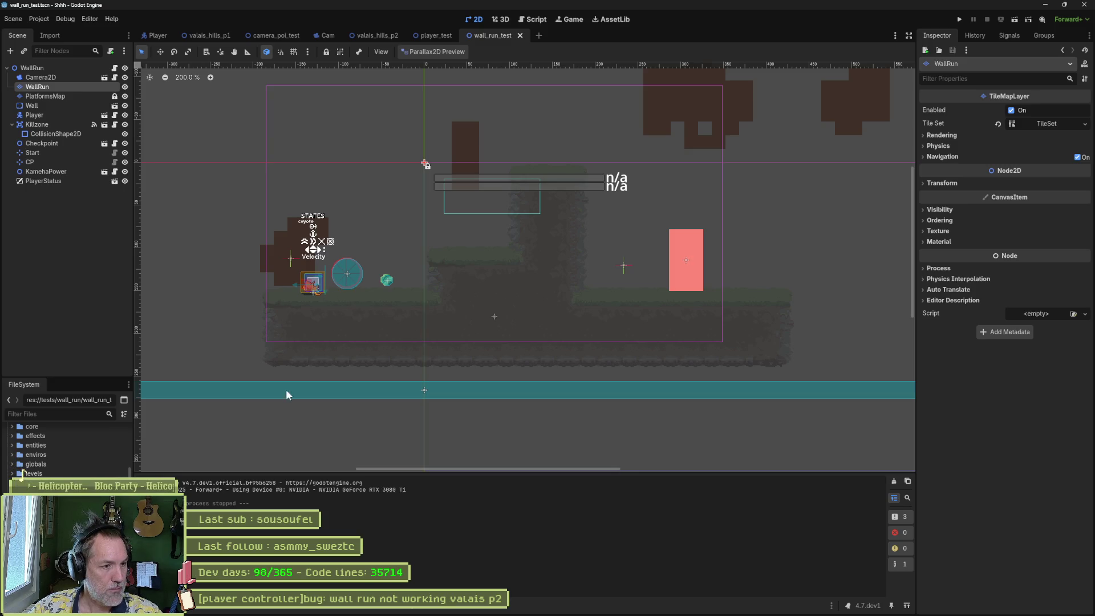
Step: Close the player_test, valais_hills_p2, Cam, camera_poi_test and valais_hills_p1 scene tabs
middle_click(442, 36)
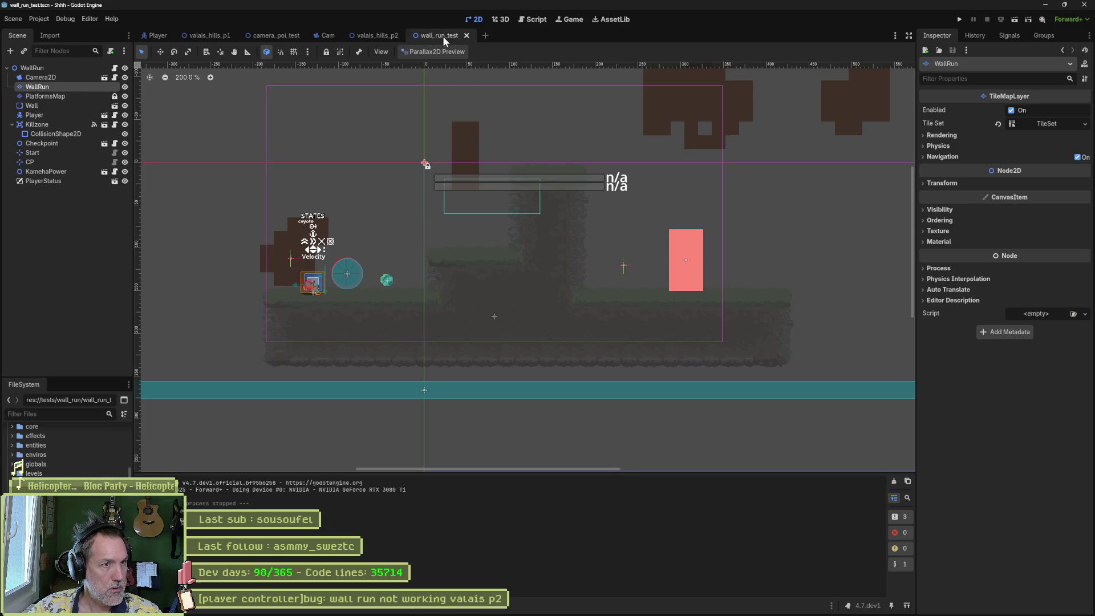
middle_click(371, 36)
middle_click(325, 35)
middle_click(268, 35)
middle_click(206, 37)
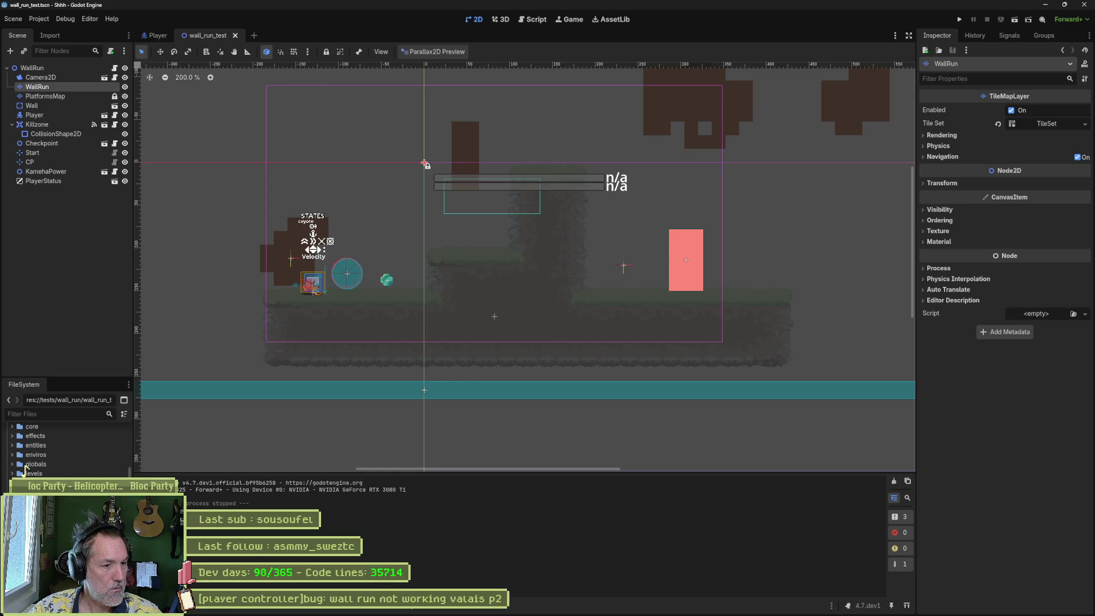
Step: Set the TileSet editor's Paint mode to Physics Layer 0, then switch to the Player scene
click(375, 607)
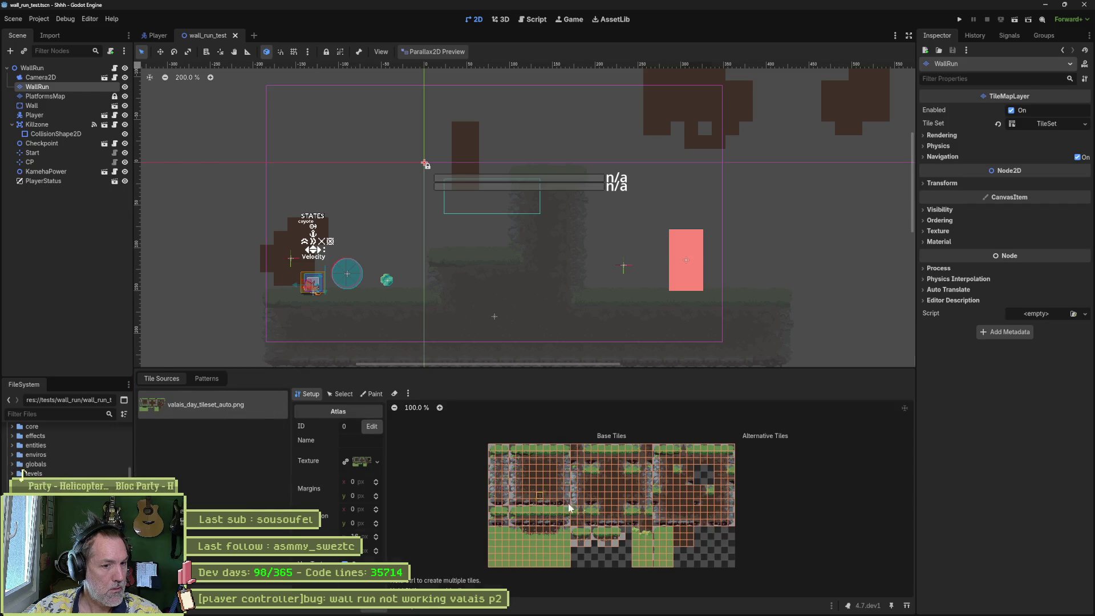
click(378, 395)
click(358, 425)
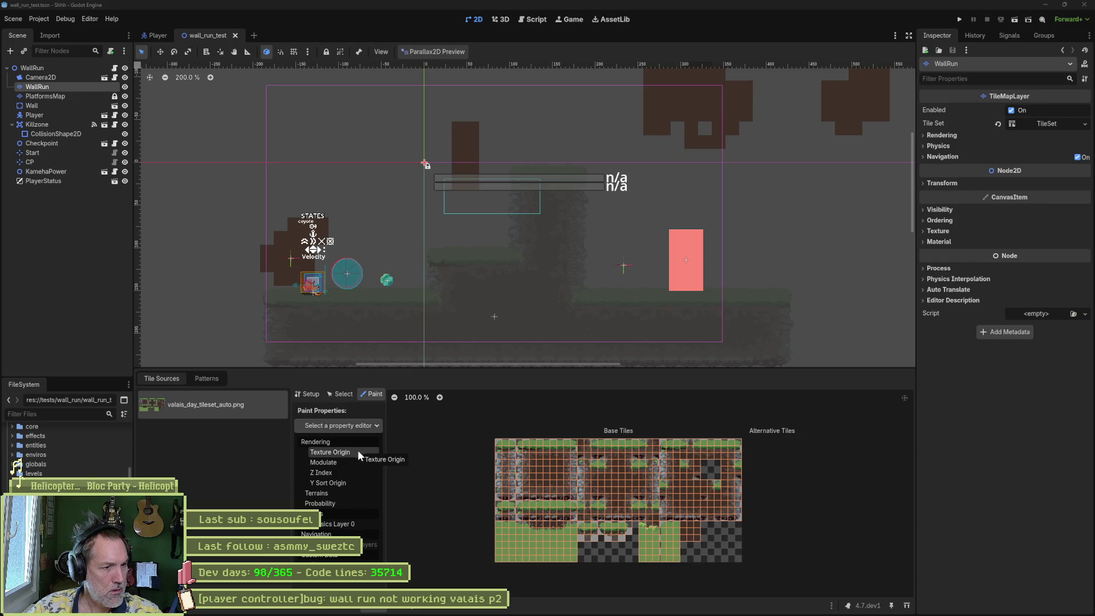
click(349, 523)
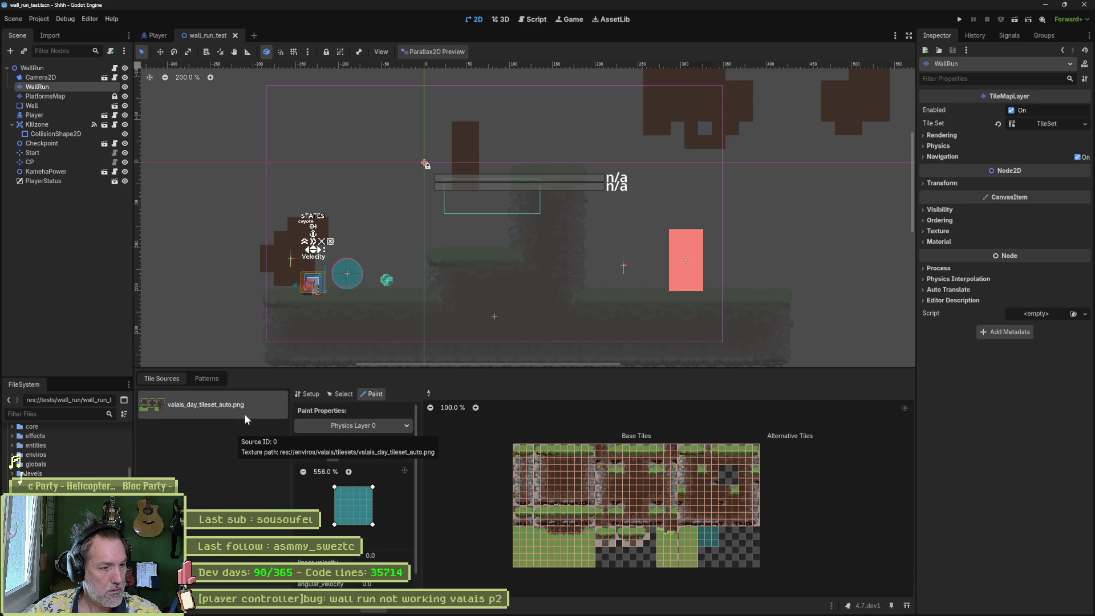
click(158, 36)
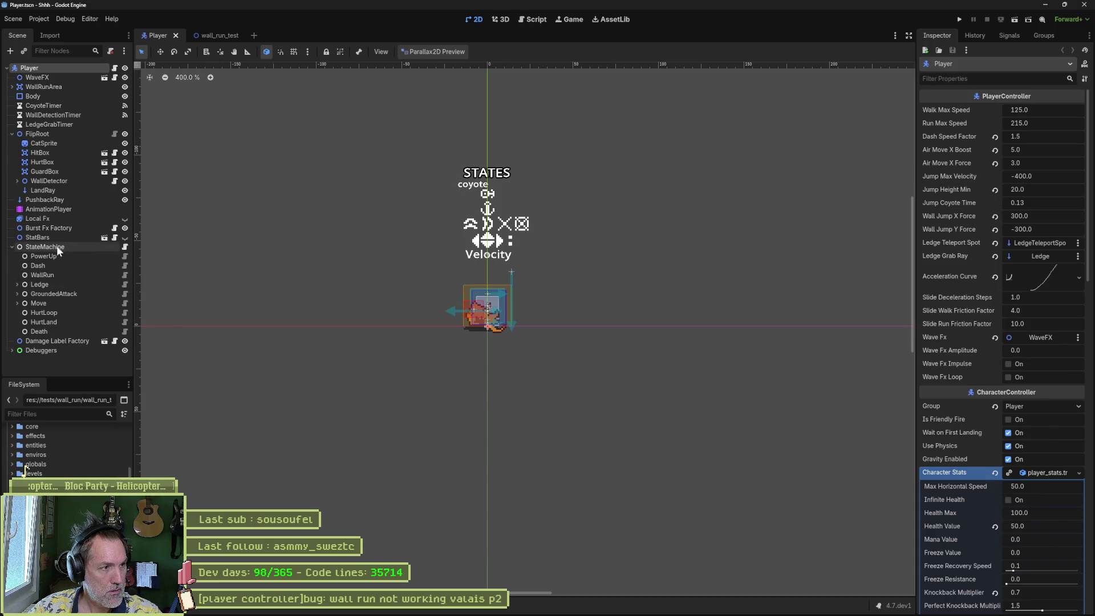
Step: Expand StateMachine > Move and open the Airborne state's script
click(41, 307)
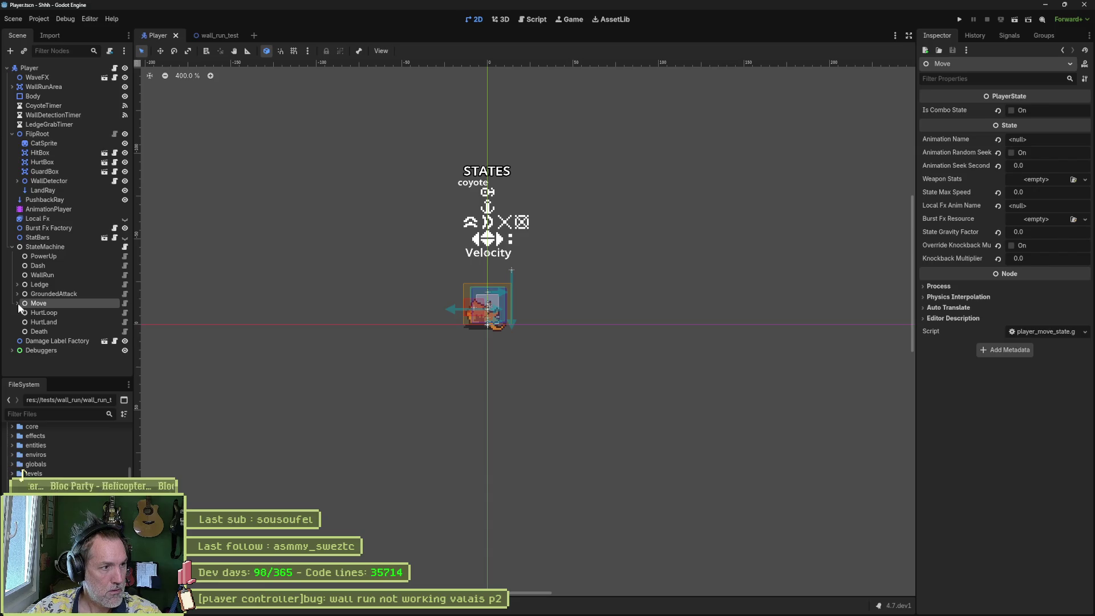
click(17, 304)
click(22, 314)
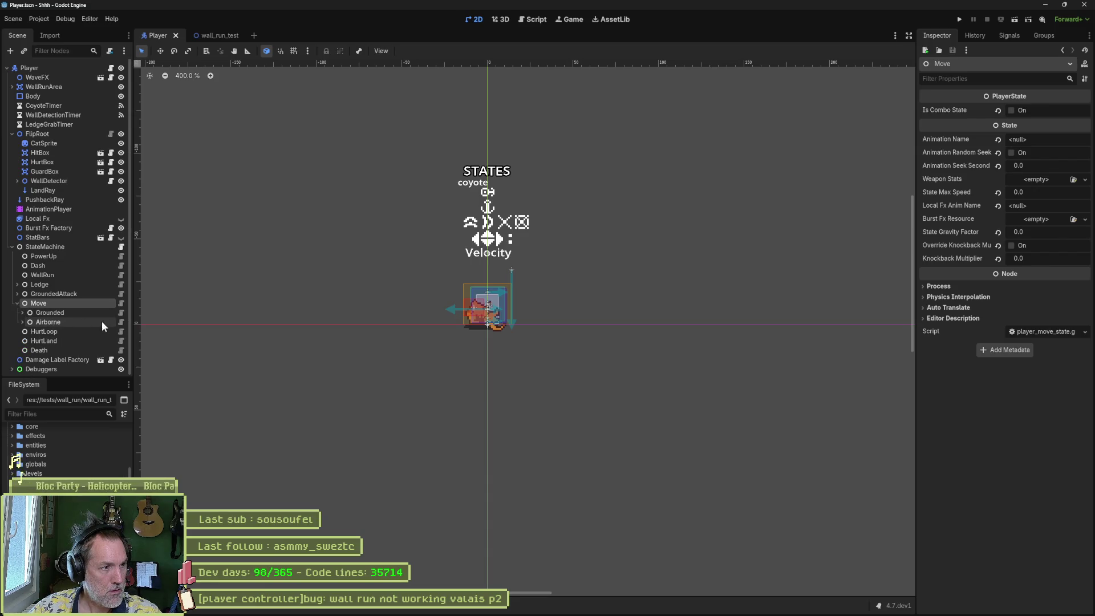
click(121, 321)
Step: Fold all functions, unfold check_transitions to highlight can_wall_run, then run wall_run_test
click(569, 304)
key(ctrl+alt+f)
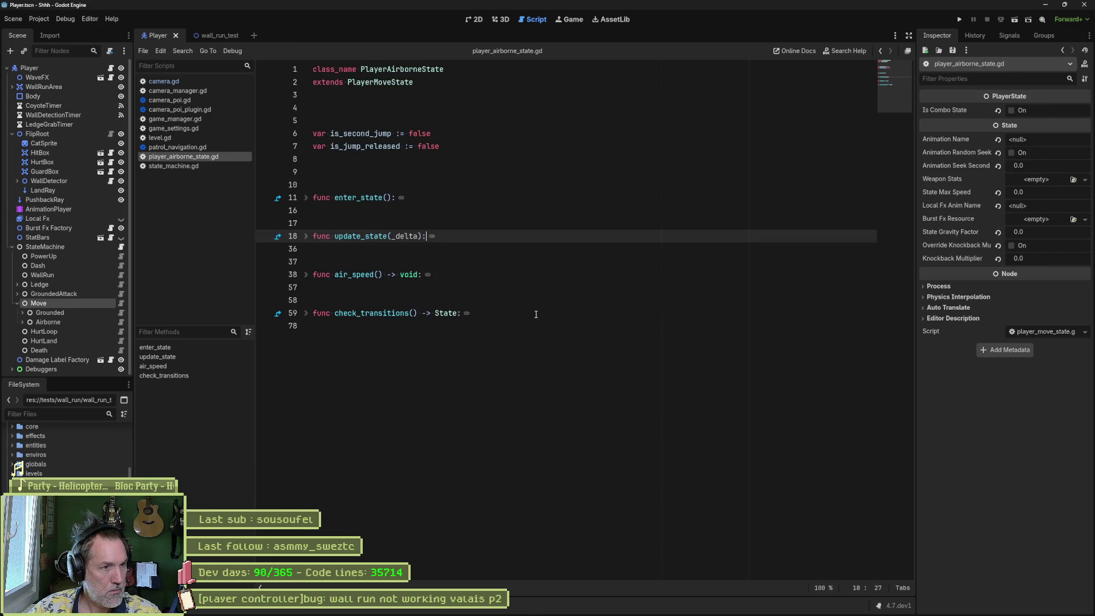
click(306, 314)
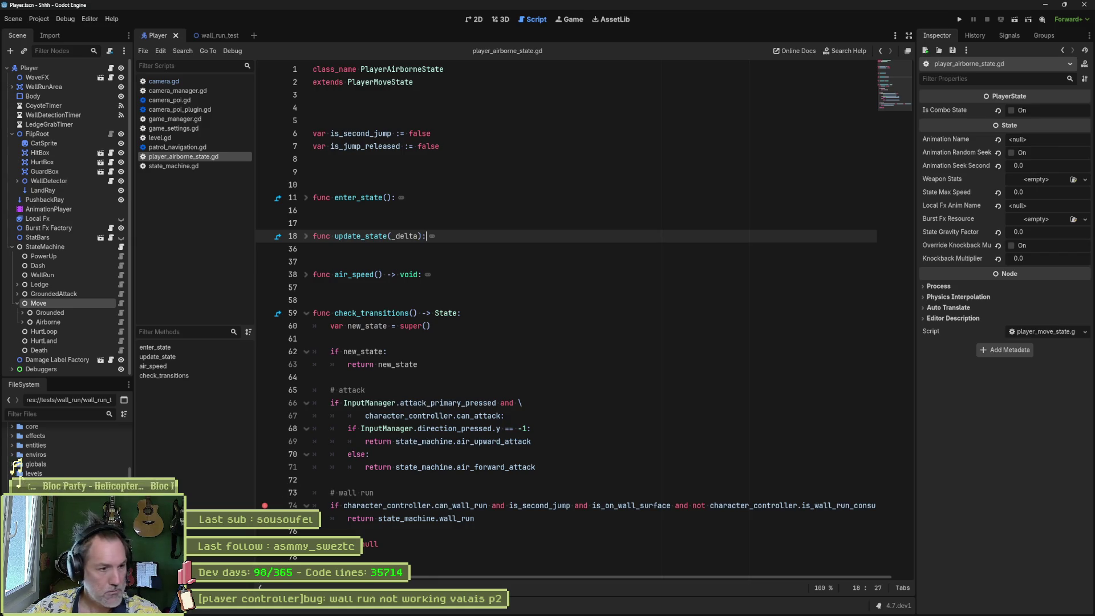
double_click(464, 505)
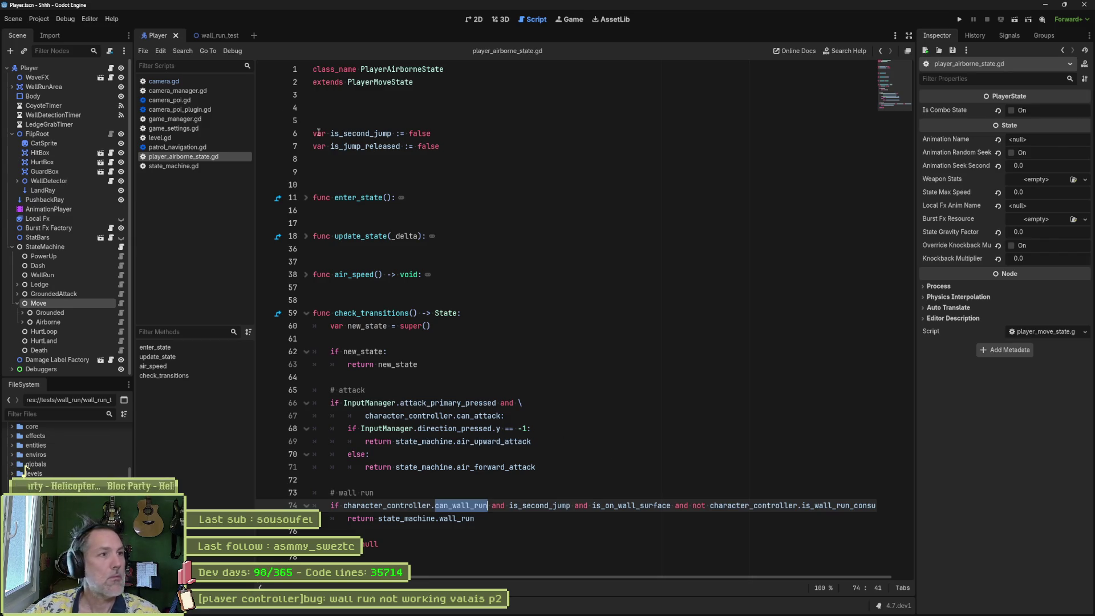
click(216, 39)
key(F6)
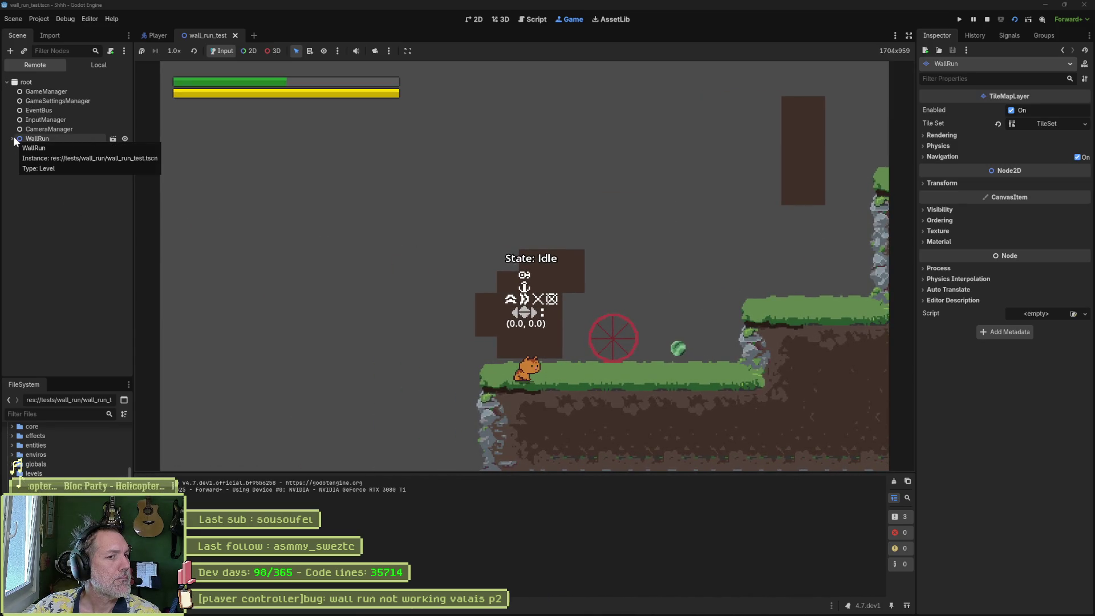
Step: Inspect the live Player's Can Wall Run flag under WallRun, jump once, and stop the game
click(12, 138)
click(39, 185)
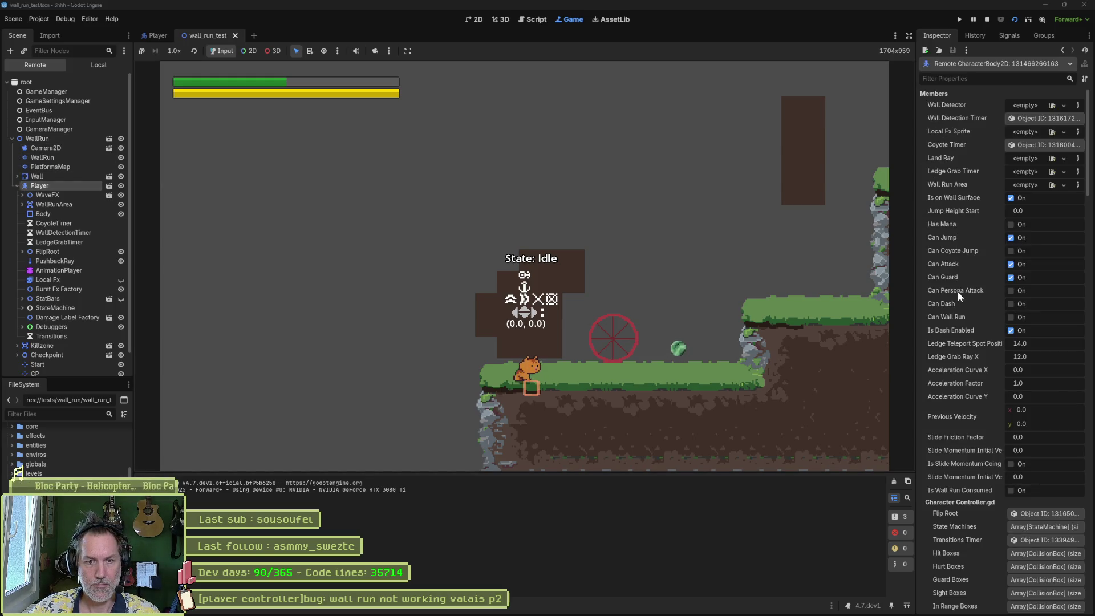
key(space)
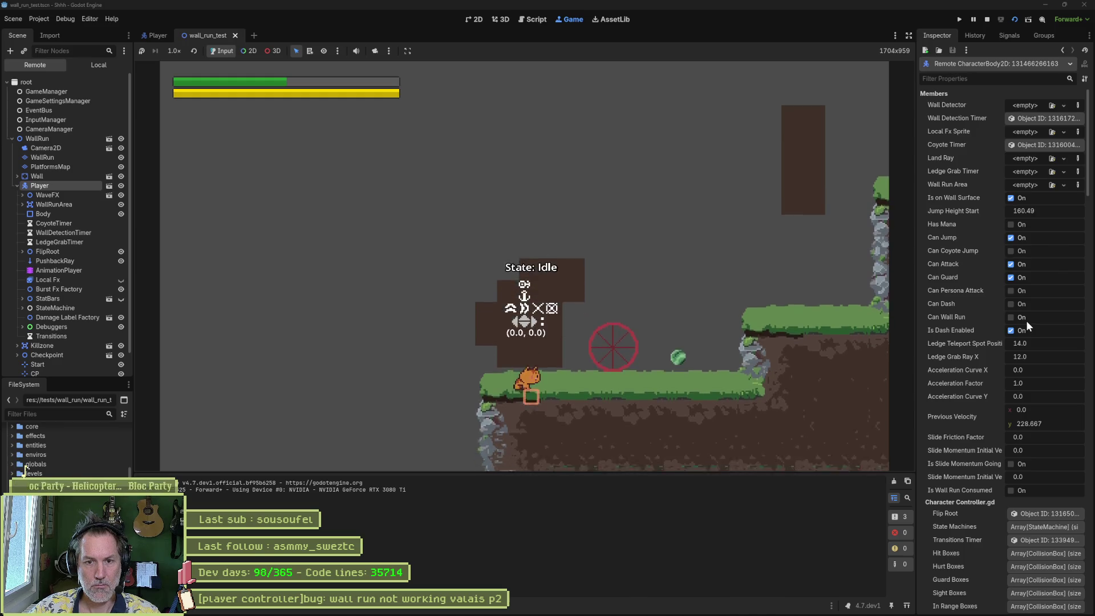
key(F8)
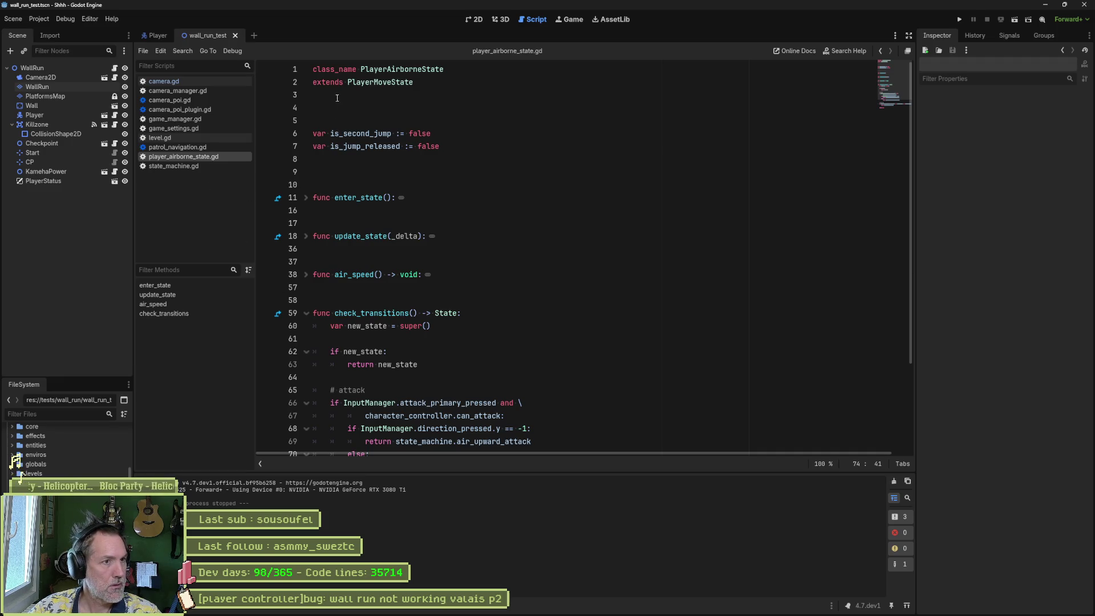
Step: Search all files for can_wall_run and open its getter in player_controller.gd
scroll(398, 257, down, 3)
key(ctrl+shift+f)
key(Return)
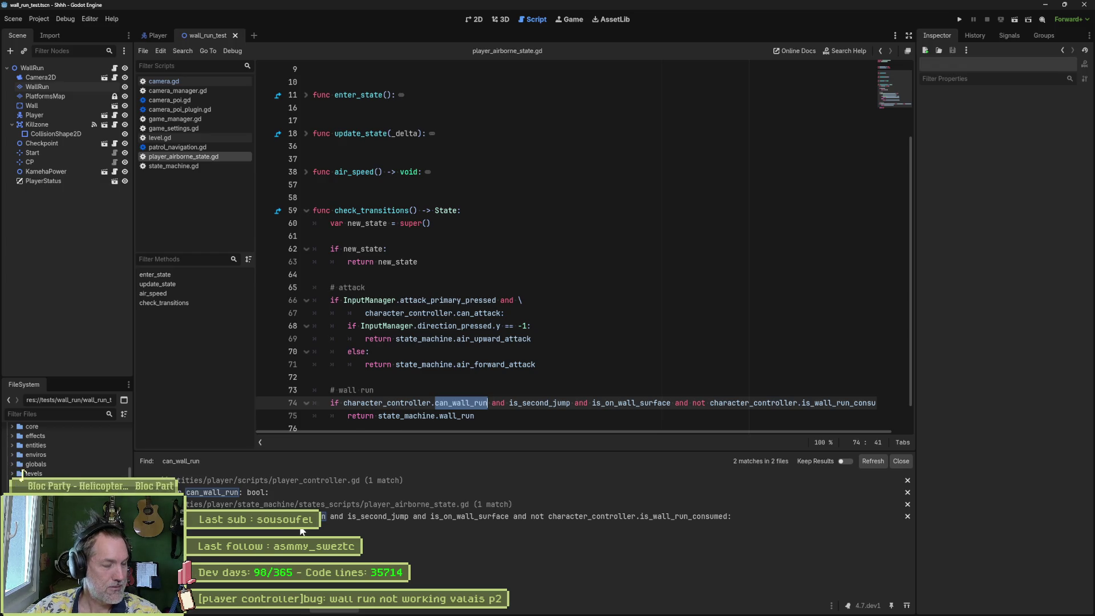
click(320, 494)
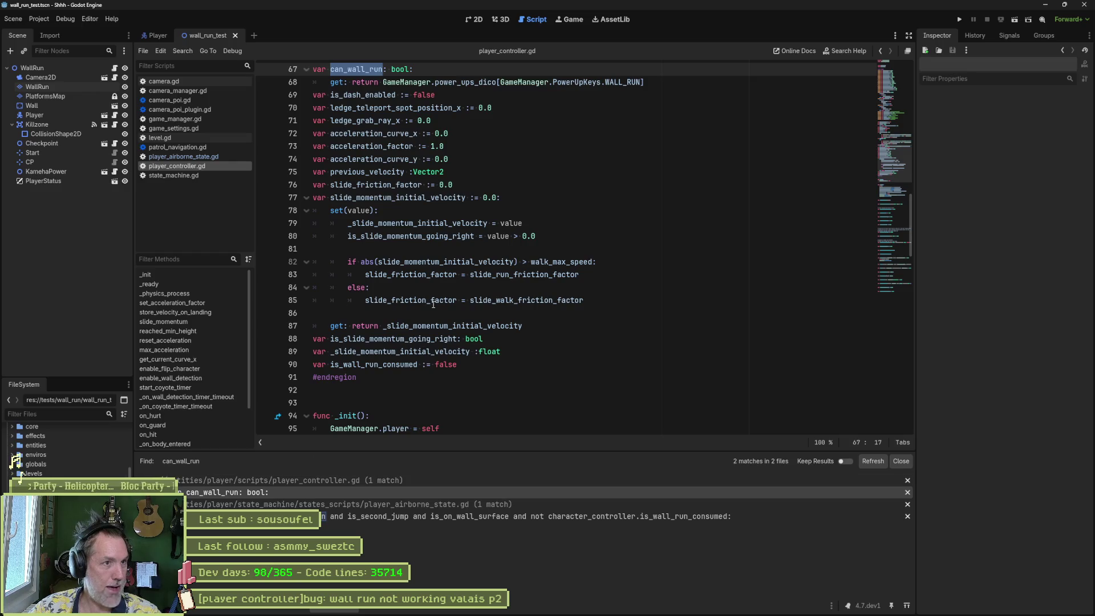
Step: Show game_settings.tres properties from the FileSystem Favorites
scroll(456, 283, up, 4)
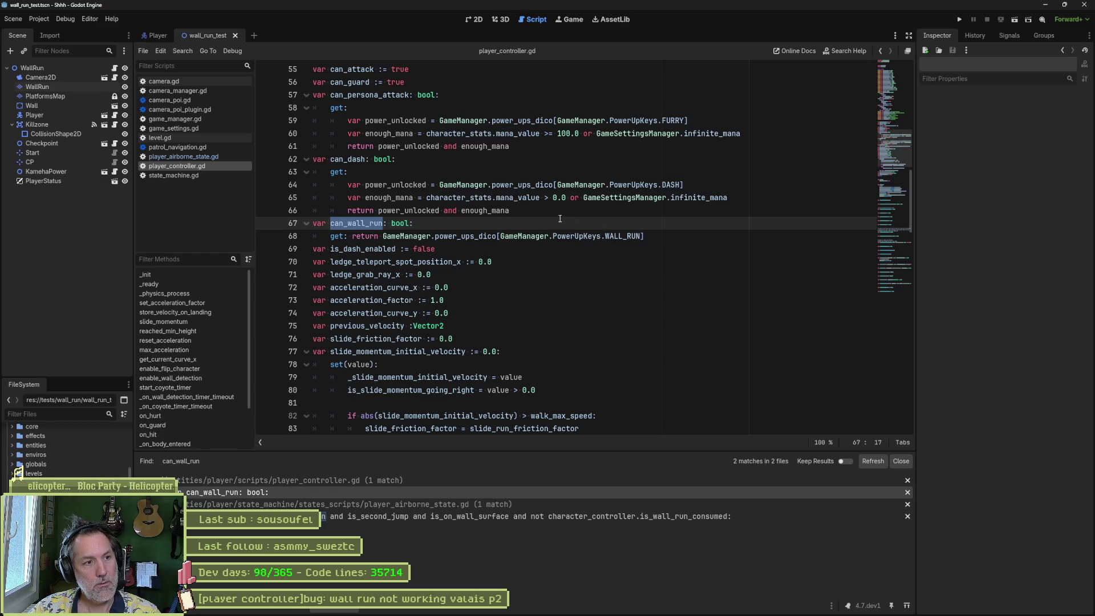
scroll(22, 473, up, 3)
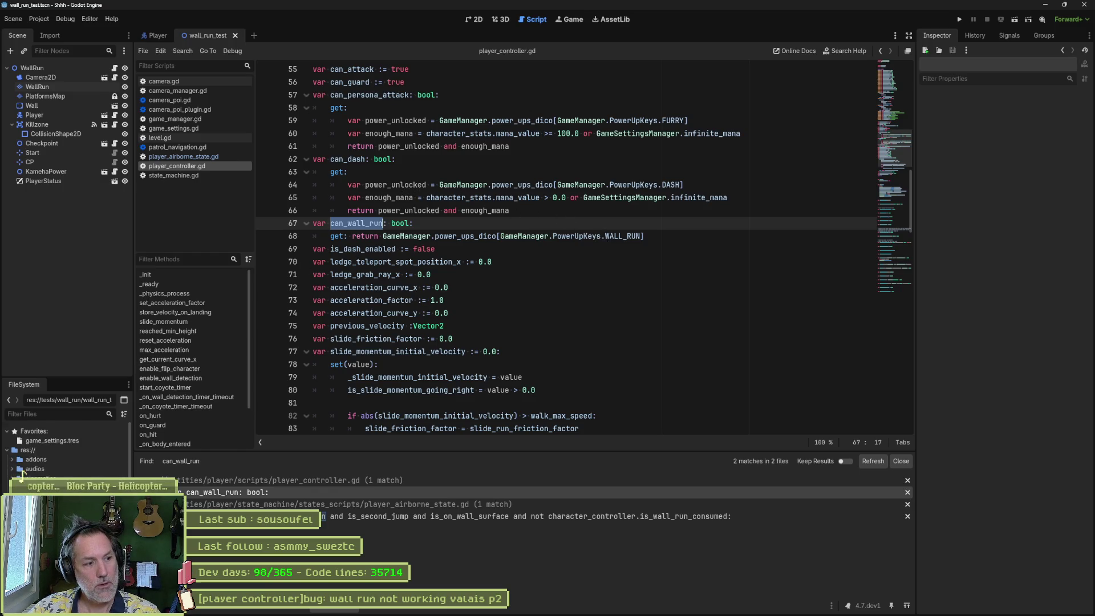
click(54, 441)
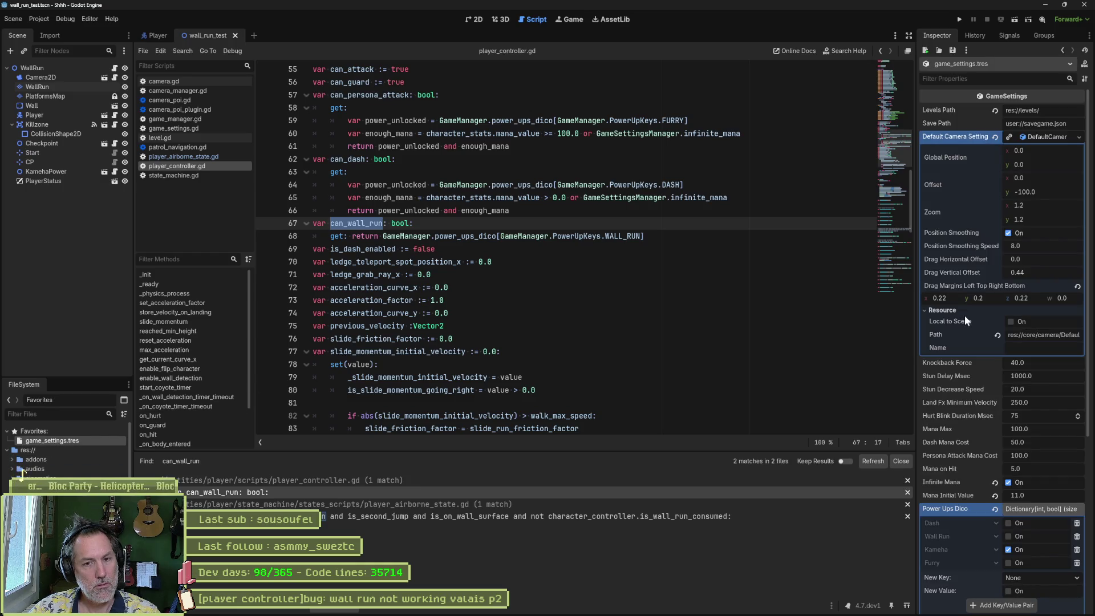
Step: Turn on the Wall Run power-up in game_settings.tres and test-run wall_run_test
click(1047, 139)
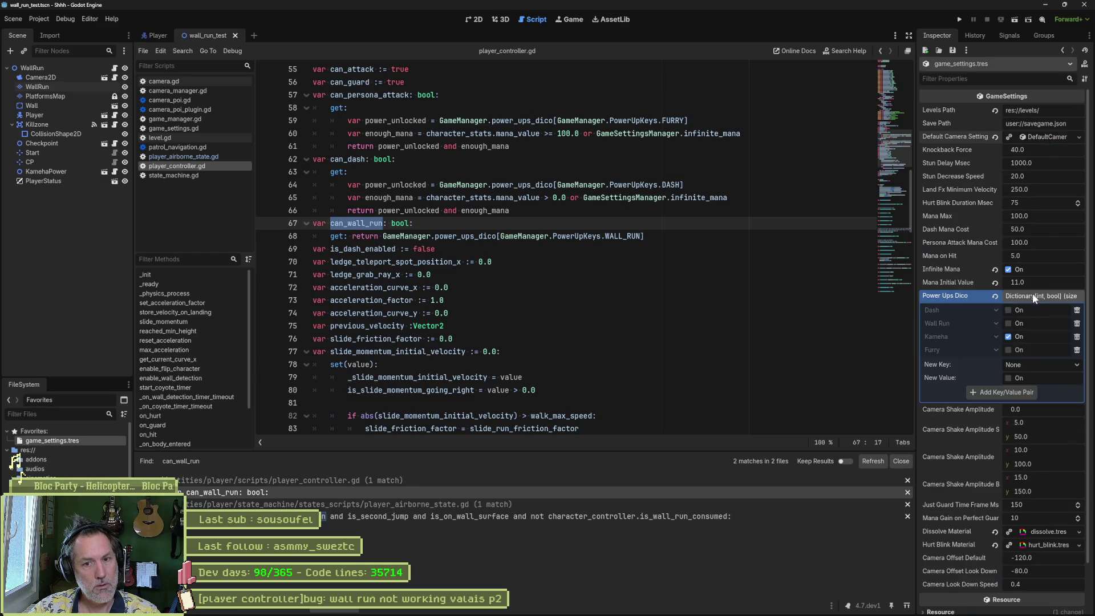
click(1009, 323)
click(561, 287)
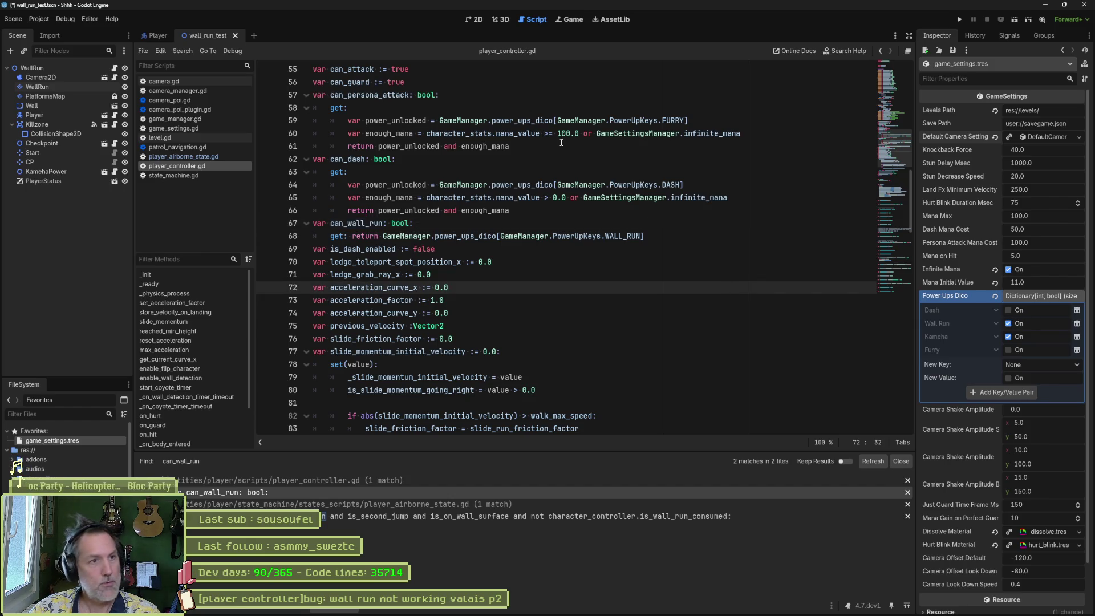
key(F6)
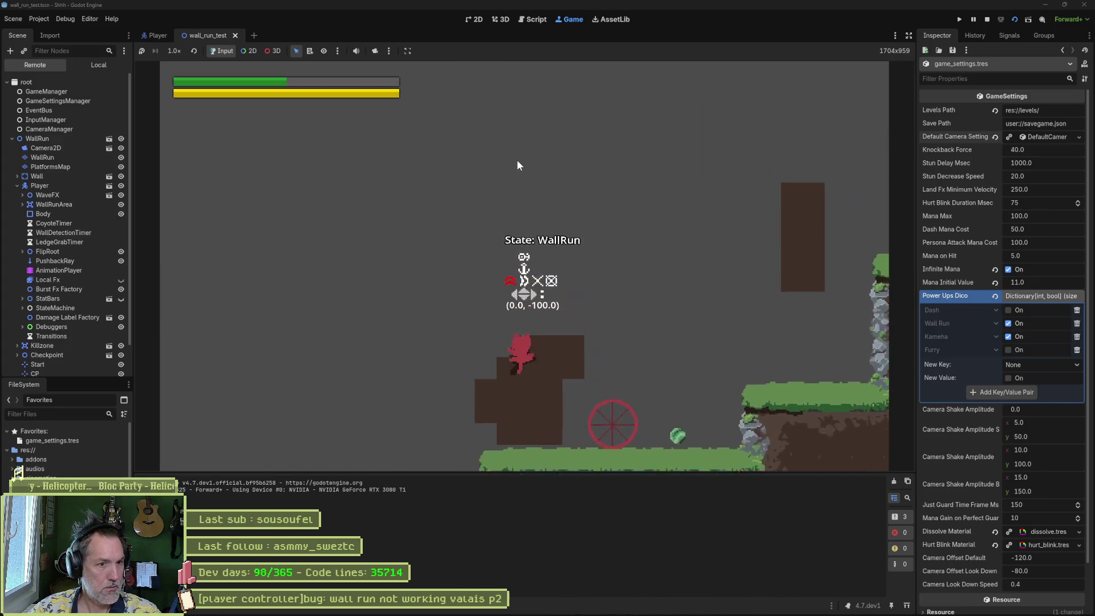
key(F8)
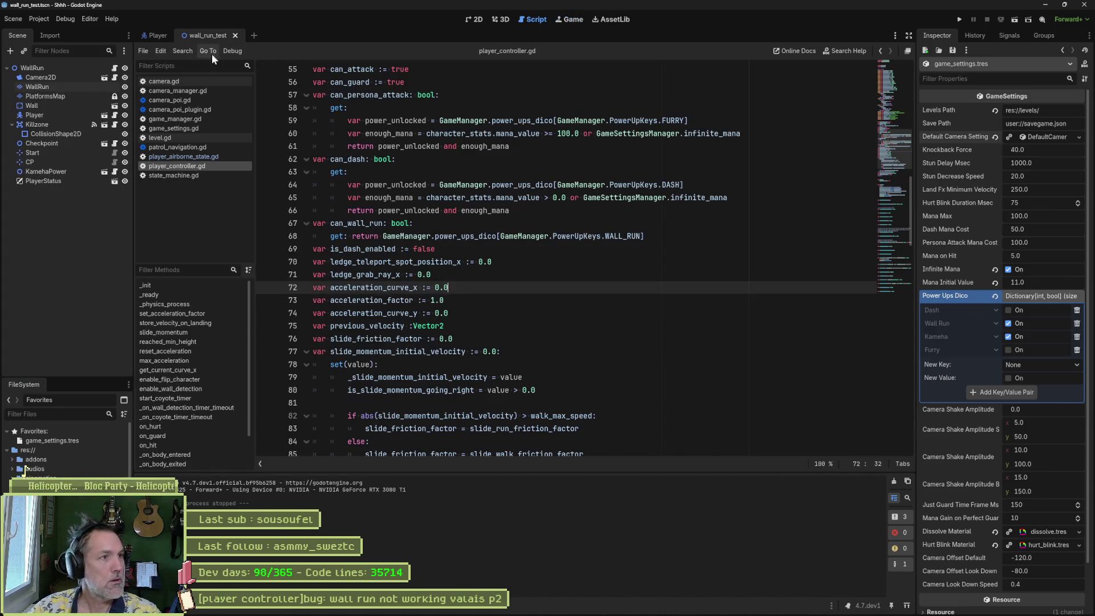
Step: Open valais_hills_p2.tscn and do a quick test run of the level
key(ctrl+shift+o)
text(valais)
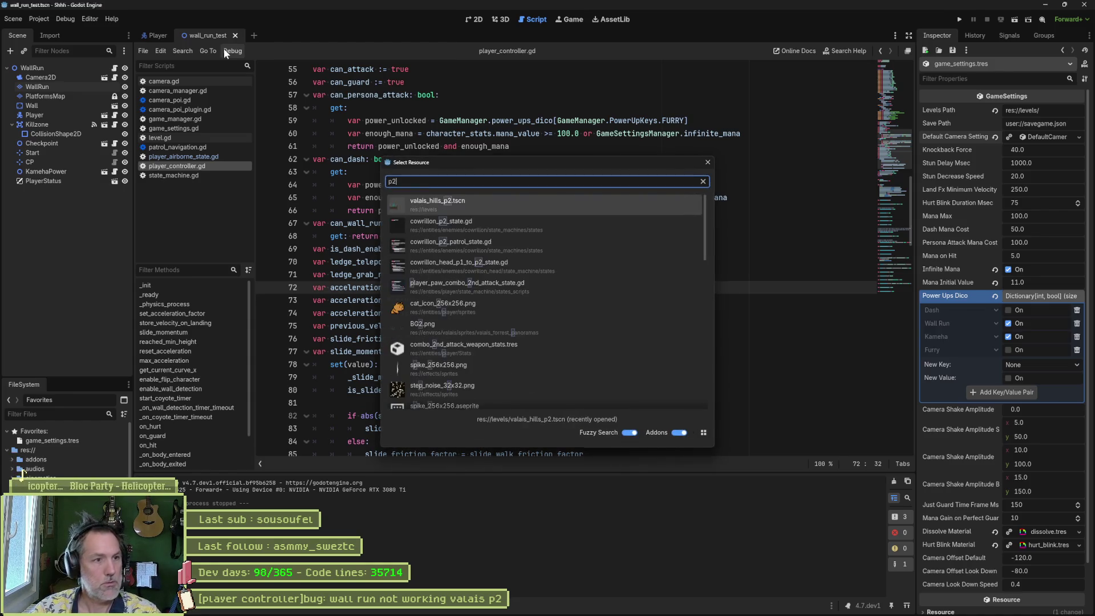
key(Return)
key(F6)
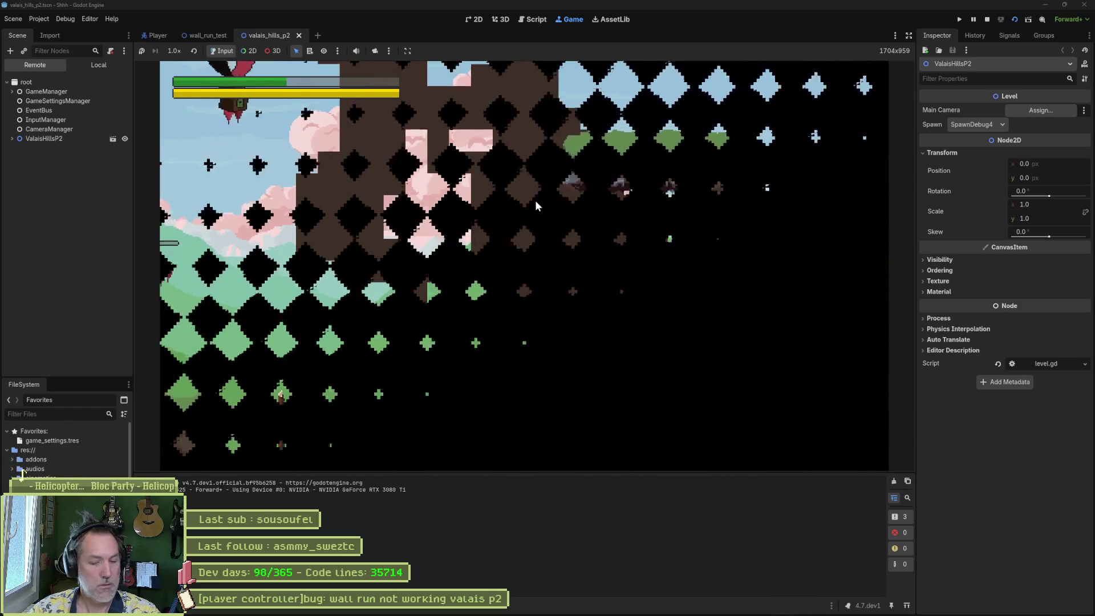
key(F8)
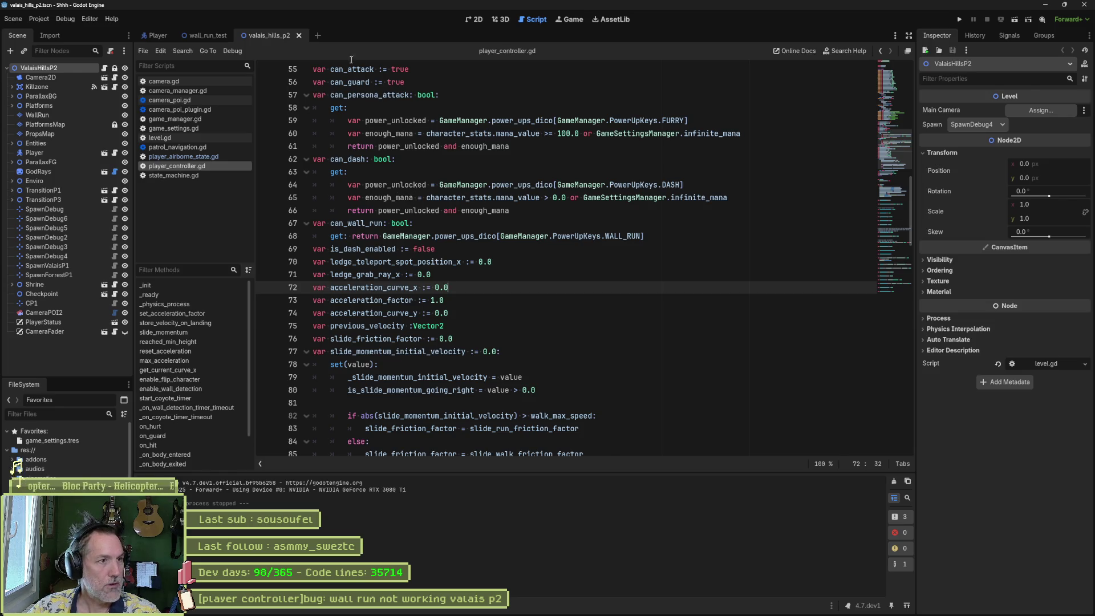
Step: Set the level's Spawn to SpawnValaisP1 and relaunch it
click(976, 124)
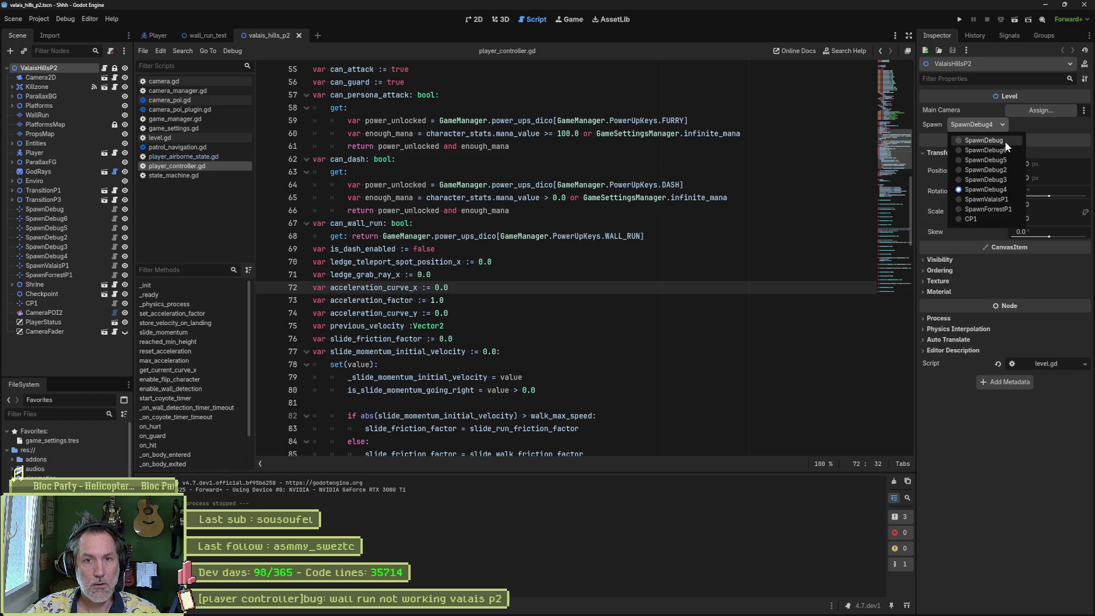
click(998, 197)
key(F6)
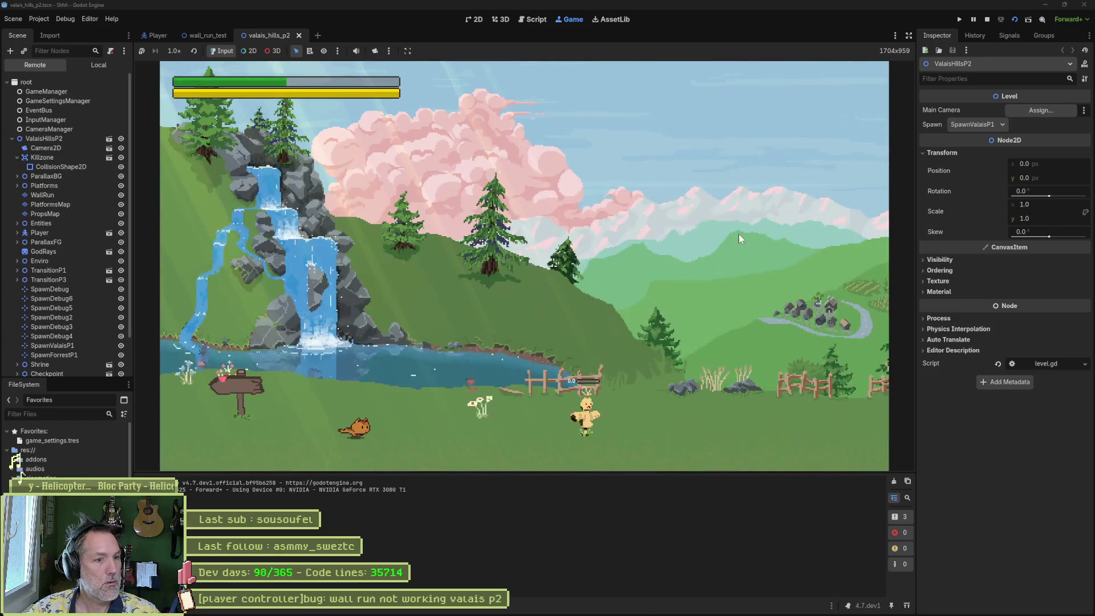
Step: Run and jump the cat right, burrowing along the grassy ledges
key(d)
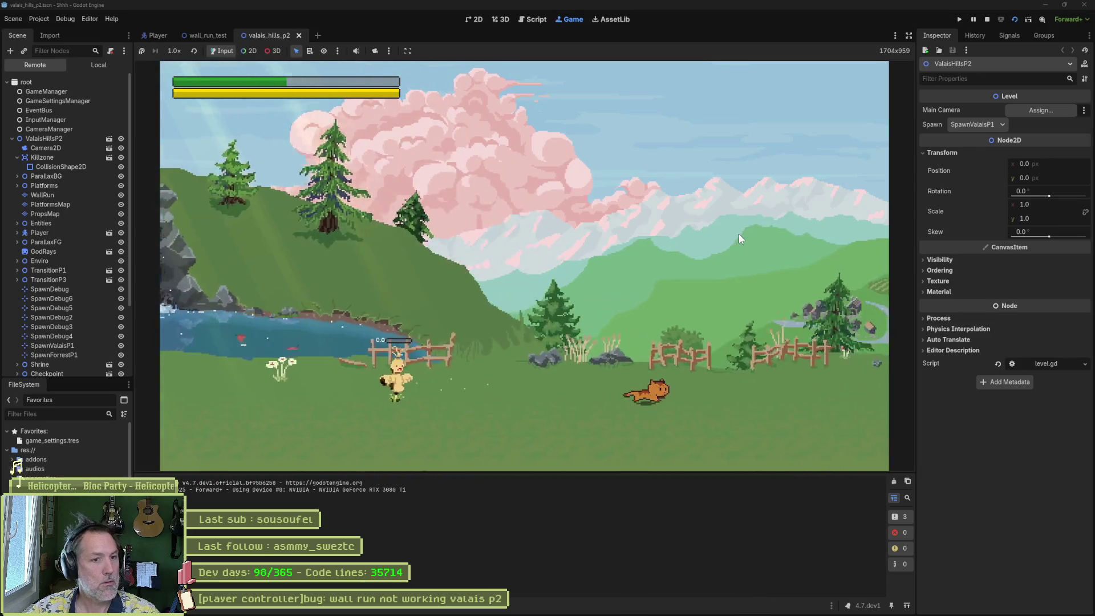
key(space)
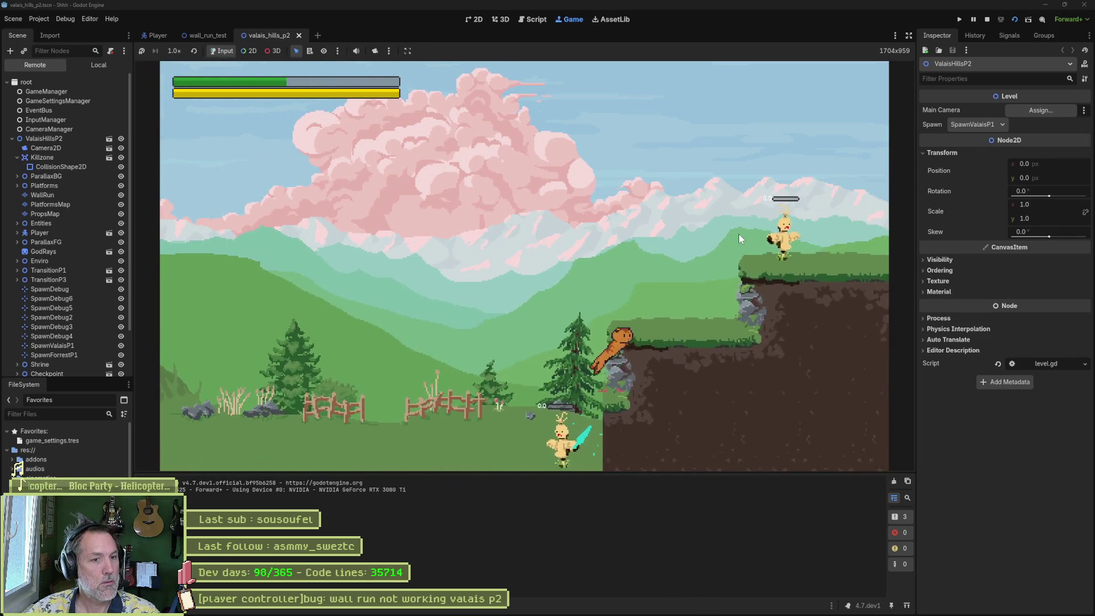
key(space)
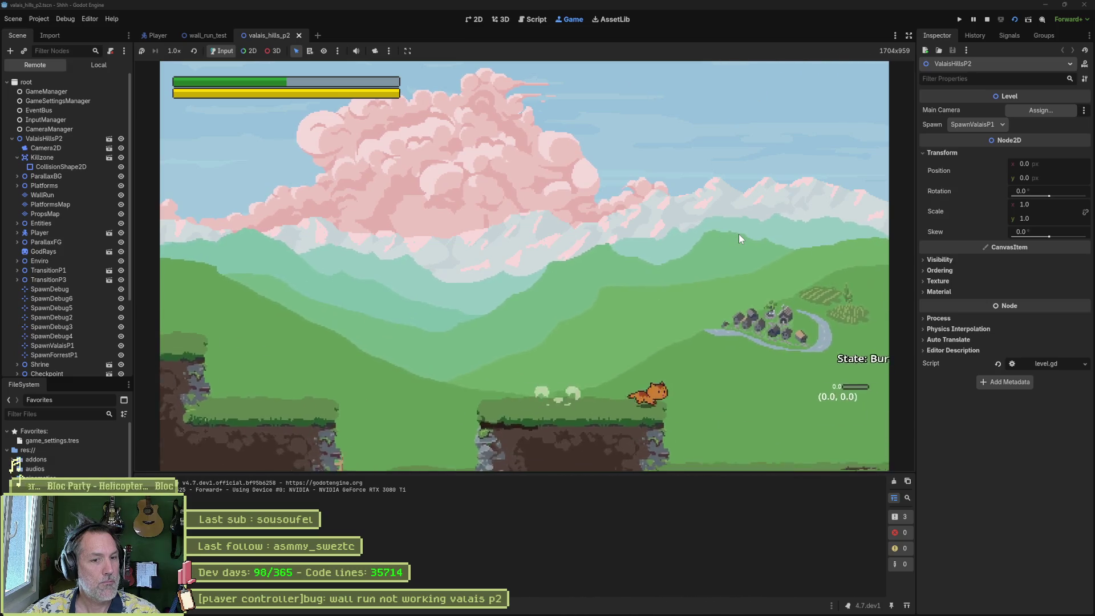
key(space)
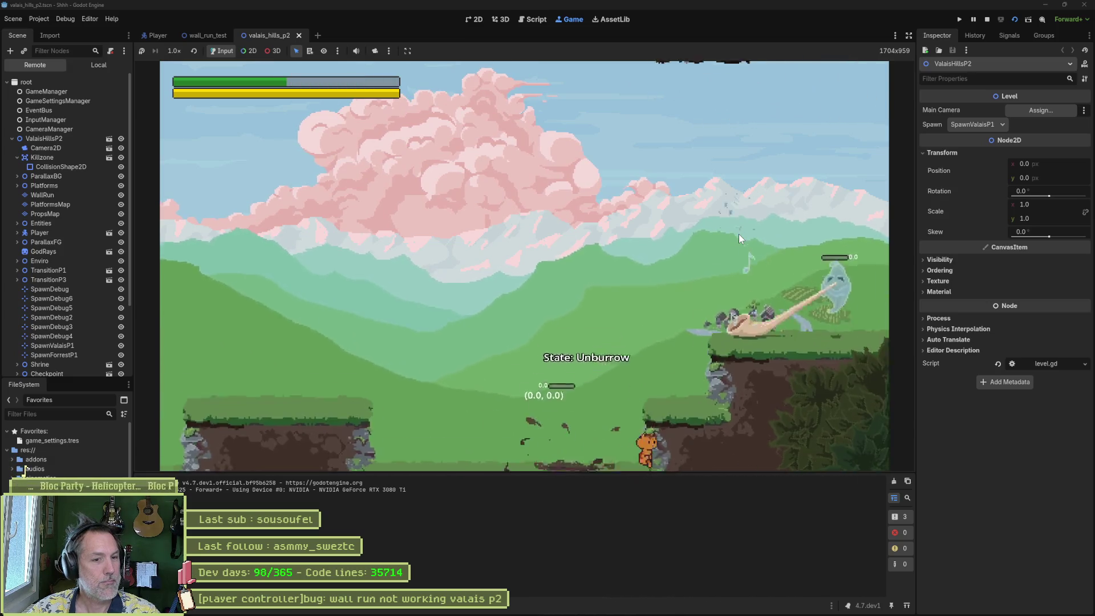
key(space)
key(Down)
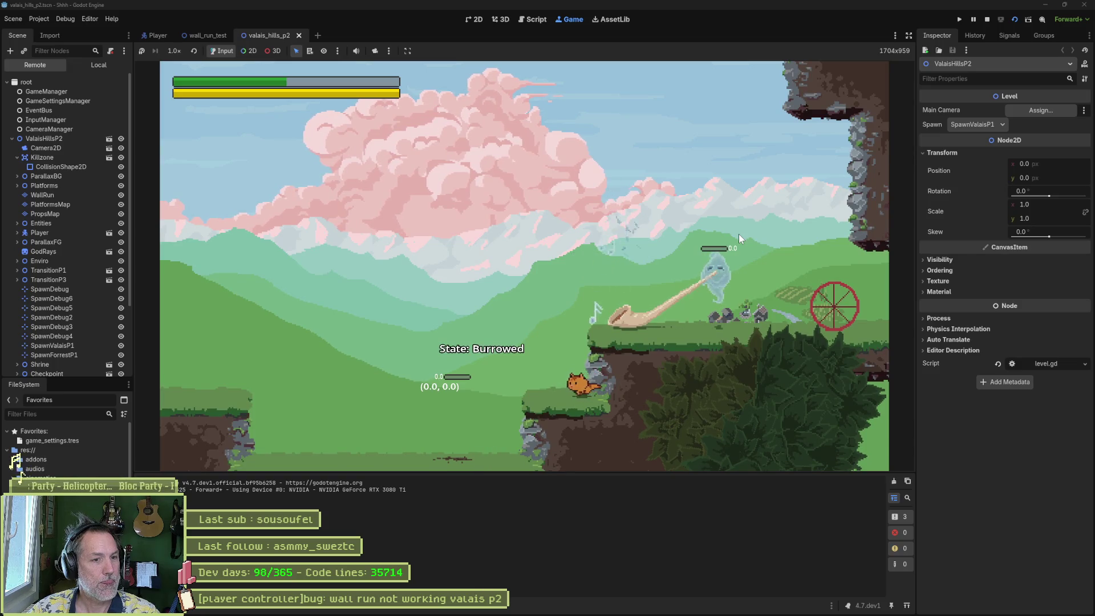
key(space)
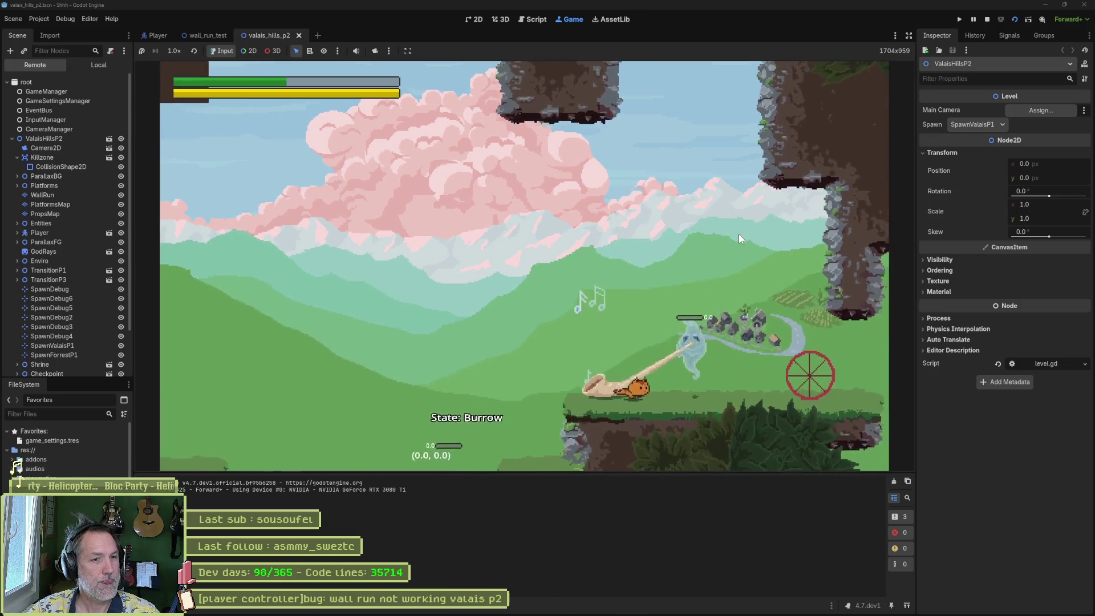
key(Down)
key(Right)
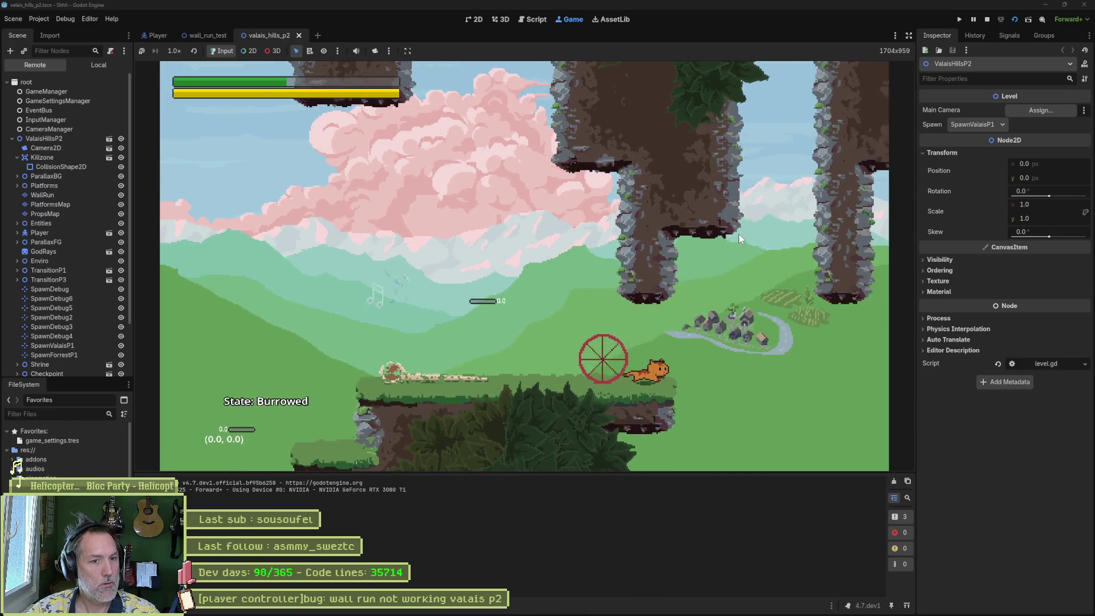
Step: Climb the rock wall, drop to the lower ledge and jump onto the pink tree
key(space)
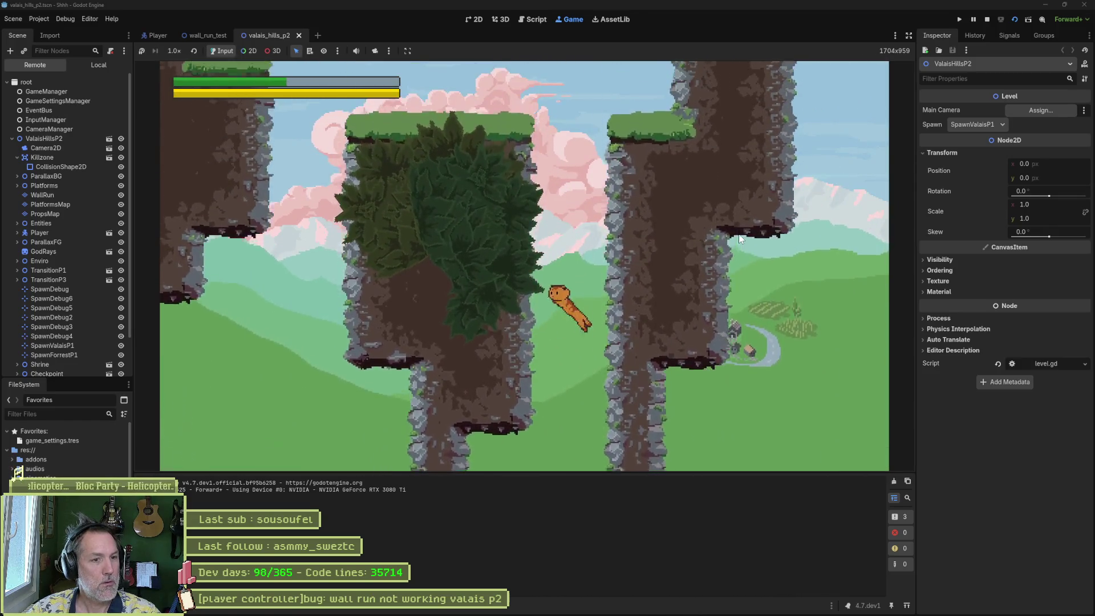
key(Left)
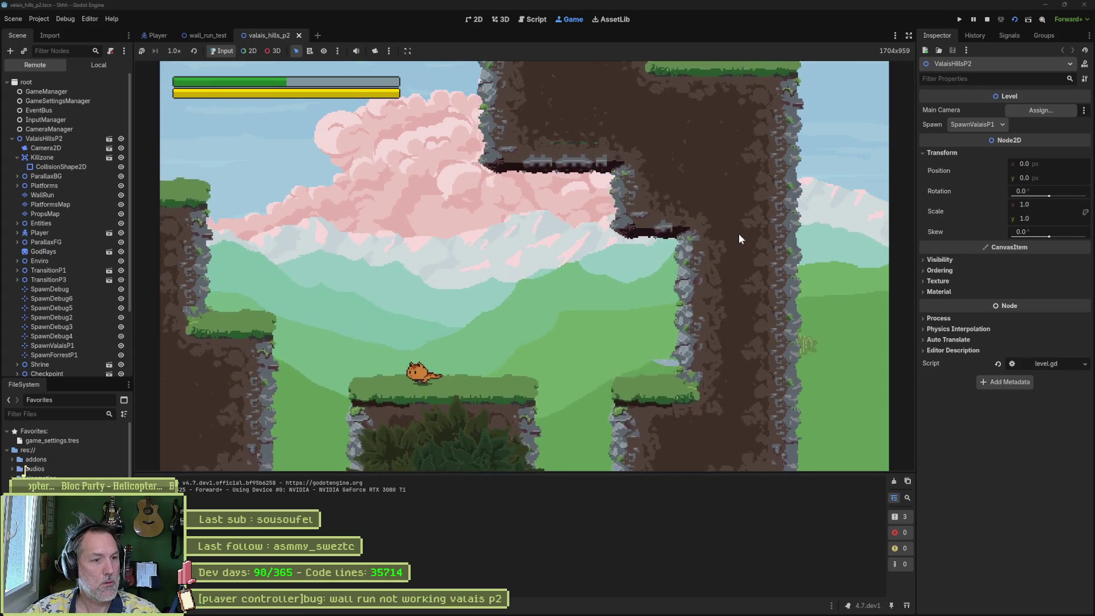
key(space)
key(space)
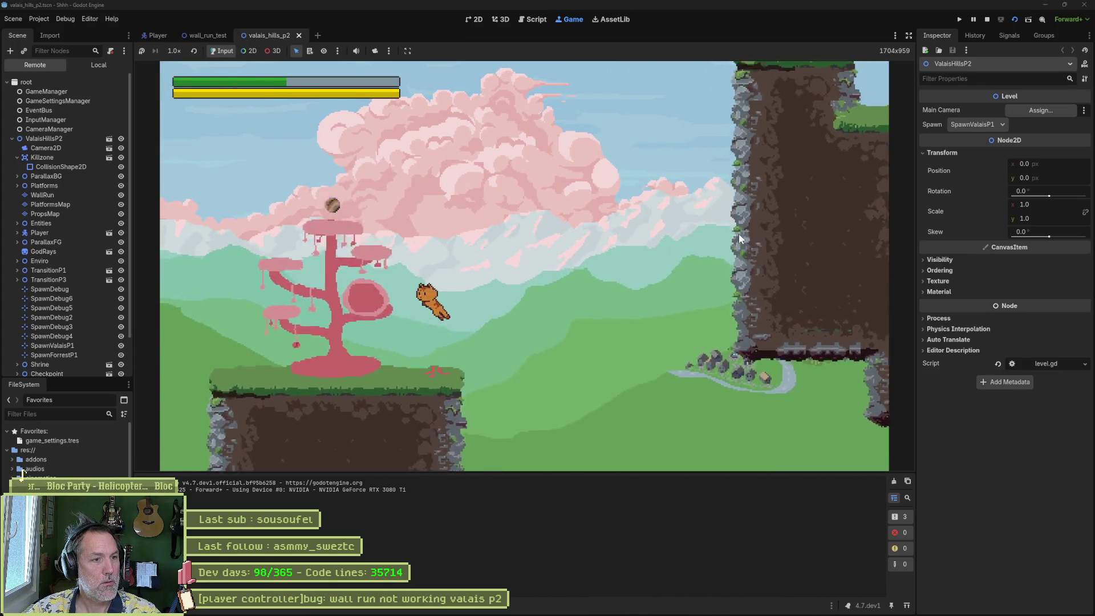
key(Left)
key(space)
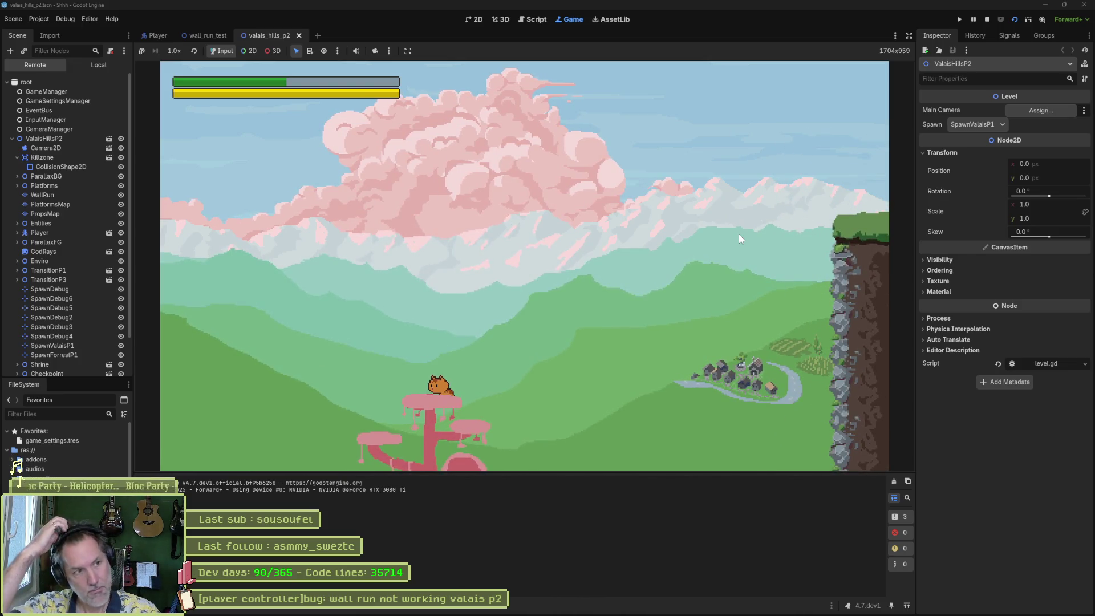
Step: Travel right along the lower ledge and attack the enemies below
key(Right)
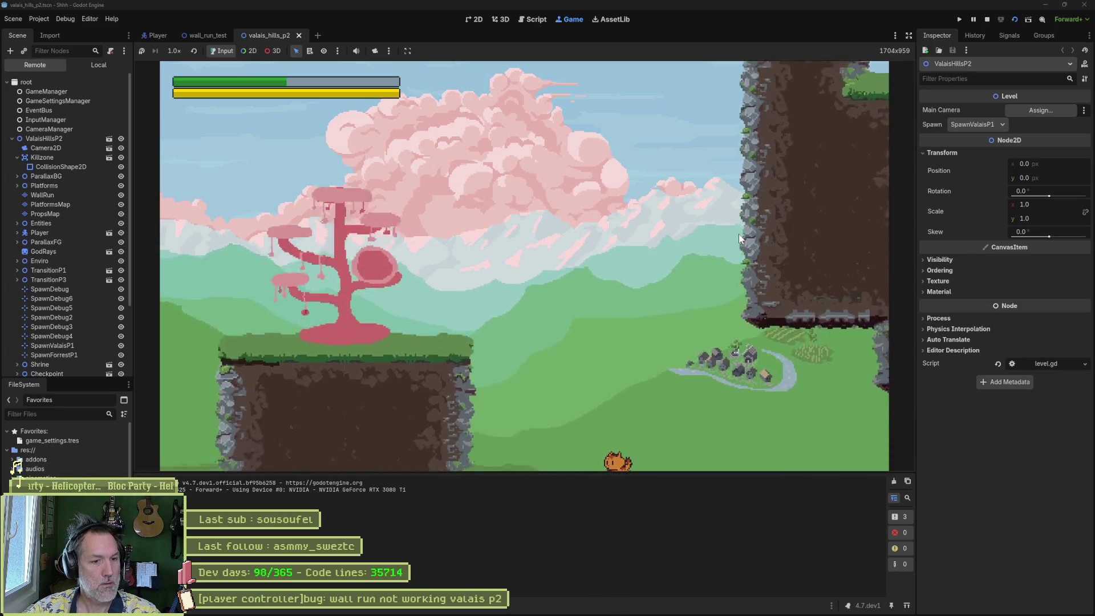
key(Left)
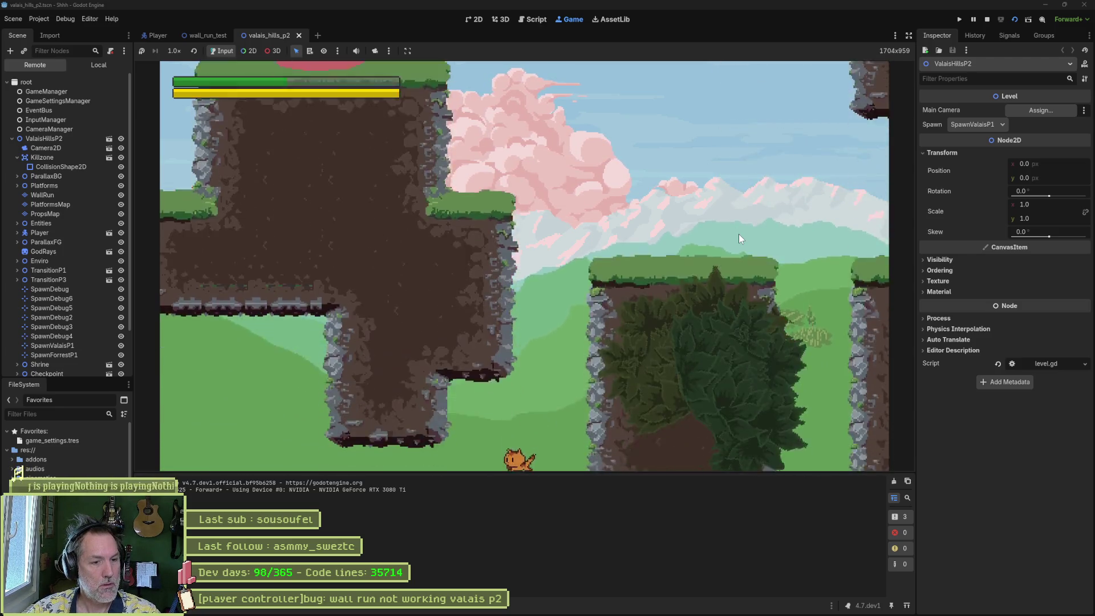
key(Right)
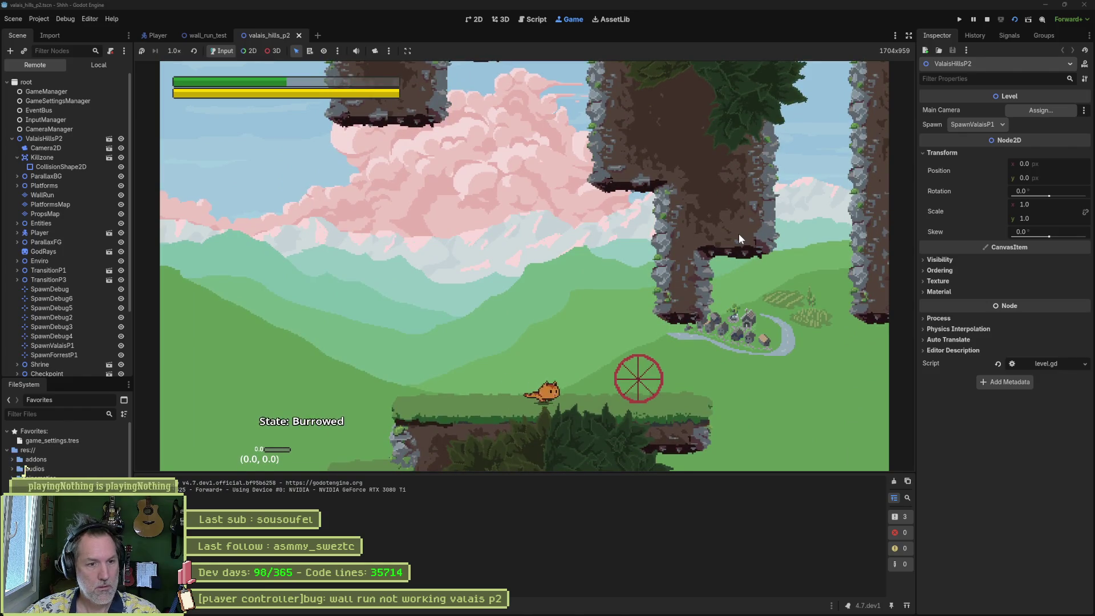
key(Right)
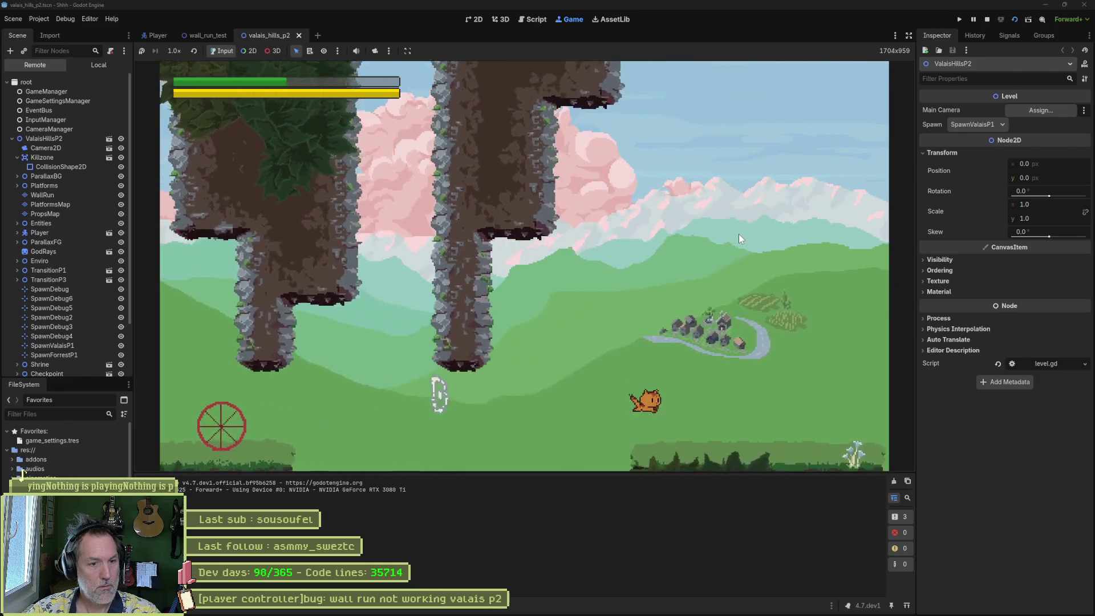
key(Right)
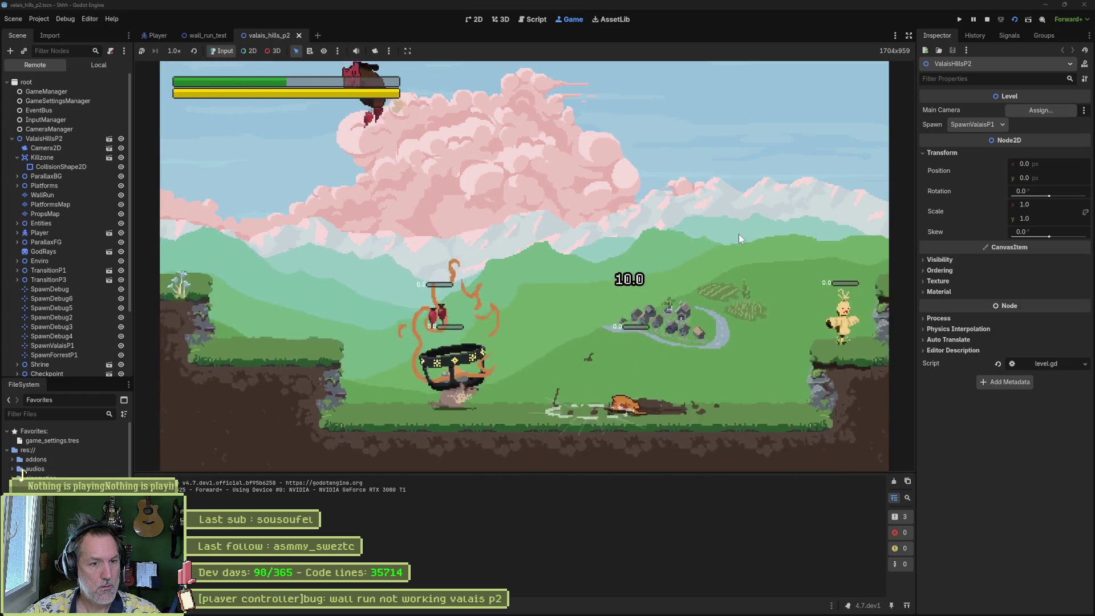
key(Right)
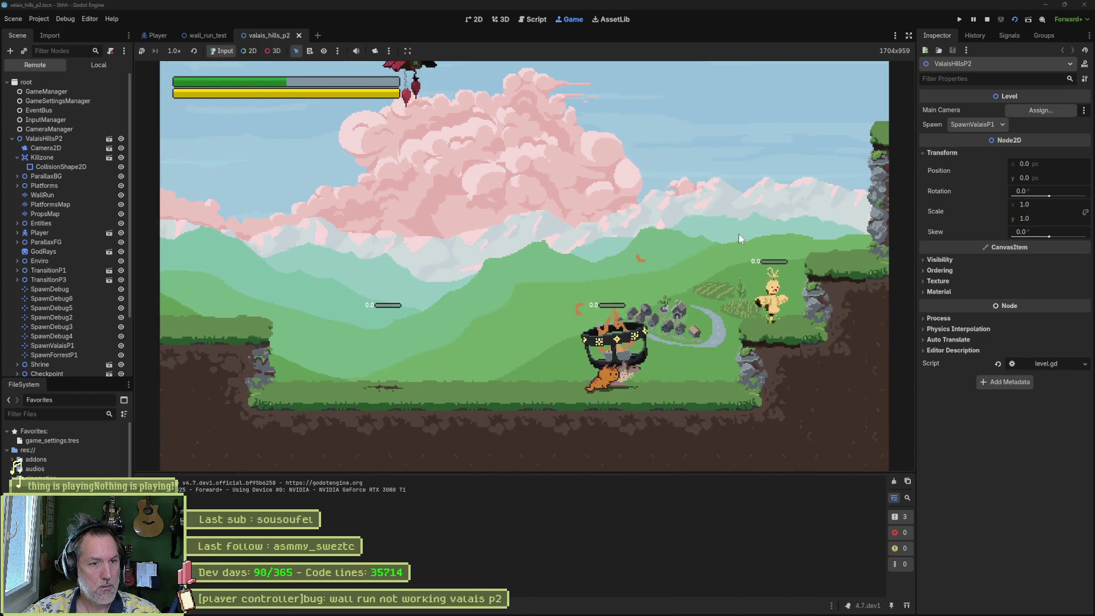
key(Right)
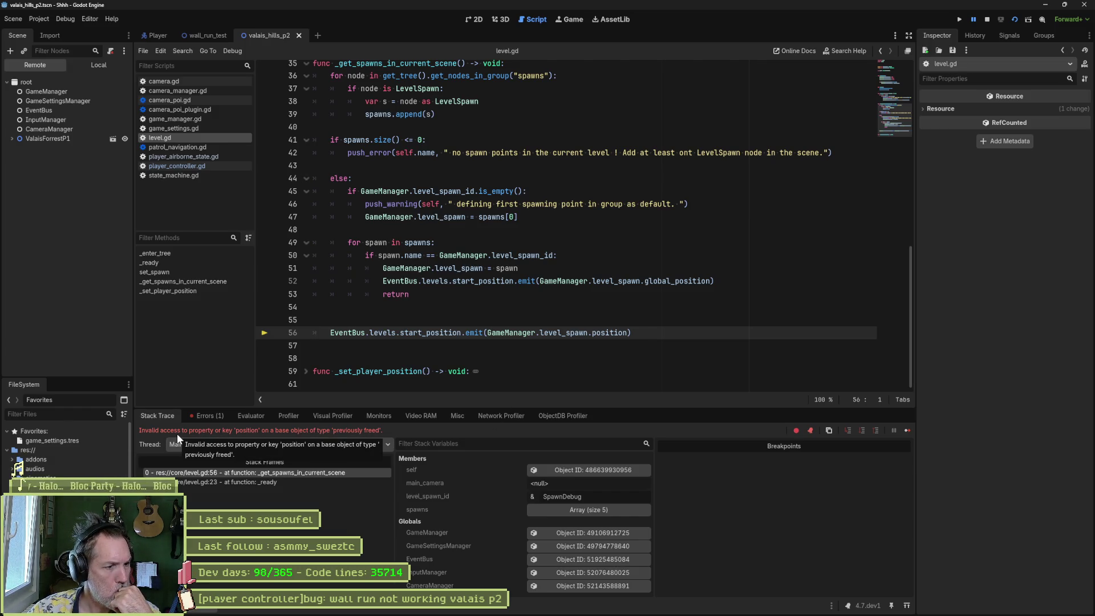
Step: Inspect stack frames 1 and 0 (level.gd lines 23 and 56) and review the Errors list
click(245, 483)
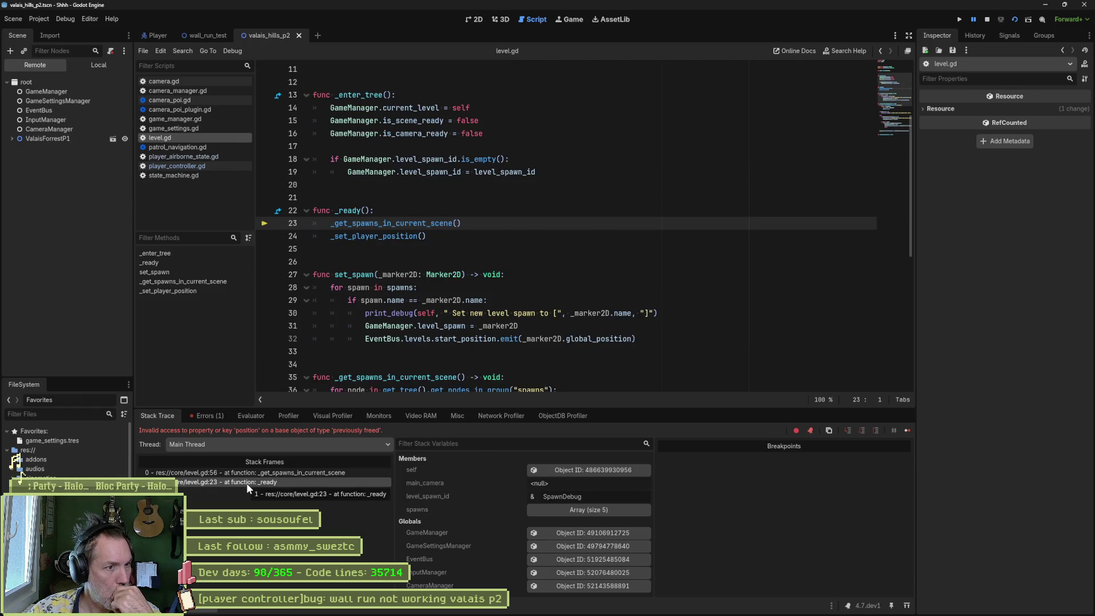
click(269, 472)
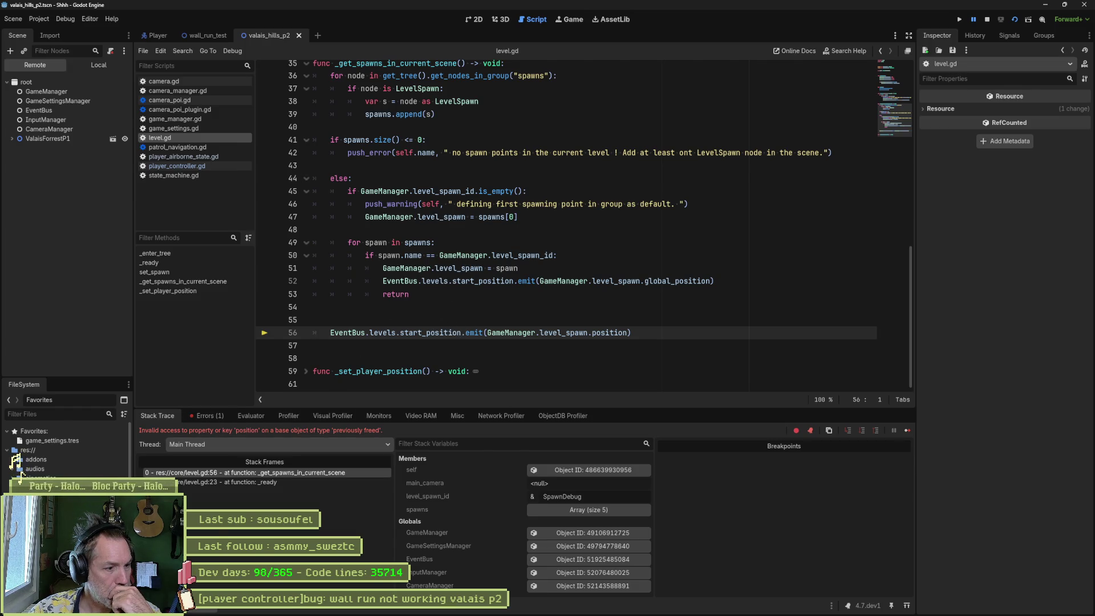
key(F8)
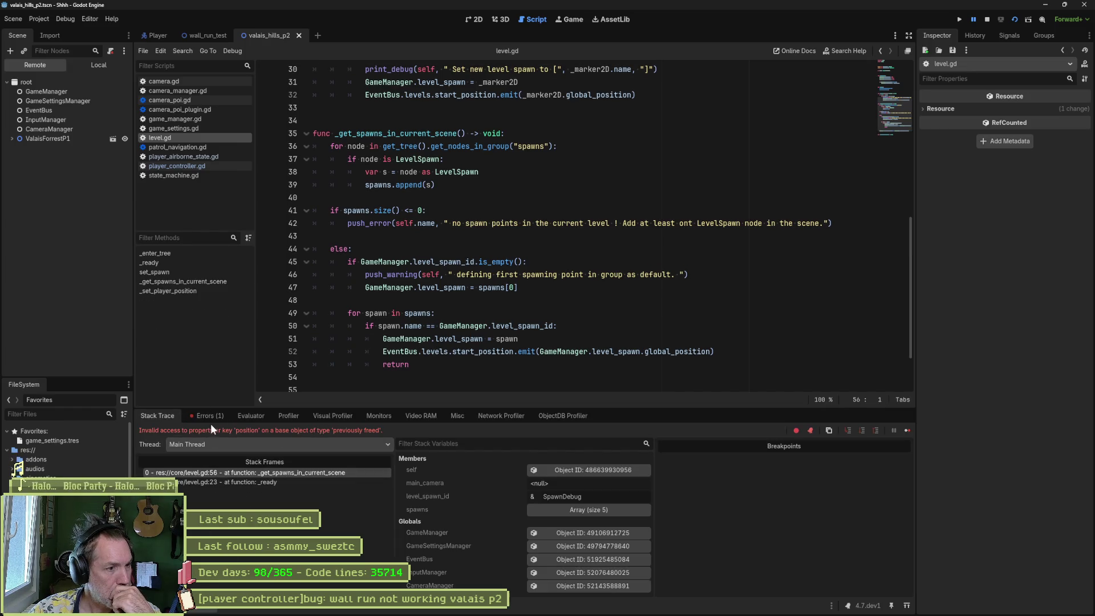
click(206, 416)
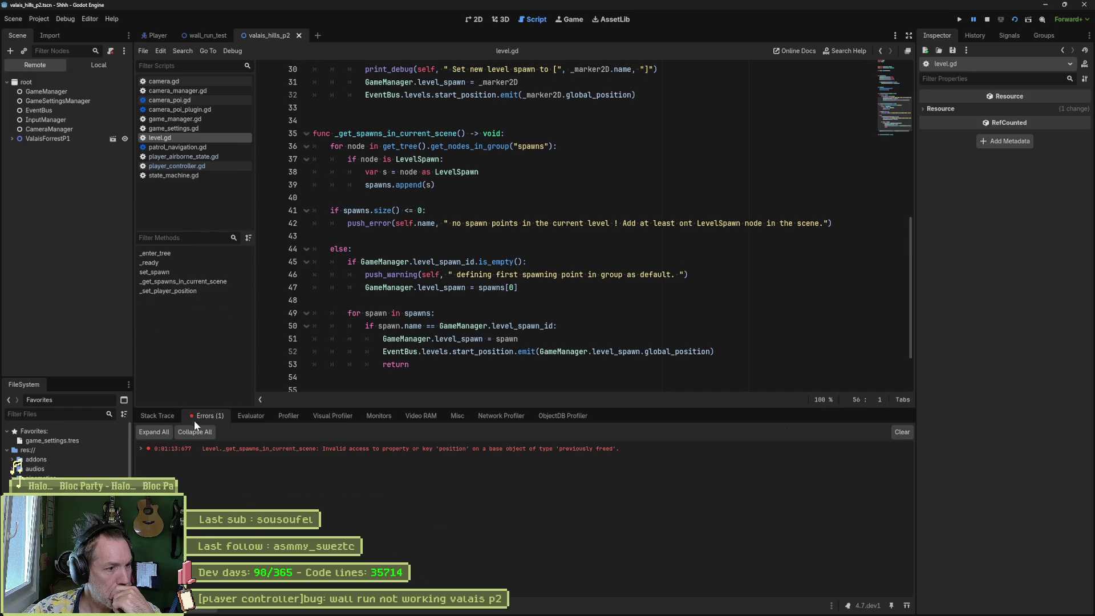
click(160, 418)
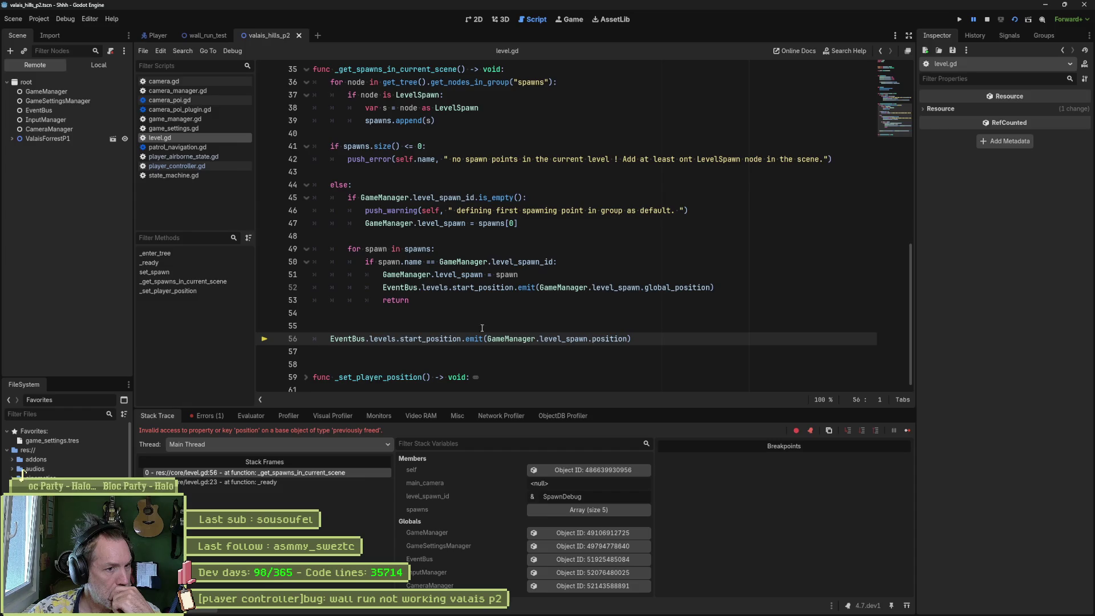
Step: Inspect 'position' on level.gd line 56, then end debugging and open valais_forrest_p1
click(609, 339)
double_click(609, 338)
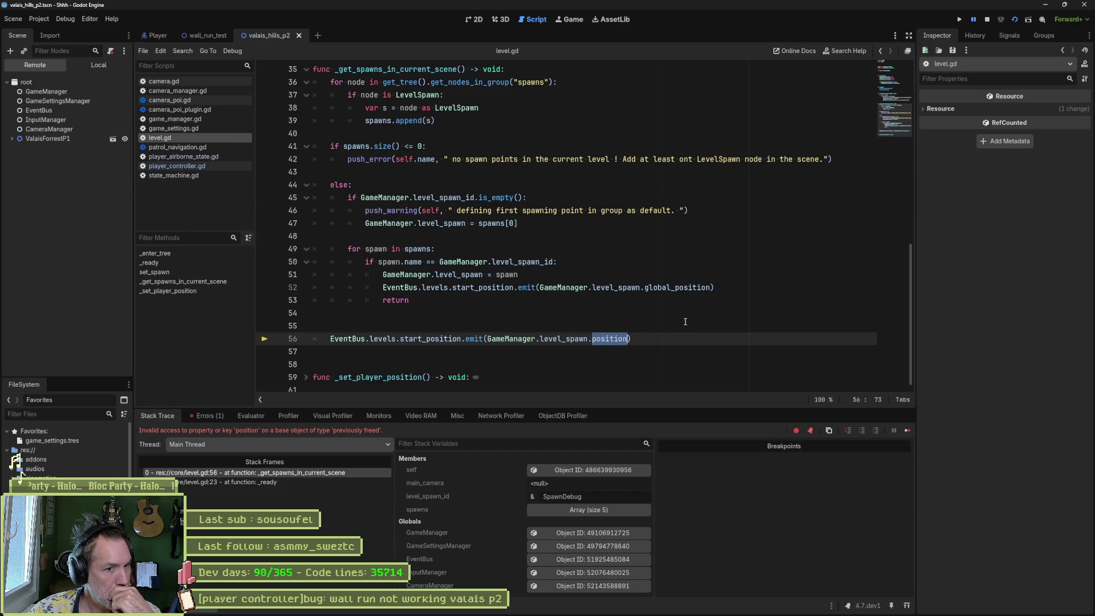
mouse_move(586, 339)
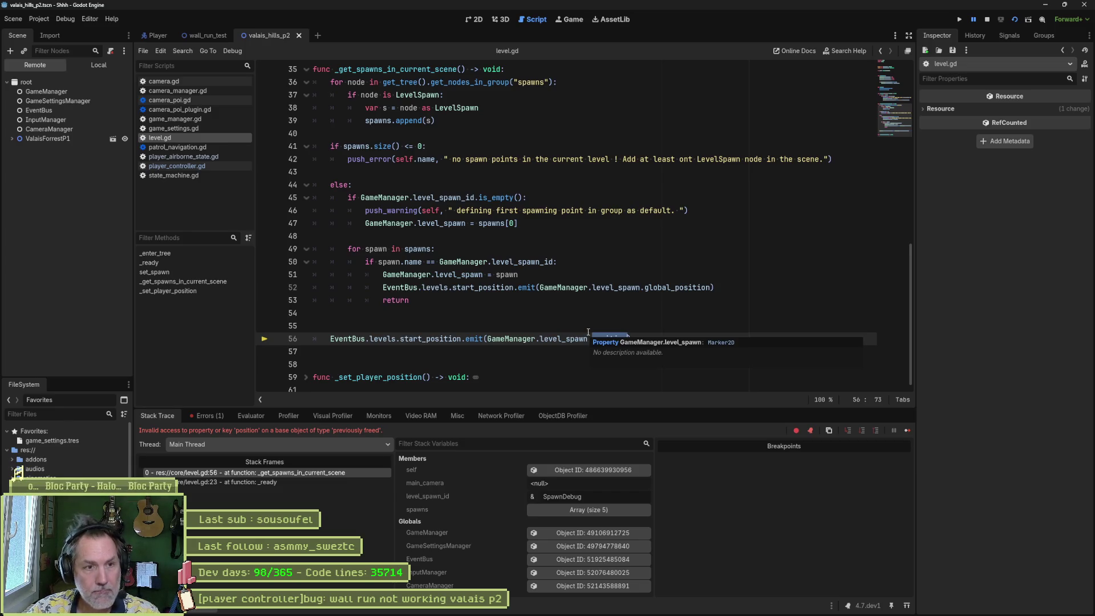
key(F8)
key(ctrl+shift+t)
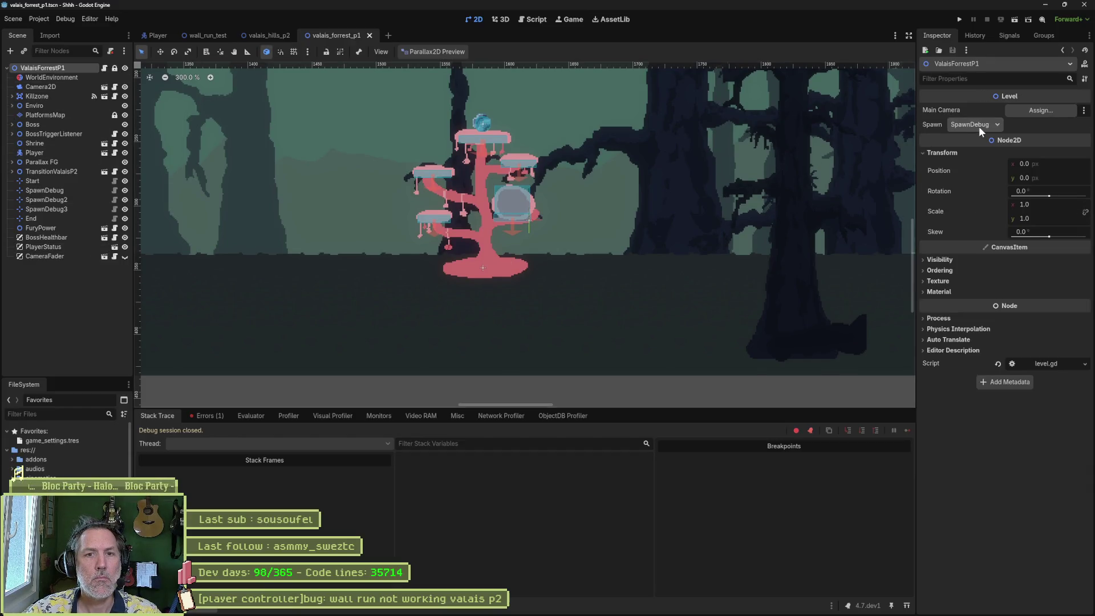
Step: Confirm SpawnDebug as spawn, then frame the Start marker at 160, 293 and zoom out
click(978, 125)
click(979, 126)
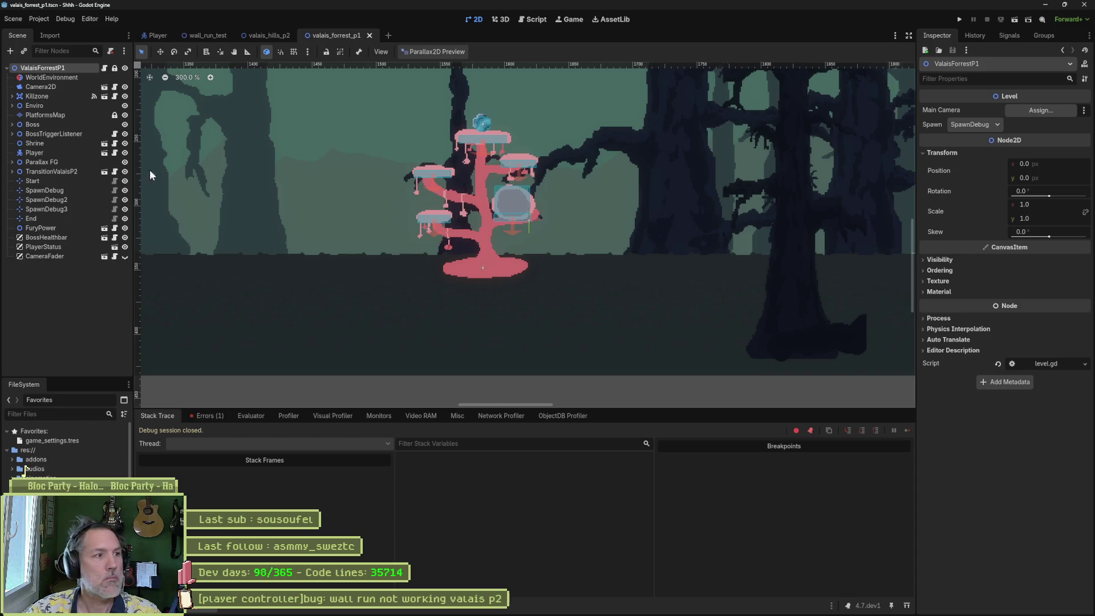
click(61, 183)
key(F2)
text(f)
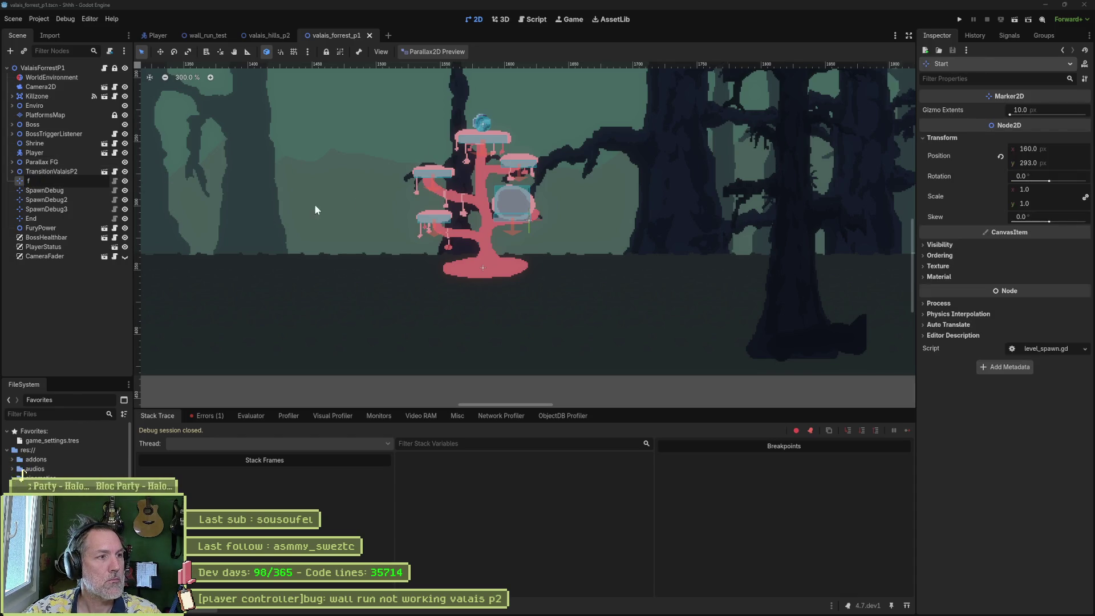
key(Return)
key(ctrl+z)
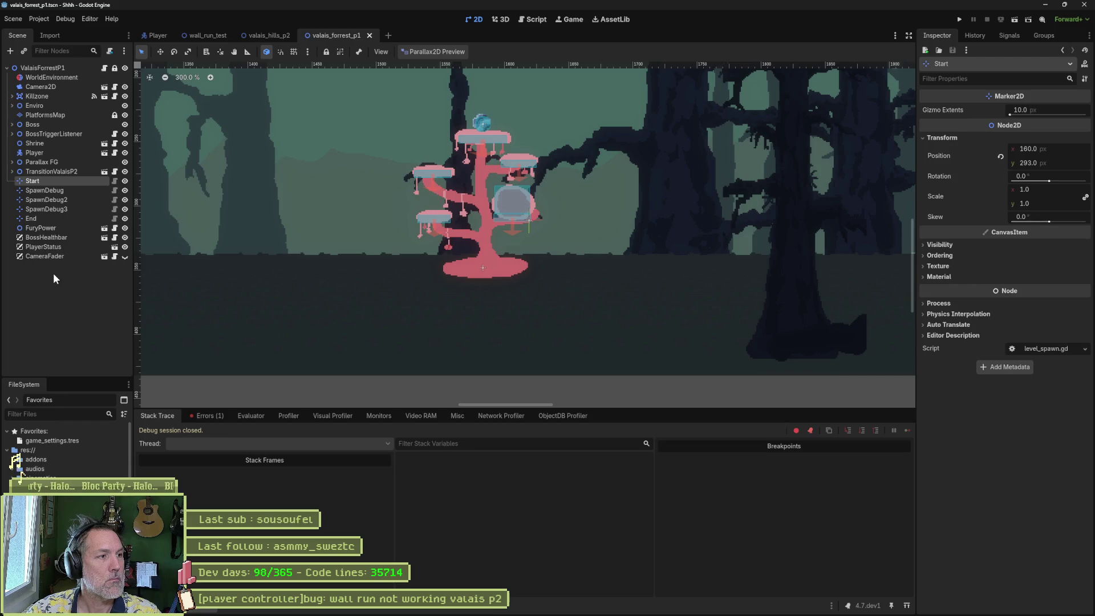
key(f)
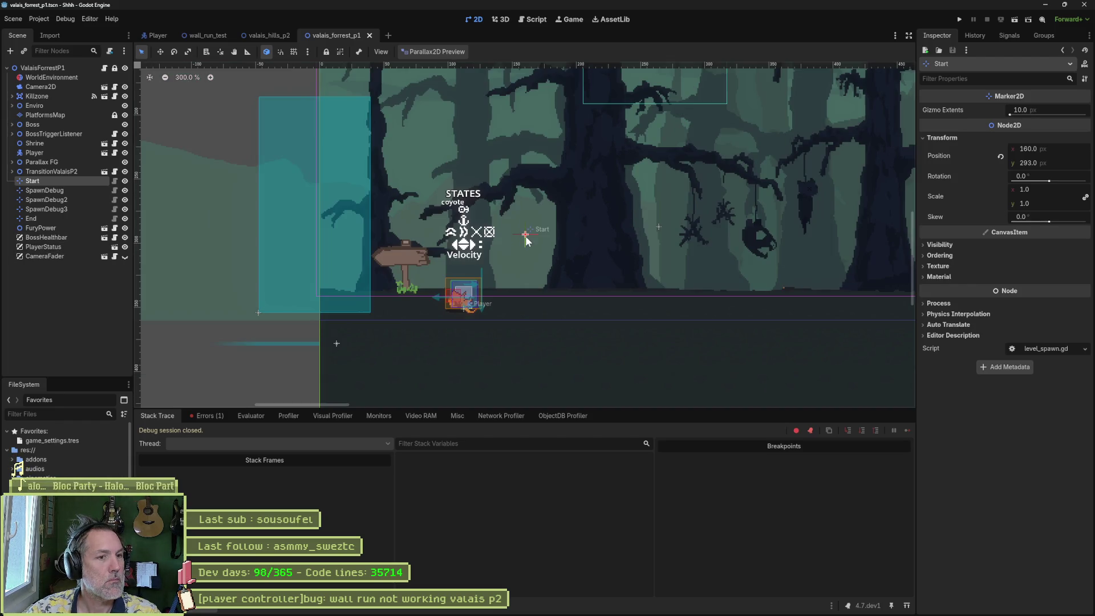
scroll(640, 276, down, 5)
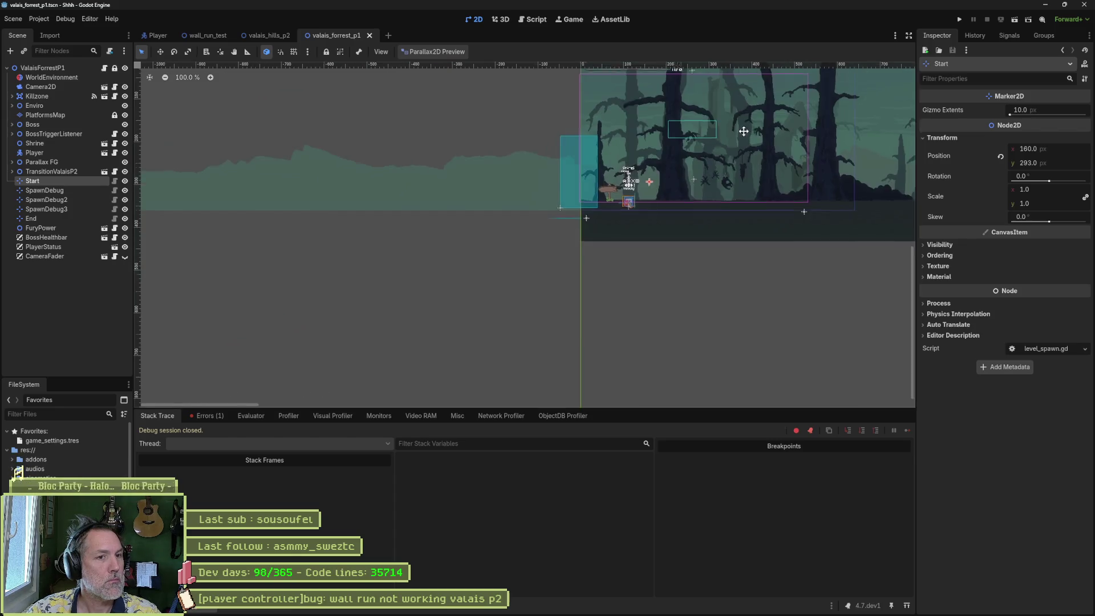
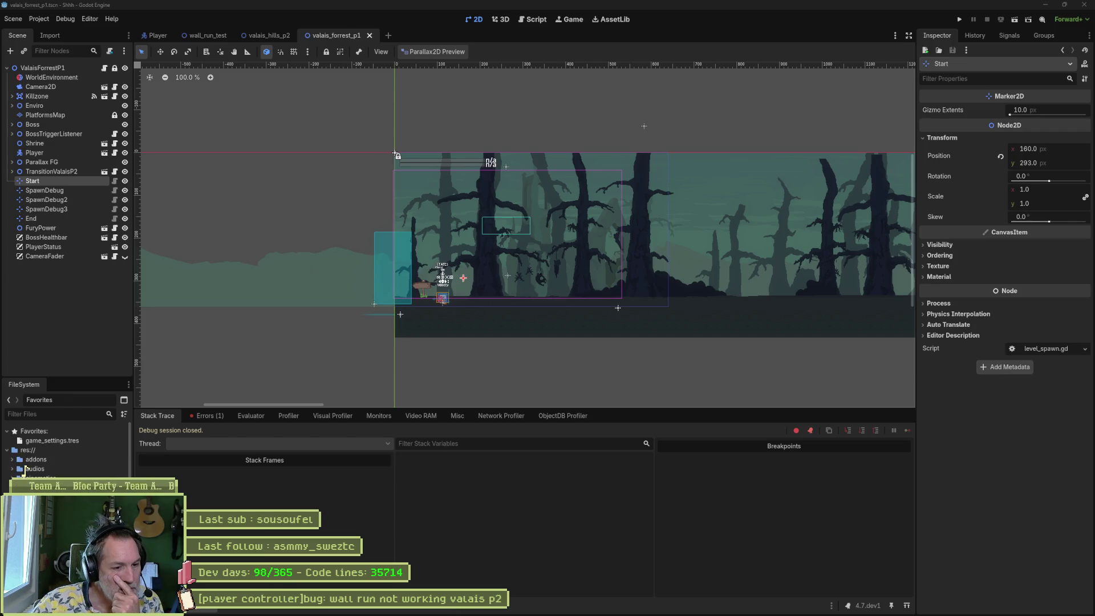
Step: Show the freed-object error, jump to its line in level.gd, then bring up file quick search
click(207, 416)
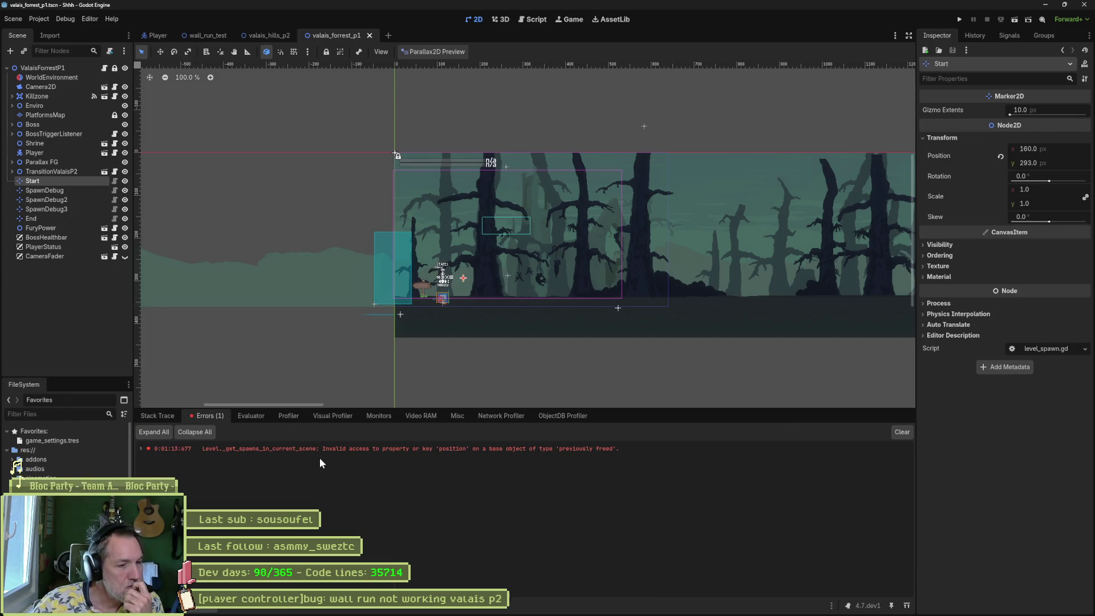
double_click(375, 450)
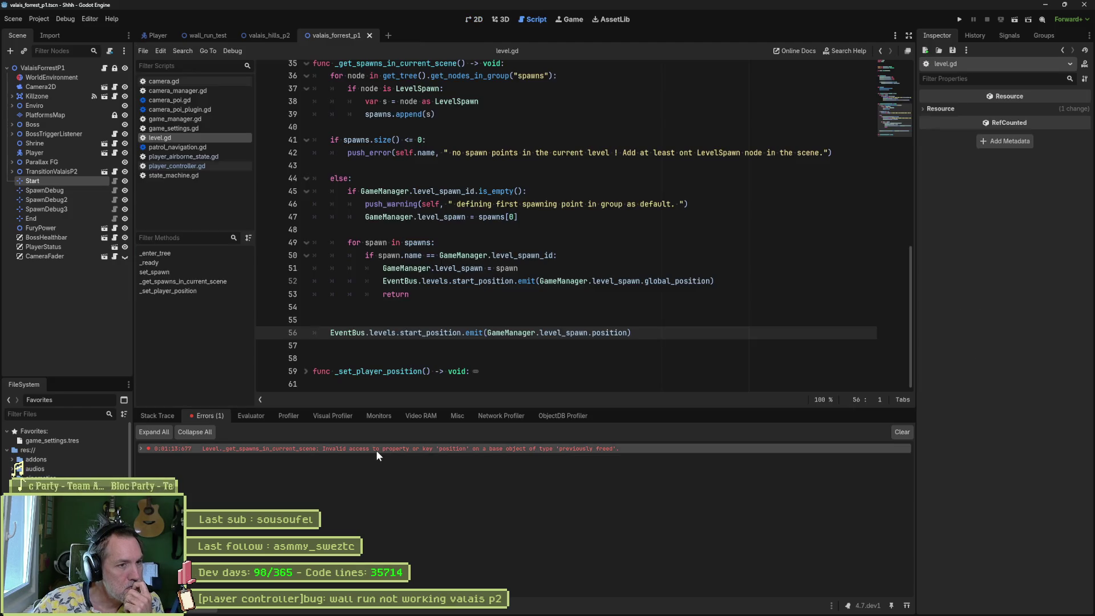
mouse_move(375, 450)
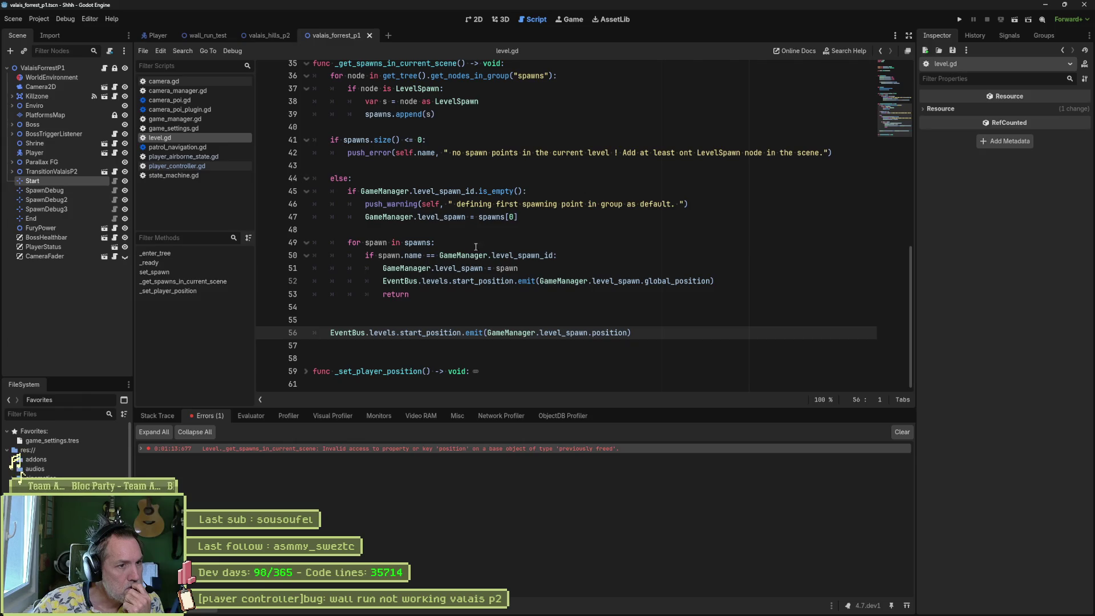
mouse_move(481, 251)
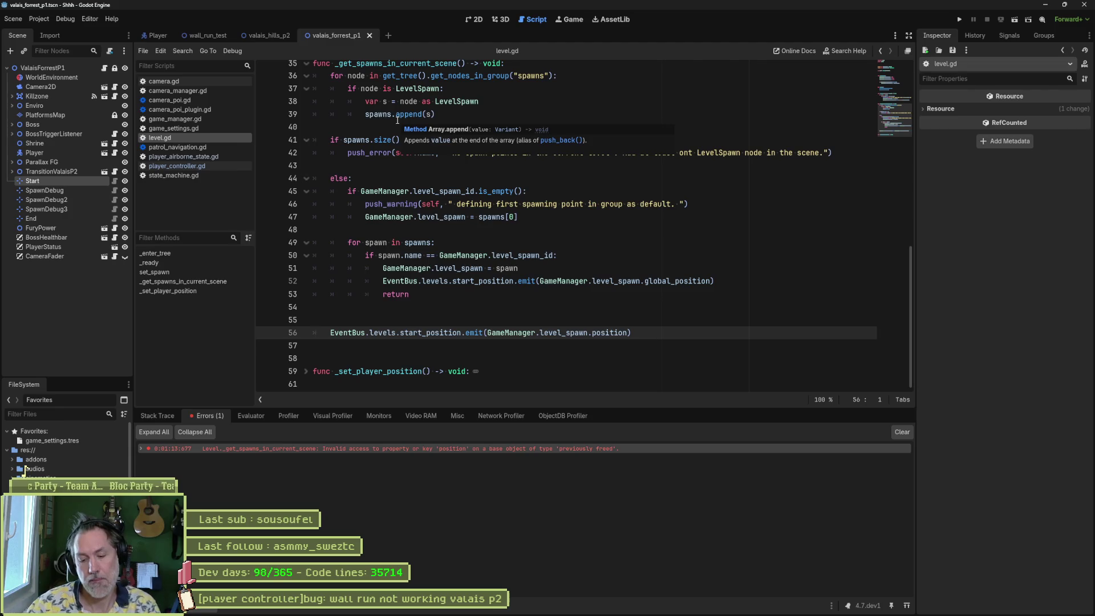
key(shift+alt+o)
Step: Open valais_hills_p1.tscn in 2D and set the root node's Spawn to SpawnValaisP2
text(p1)
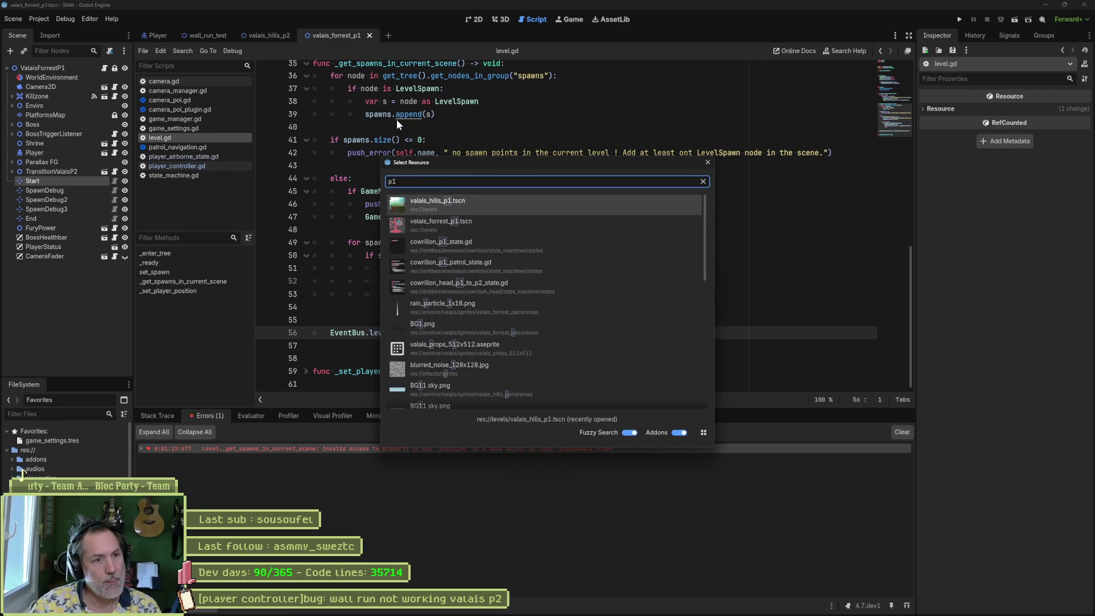
key(Return)
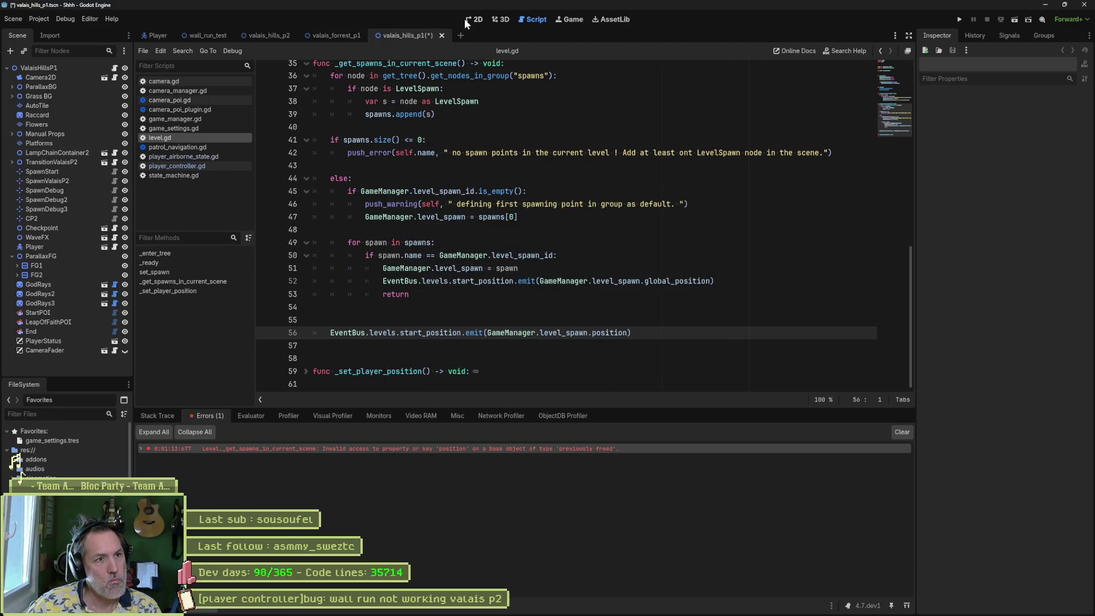
click(466, 19)
click(40, 68)
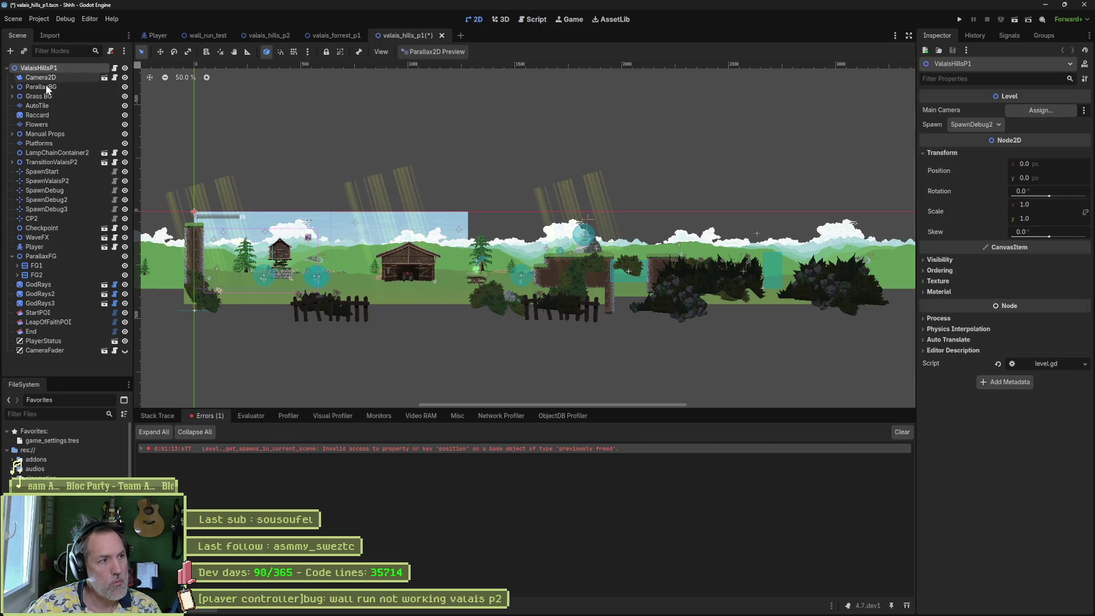
click(989, 124)
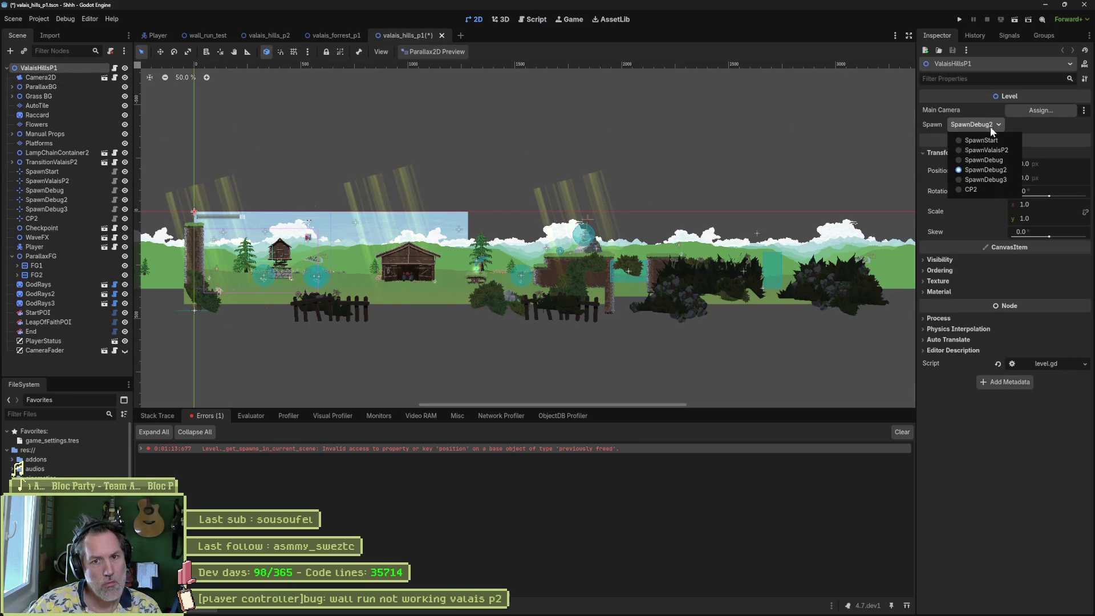
click(1003, 150)
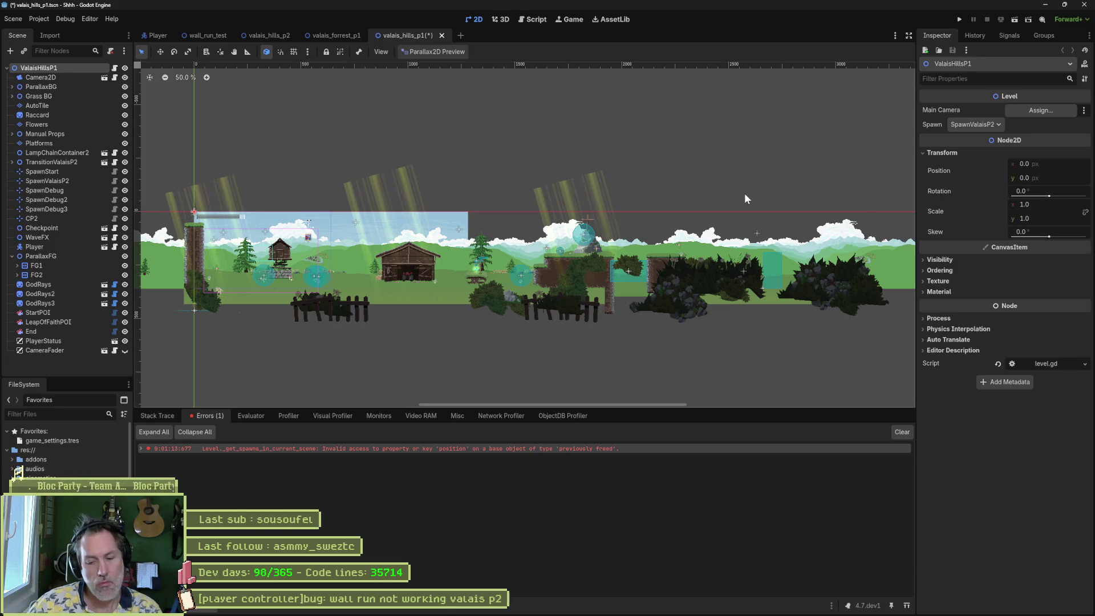
Step: Run the scene, walk the cat right and left through the level transitions, then stop
key(F6)
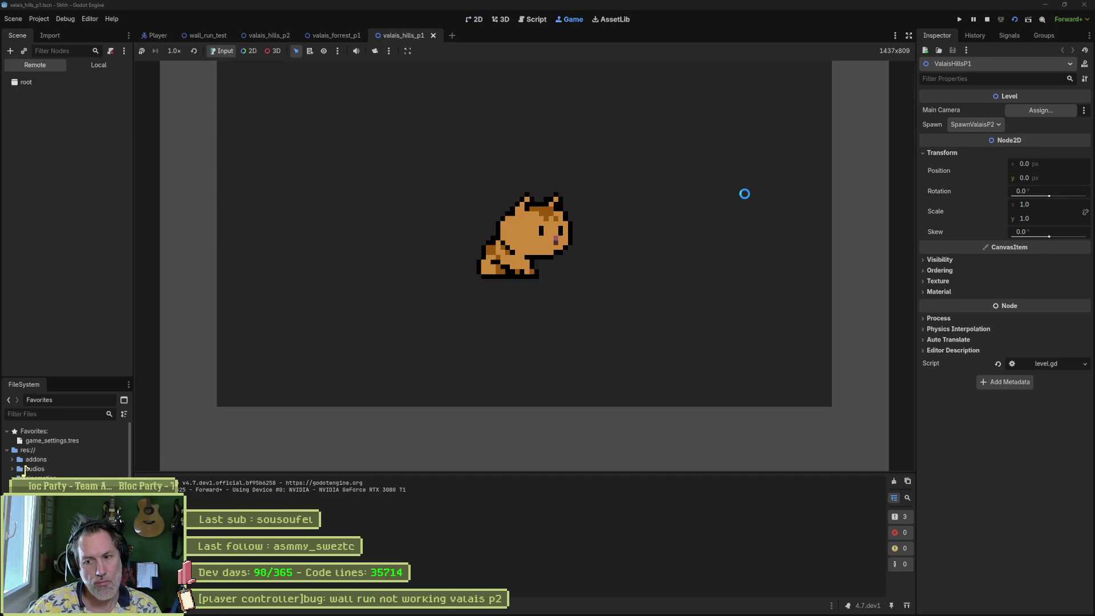
key(Right)
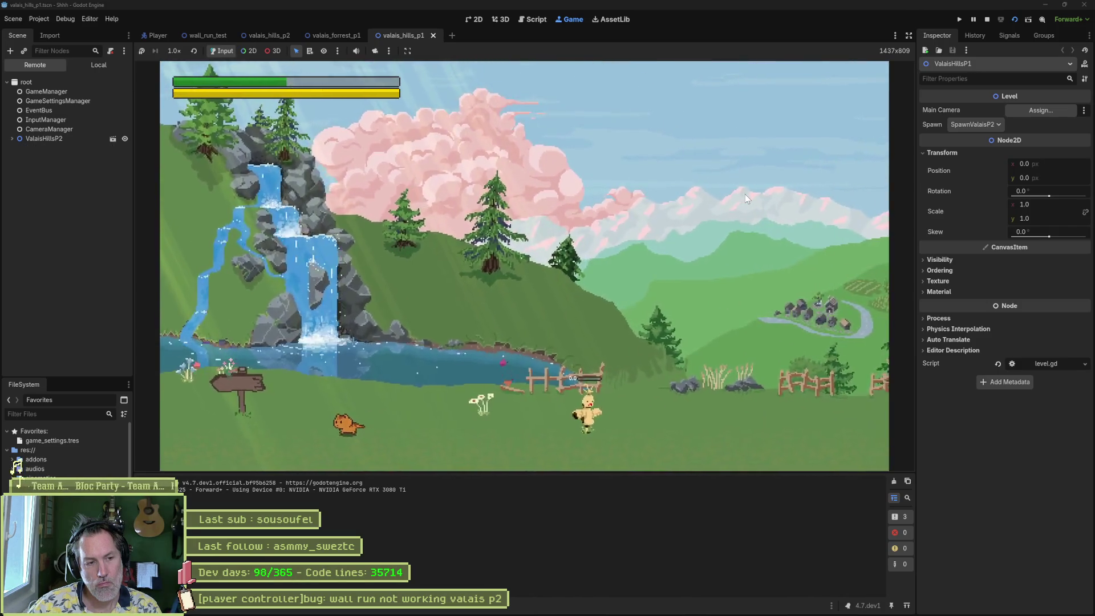
key(Left)
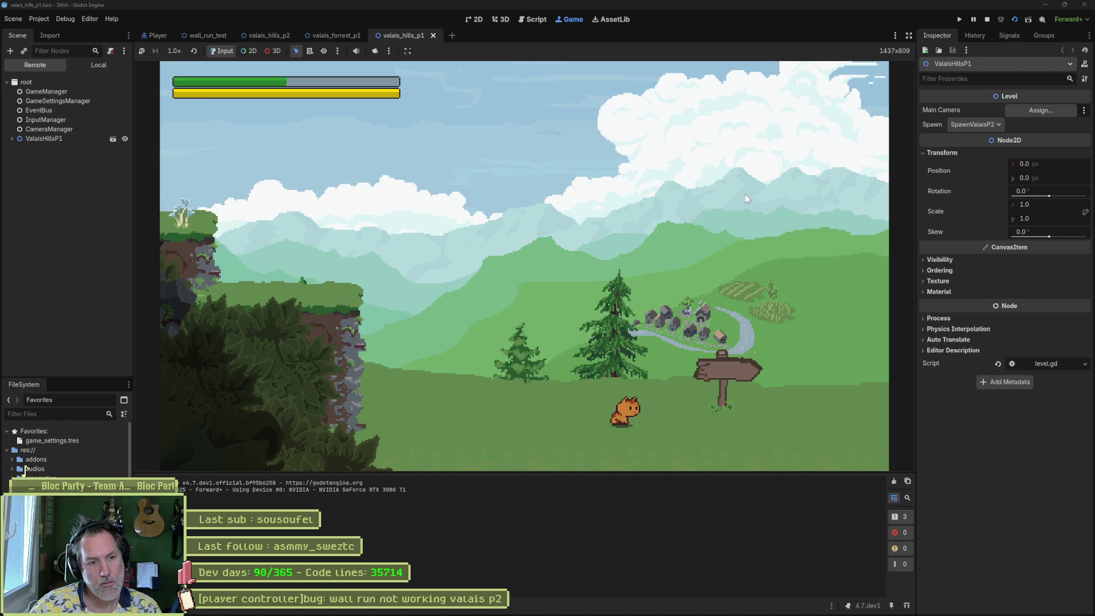
key(Right)
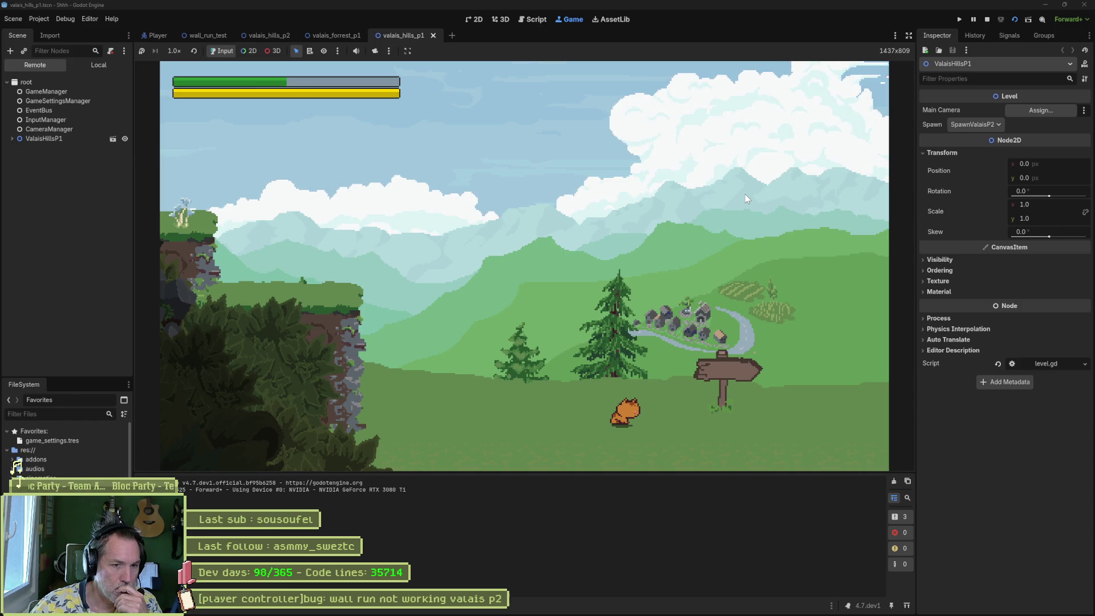
key(F8)
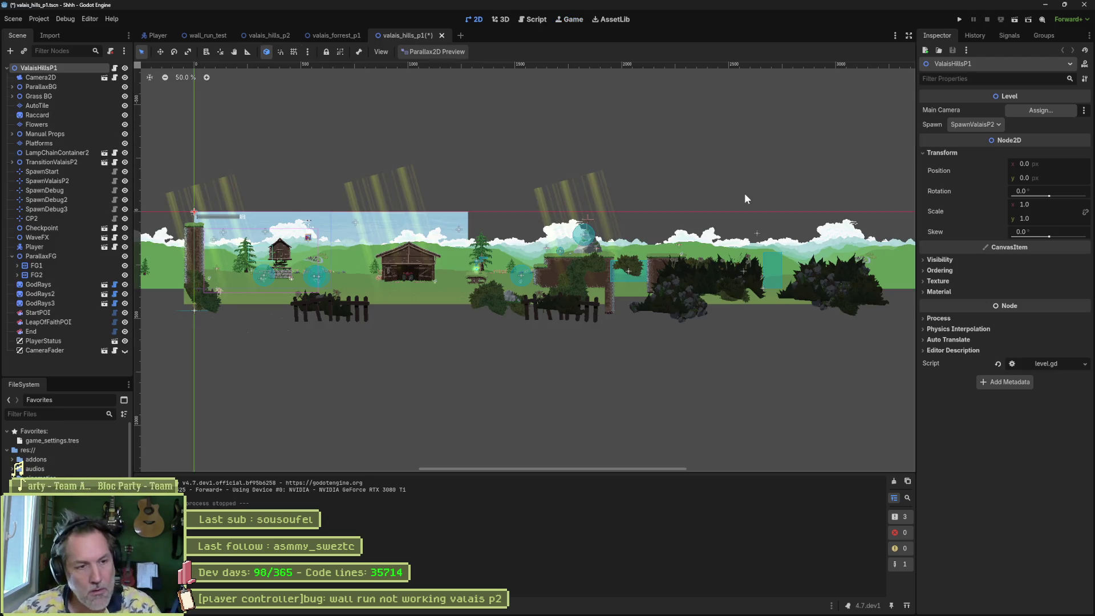
click(605, 610)
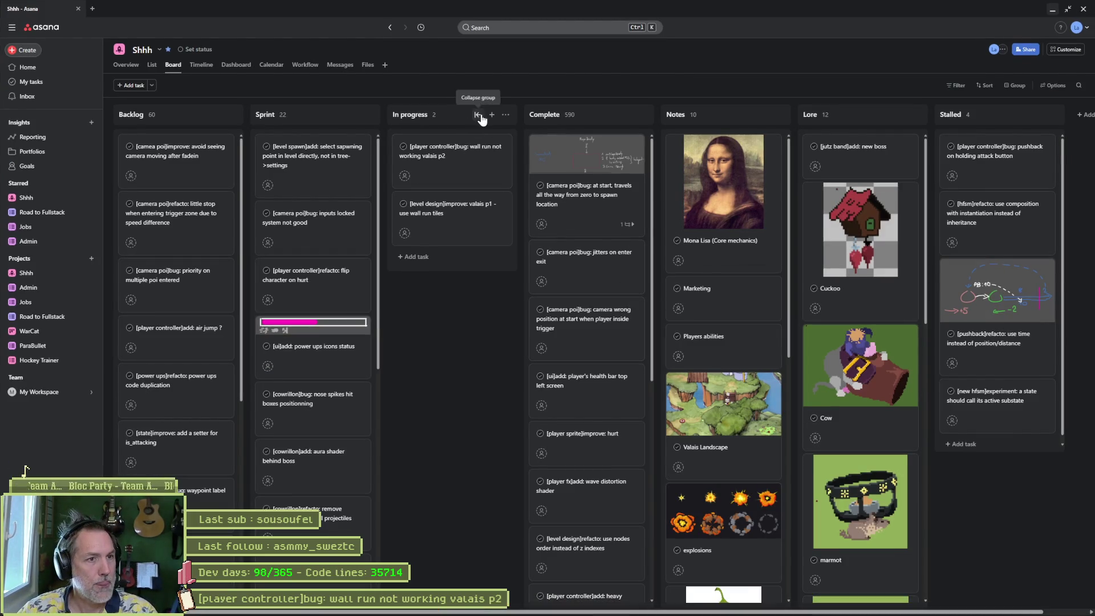
Step: Add In progress task '[camera poi]bug: transition to player instead of teleport from valais p2 to valais p1'
click(491, 114)
text([camera poi]bug:)
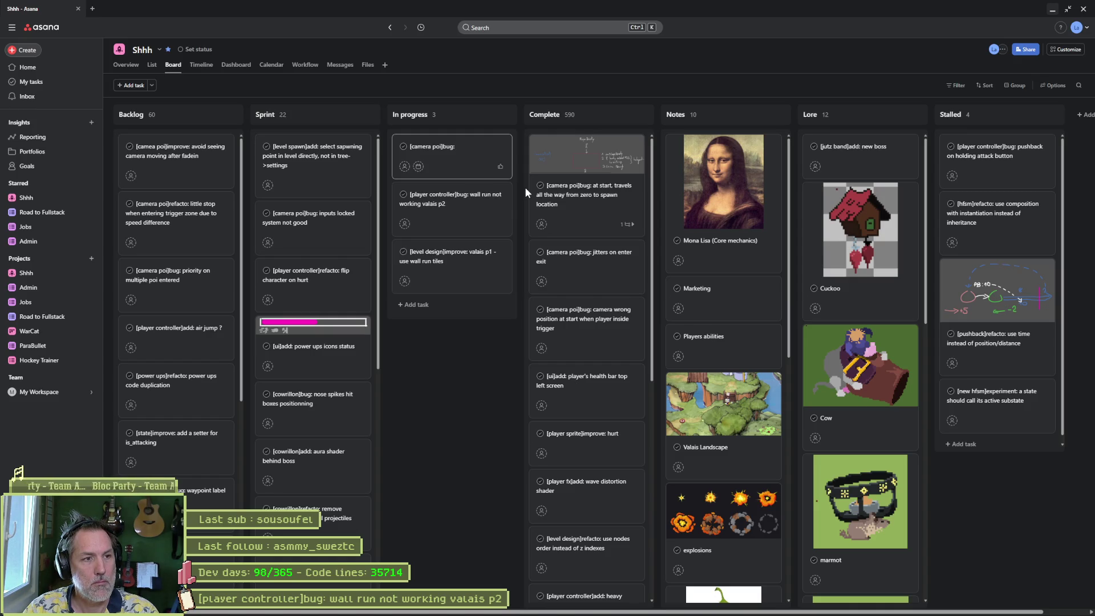
text(transition )
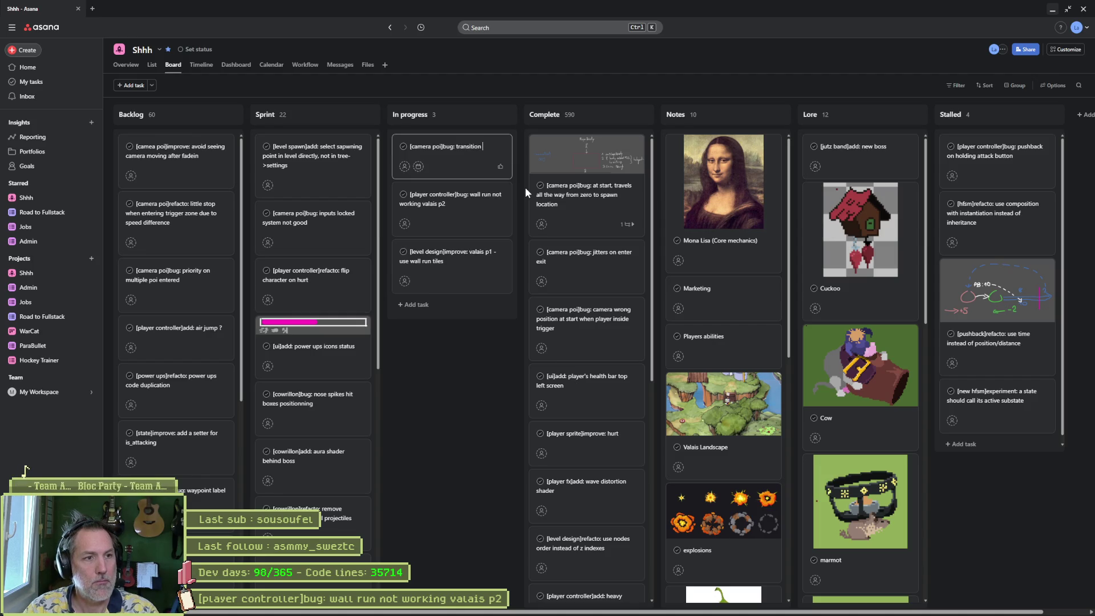
text(to player insteaad of)
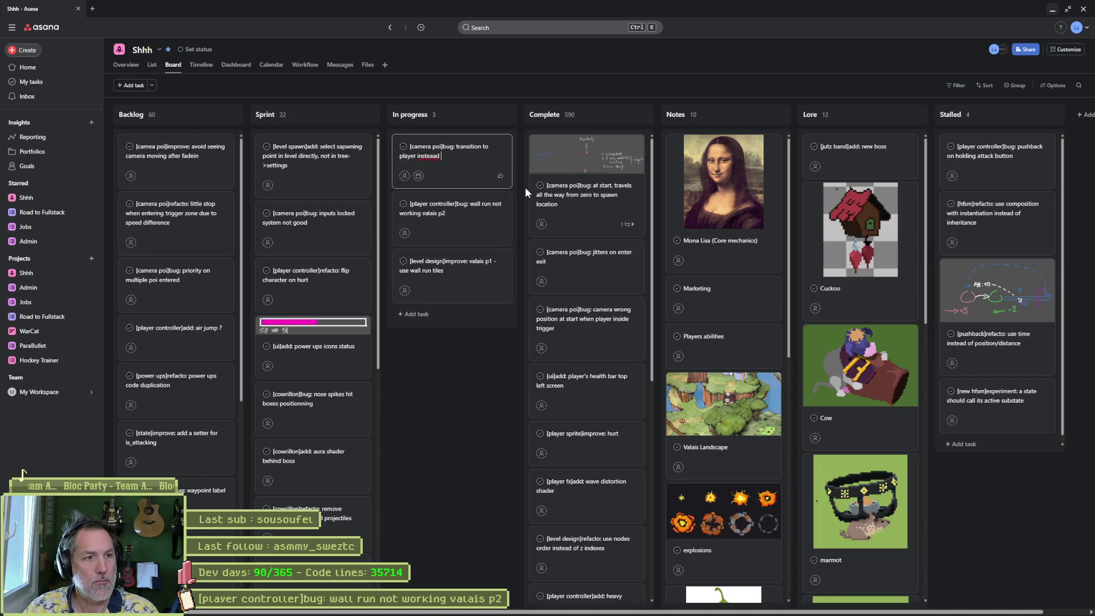
key(BackSpace)
key(BackSpace)
key(BackSpace)
text(ad of te)
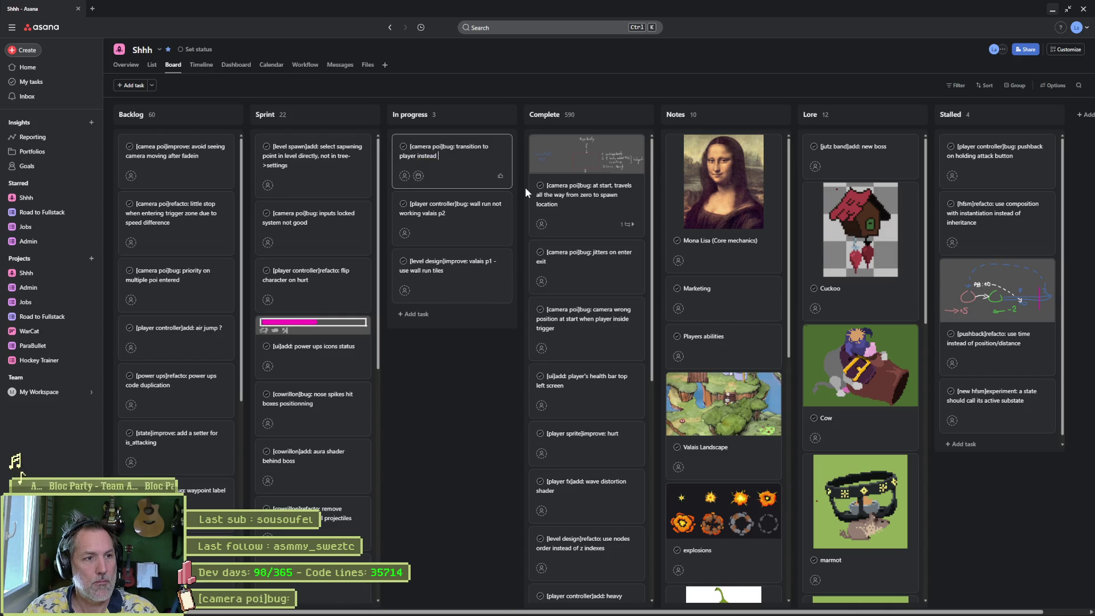
text(leport from )
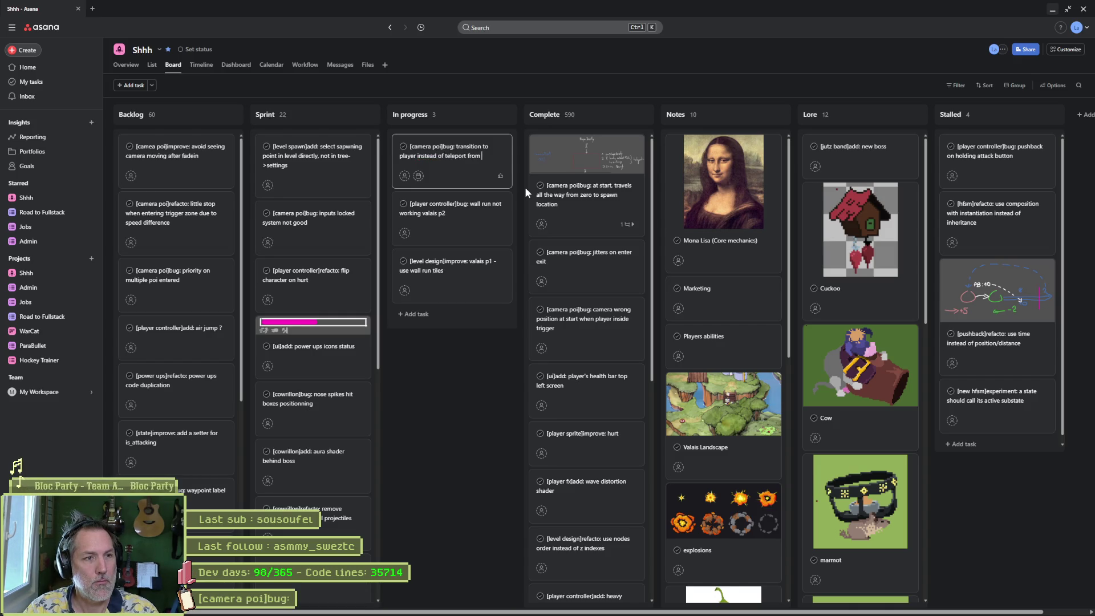
text(valais p2 to valai)
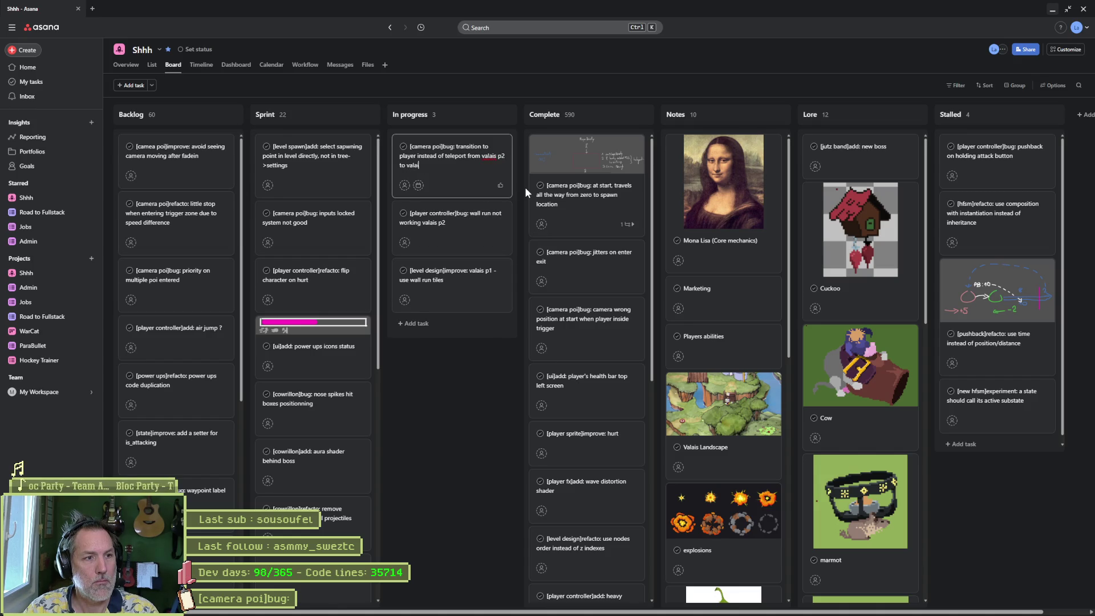
text(s p1)
key(Return)
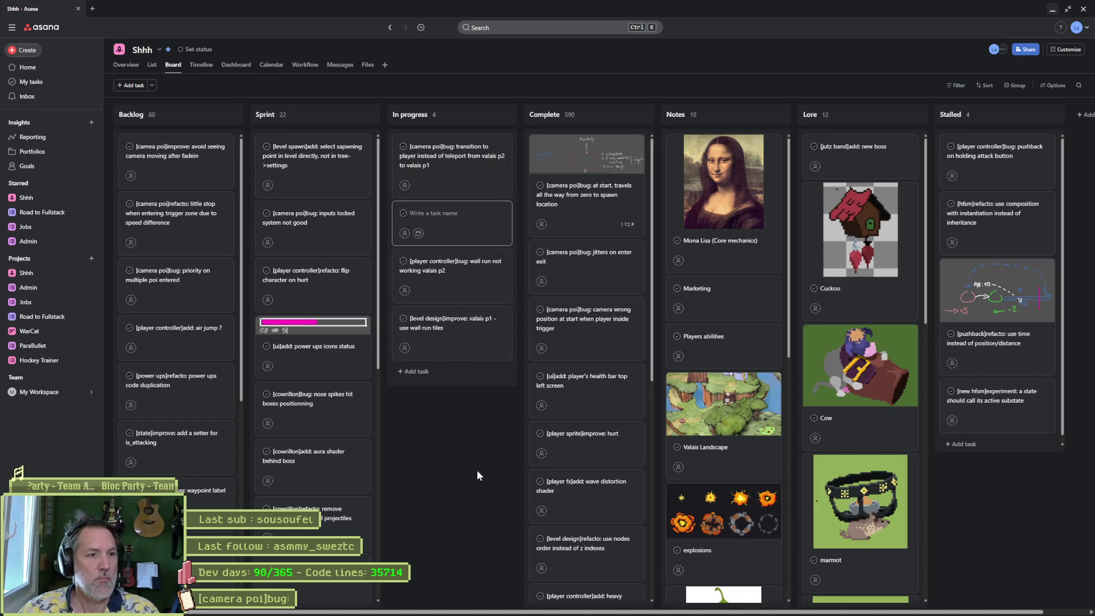
key(Escape)
click(1051, 9)
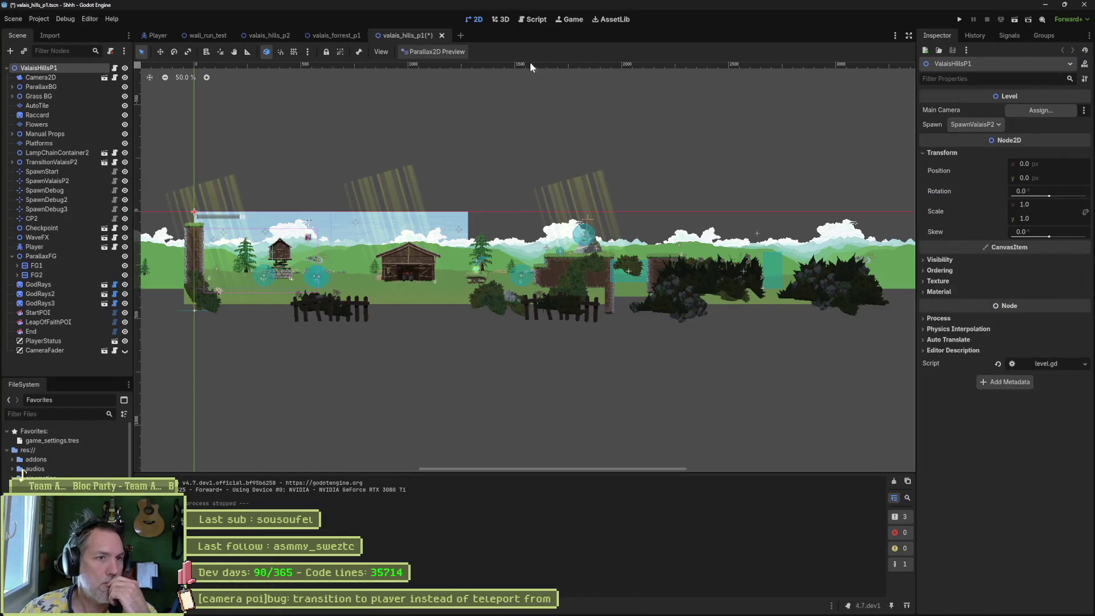
Step: In camera.gd, select teleport_to_player and search all project files for it
click(534, 20)
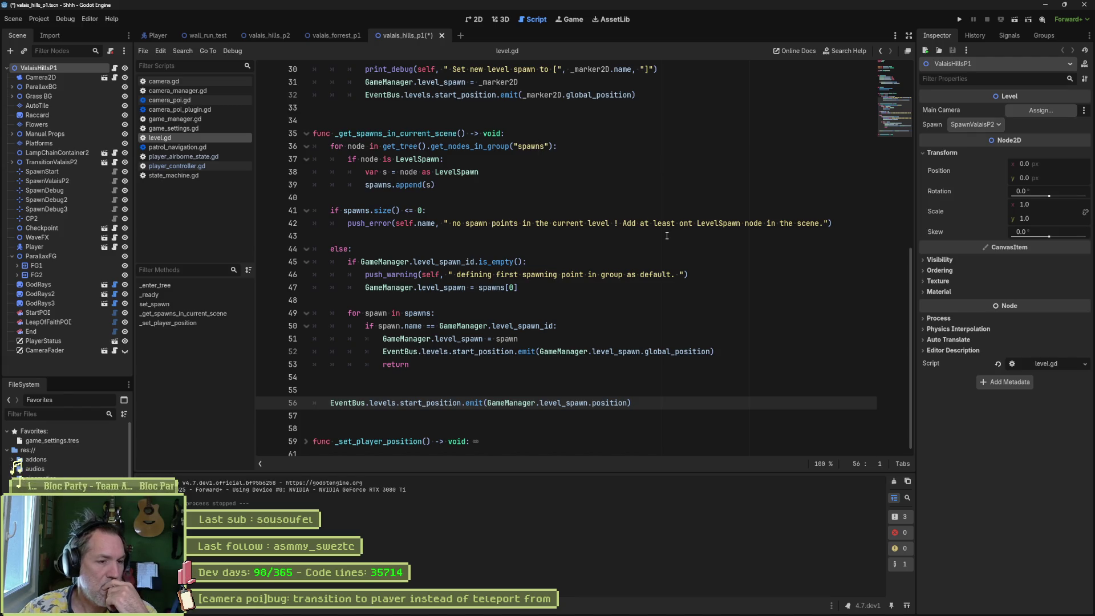
click(190, 80)
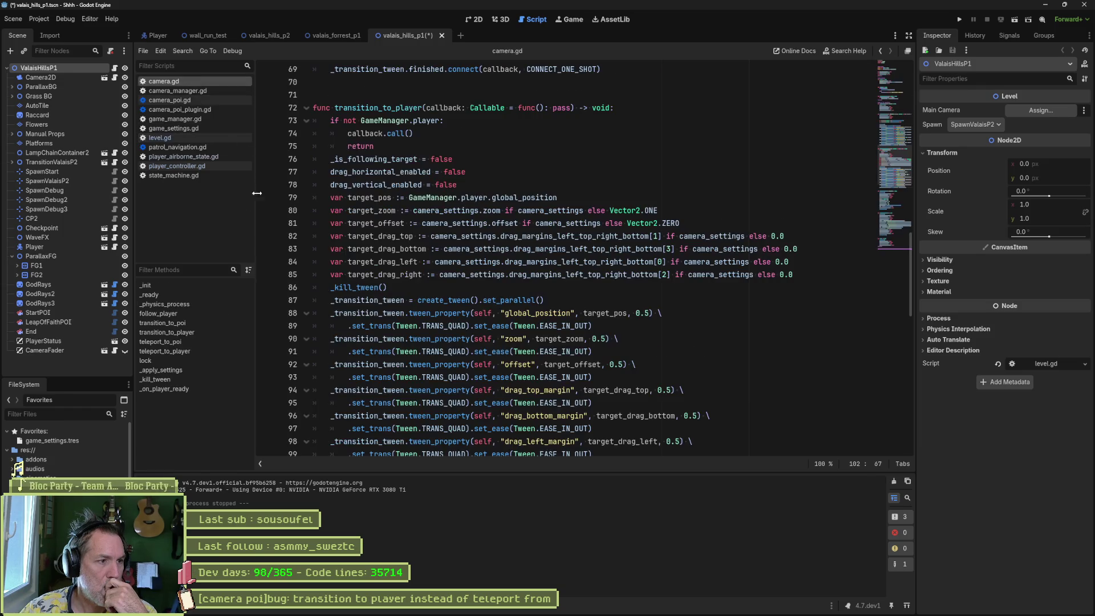
click(181, 351)
double_click(384, 262)
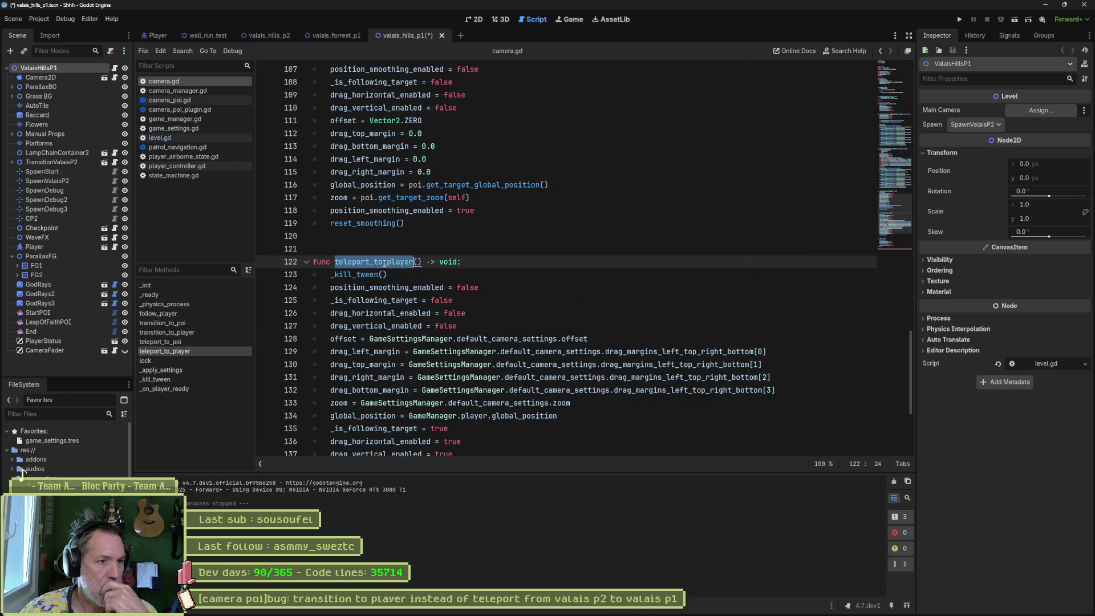
key(ctrl+shift+f)
key(Return)
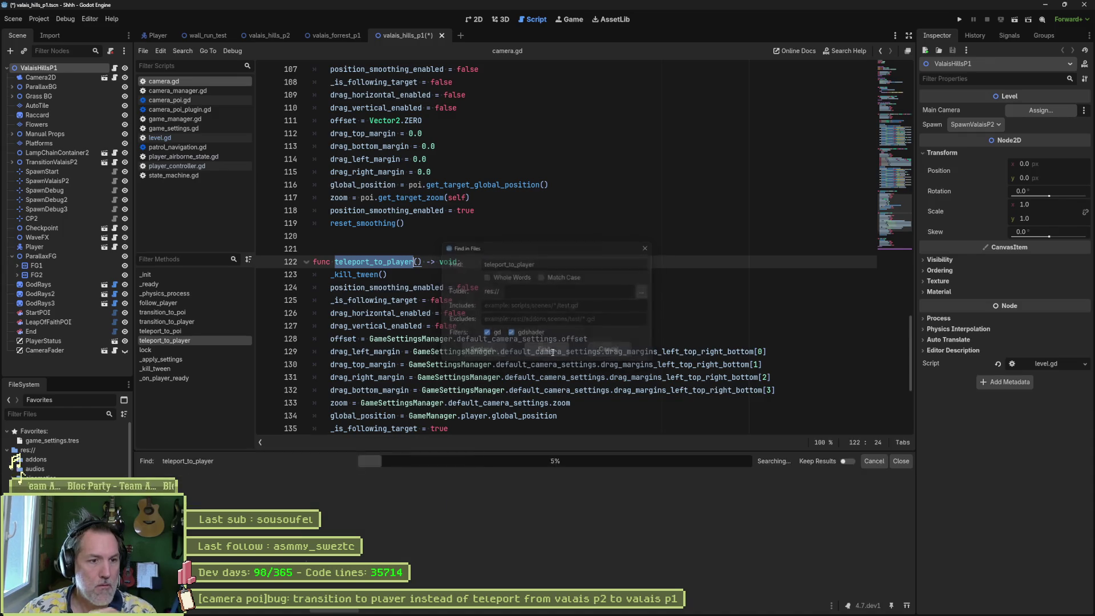
Step: Open the camera_manager.gd matches and inspect the TELEPORT_TO_PLAYER use and _is_player_ready check
click(305, 494)
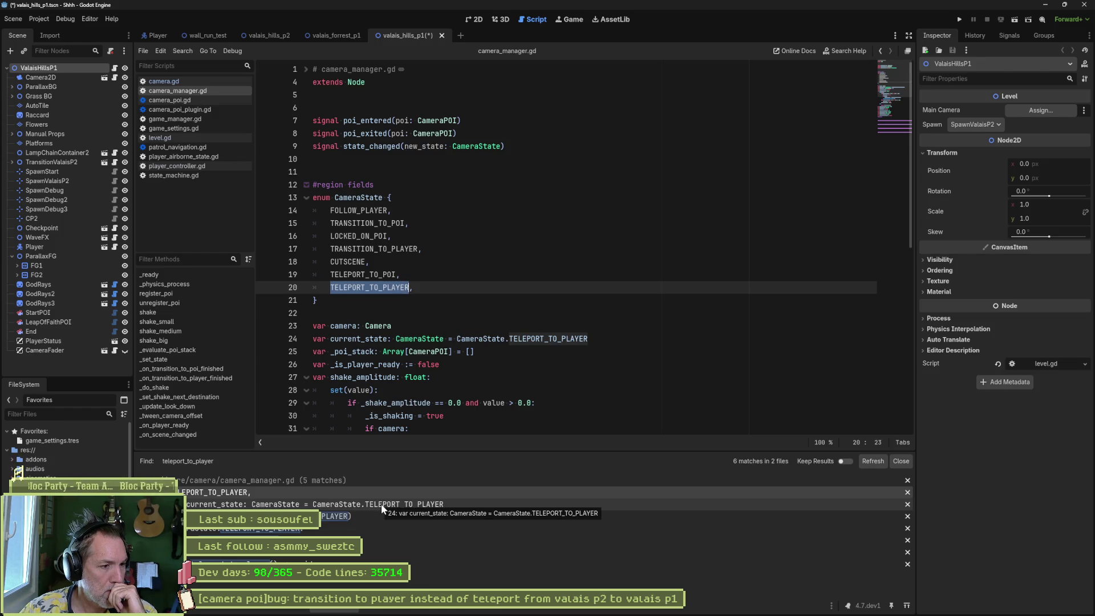
click(349, 514)
scroll(595, 353, down, 2)
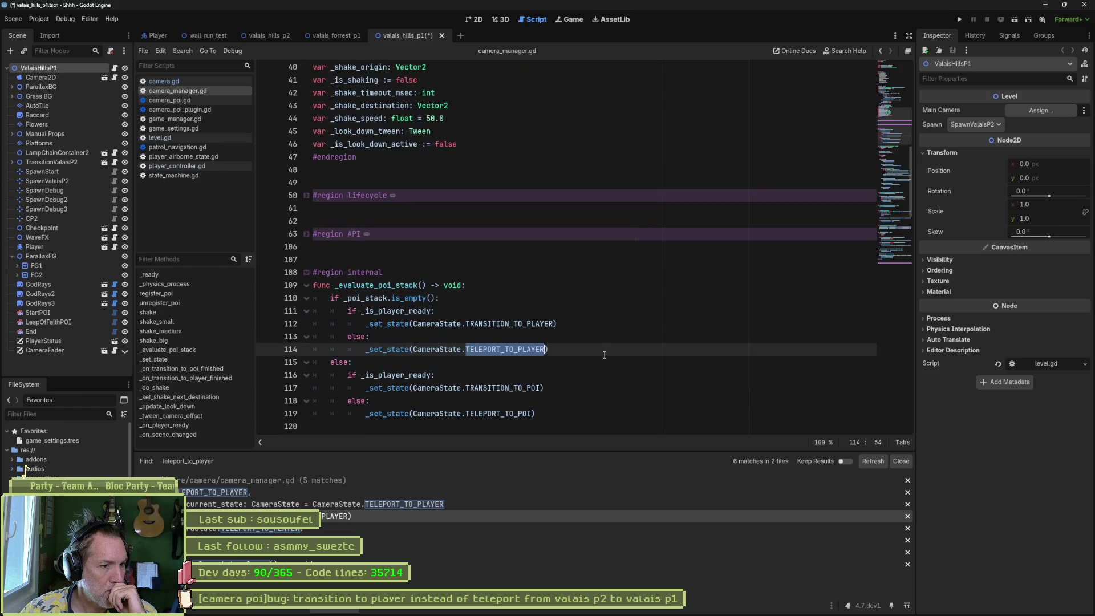
mouse_move(368, 299)
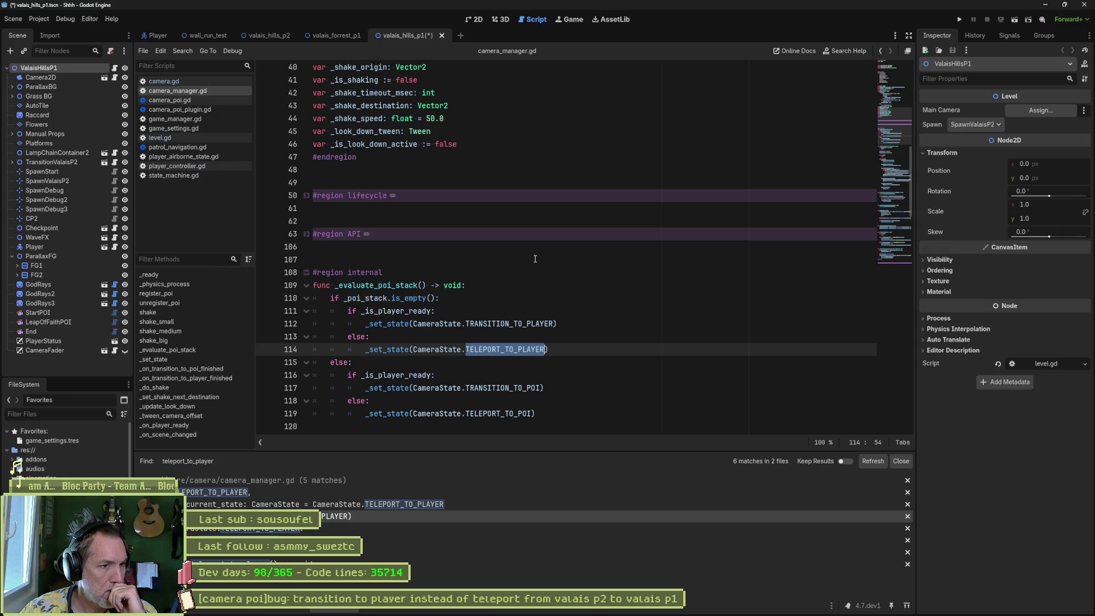
double_click(414, 313)
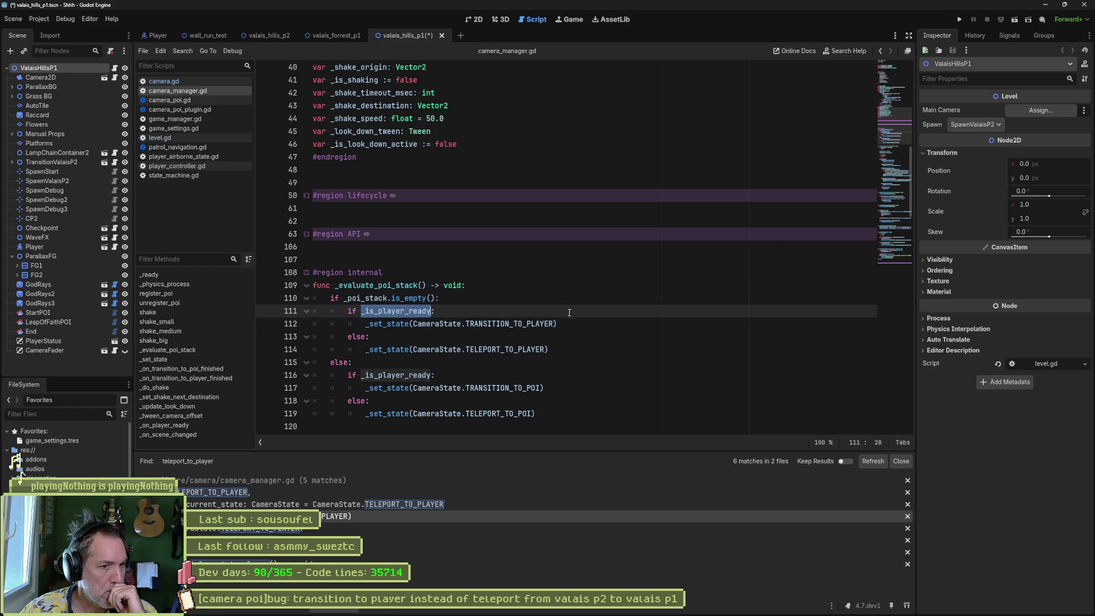
Step: Add print_debug(self, " trans to player") below the TRANSITION_TO_PLAYER call
click(611, 319)
key(Return)
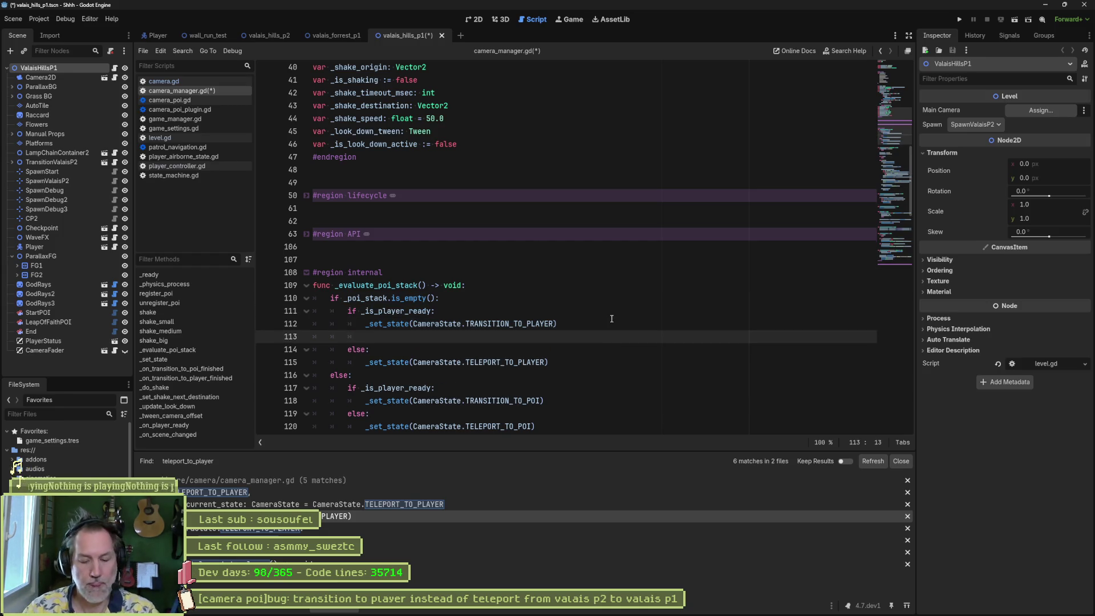
text(print_debug())
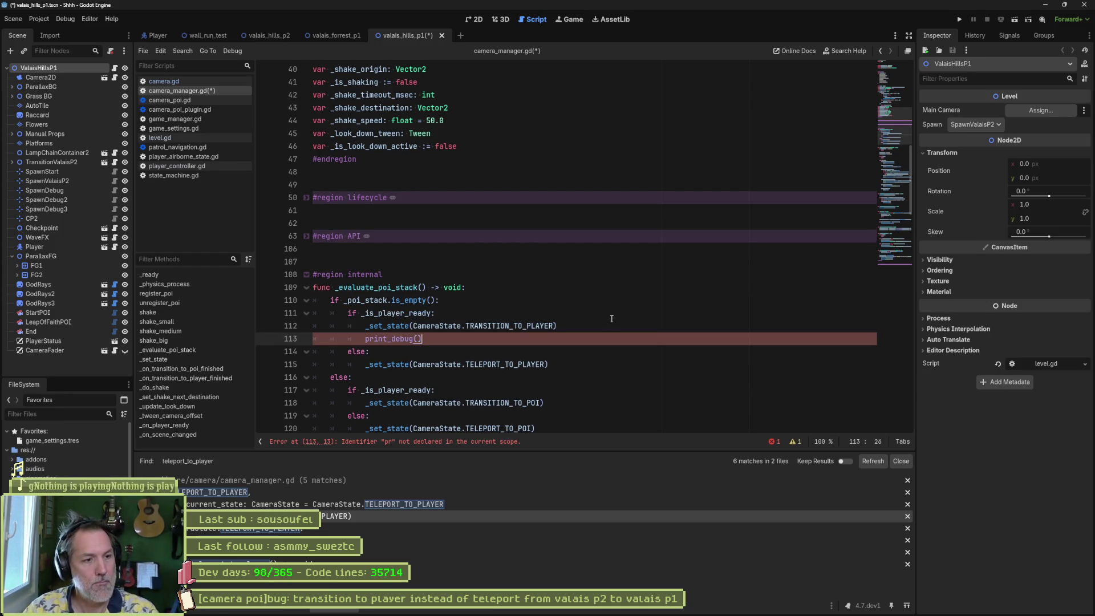
key(BackSpace)
key(BackSpace)
key(BackSpace)
text(lf, " t)
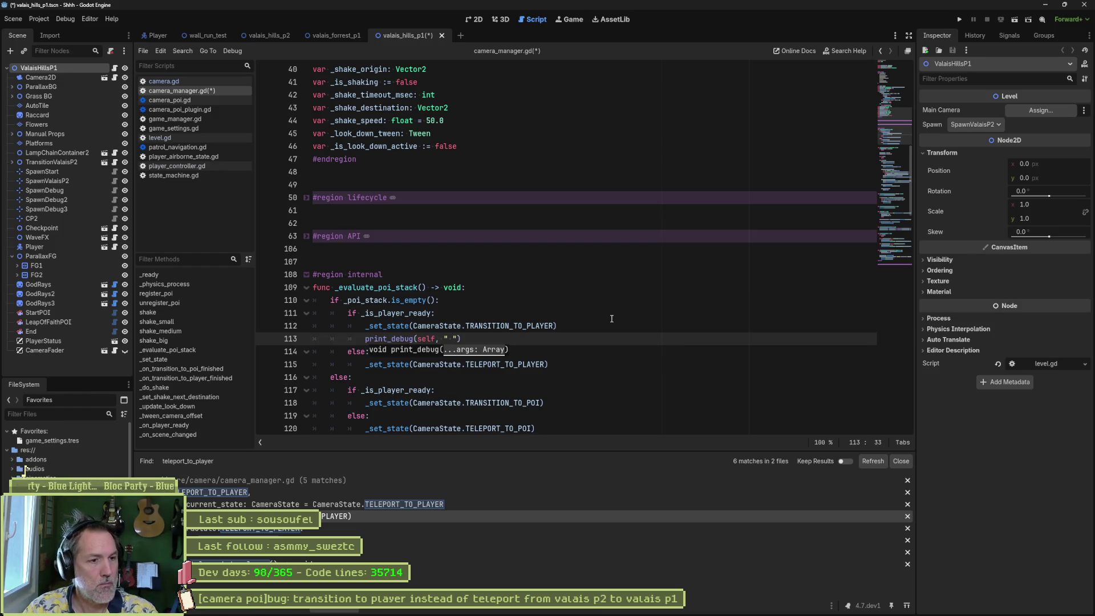
text(ran)
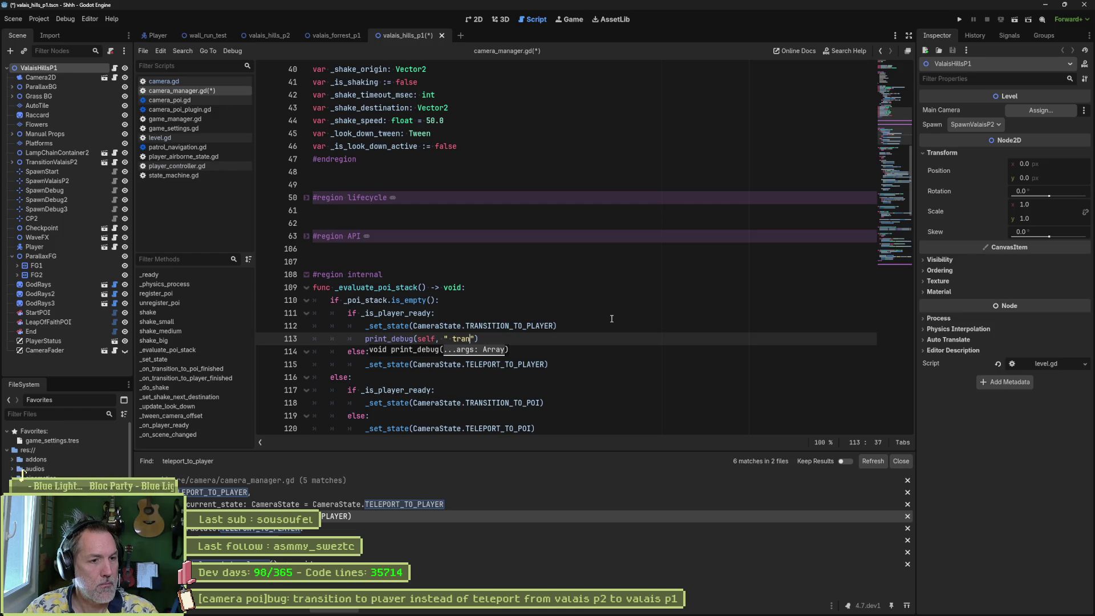
text(s to player)
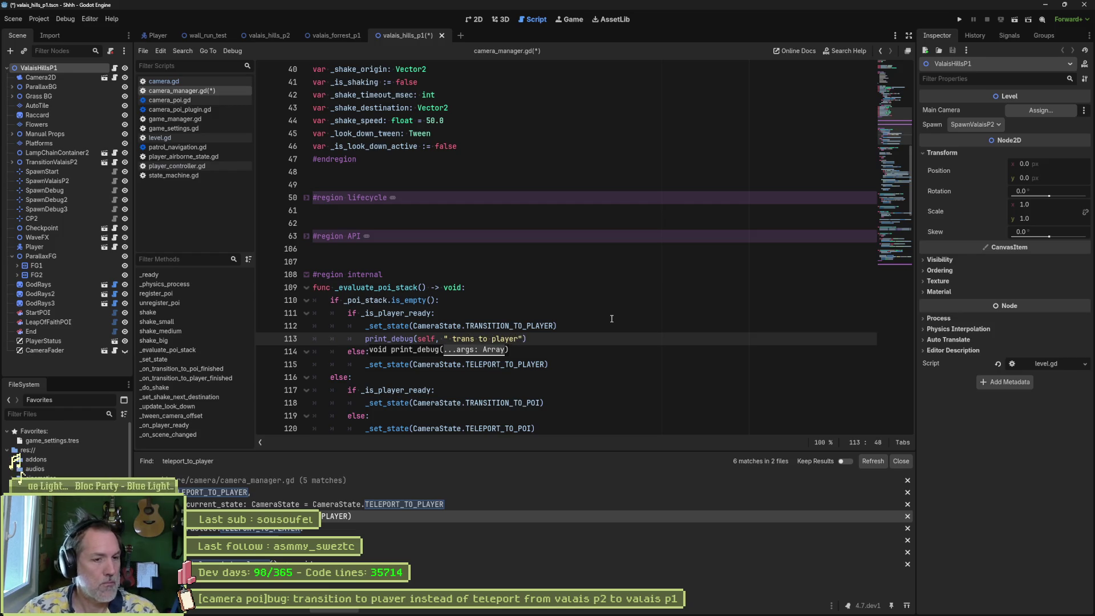
Step: Copy that print below the TELEPORT_TO_PLAYER call, changing its message to " teleport to player"
drag(569, 340, 577, 332)
key(ctrl+c)
click(574, 364)
key(ctrl+v)
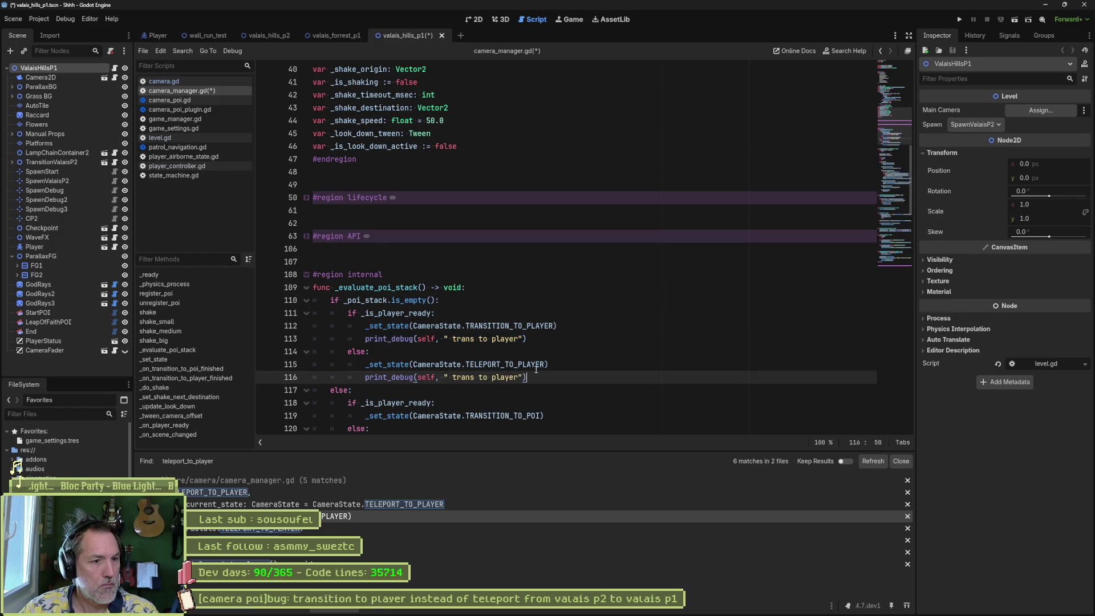
double_click(461, 377)
text(teleport)
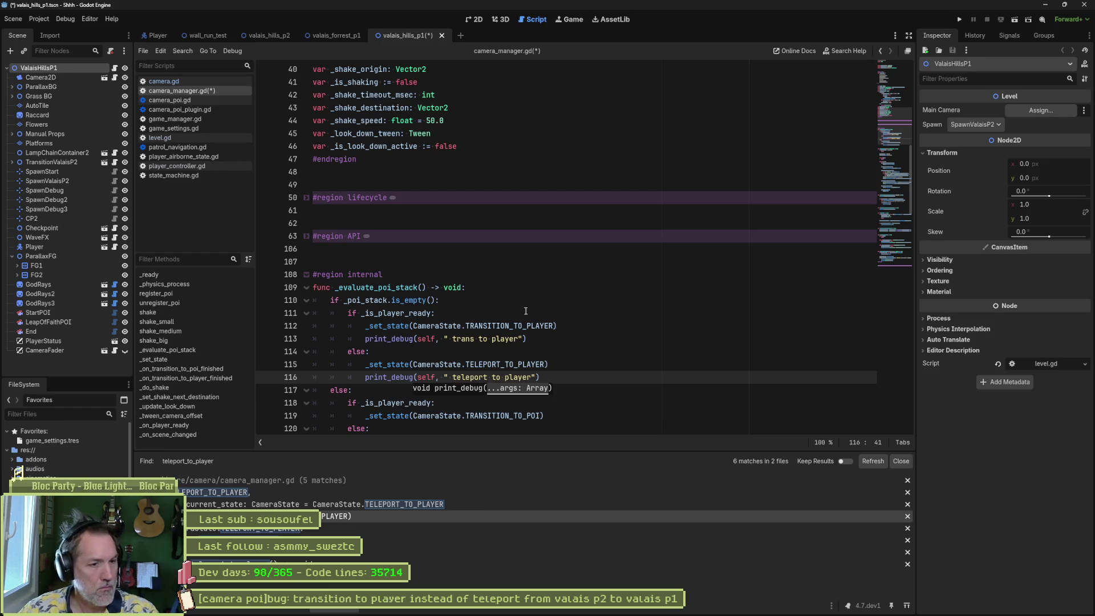
Step: Save, run the scene, and walk the cat right and left through the transition before stopping
key(ctrl+s)
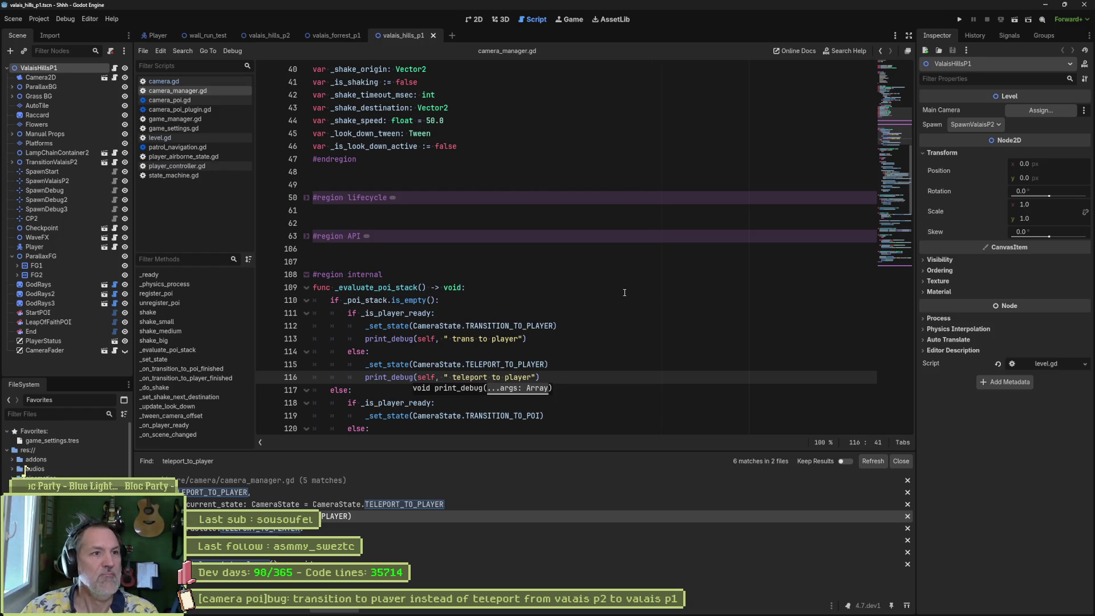
key(F6)
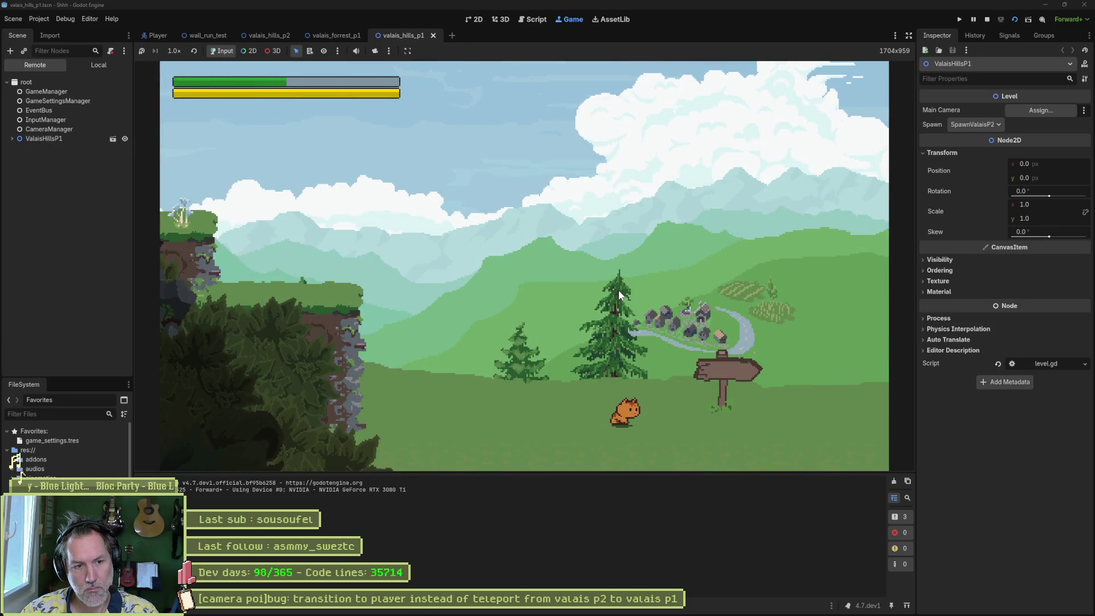
key(Right)
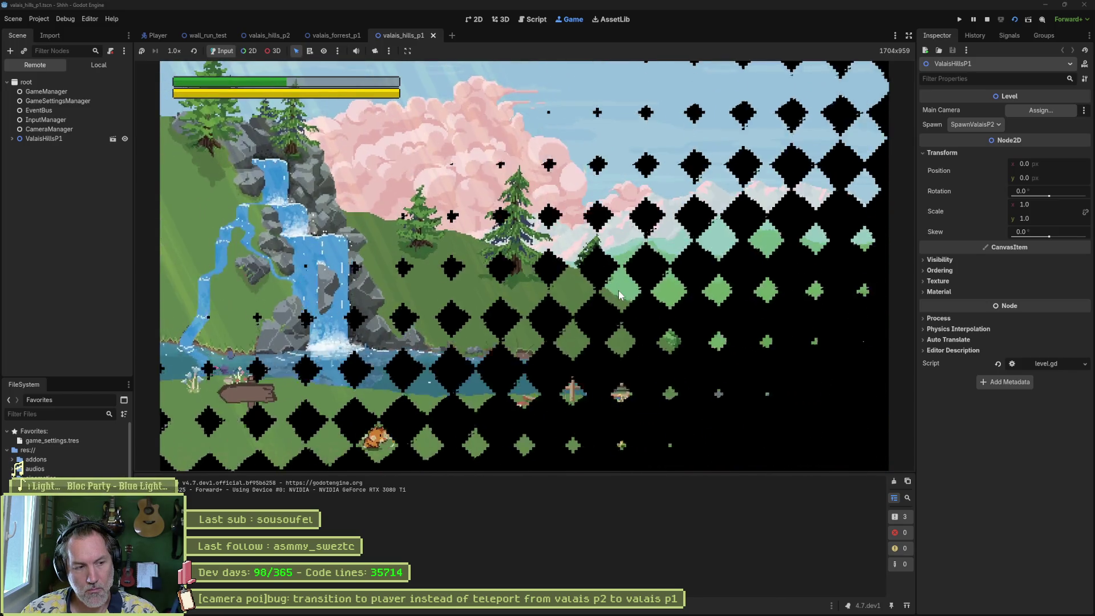
key(Left)
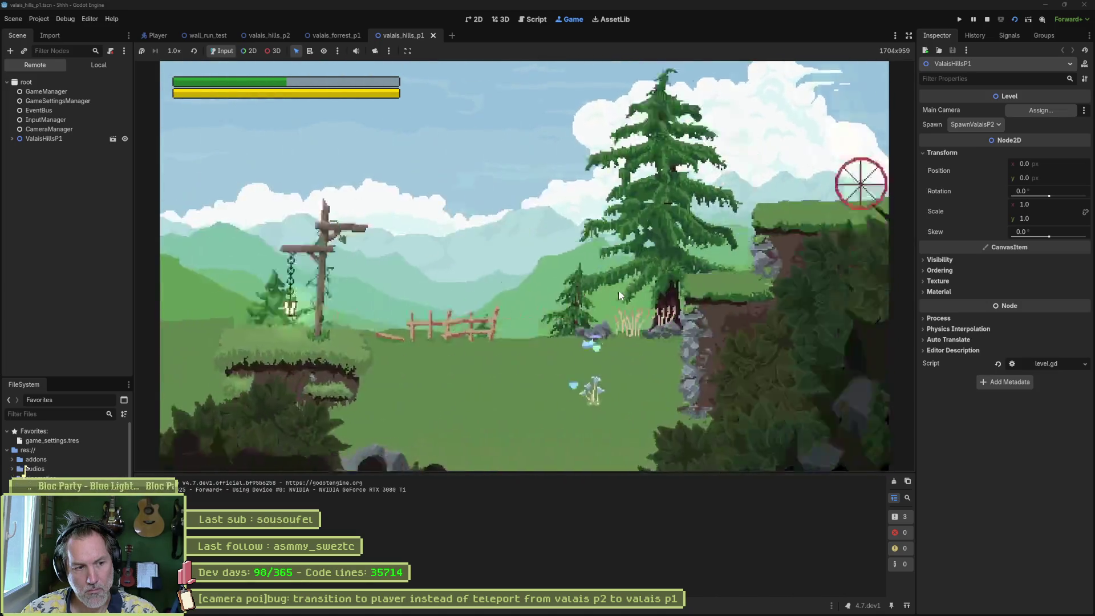
key(F8)
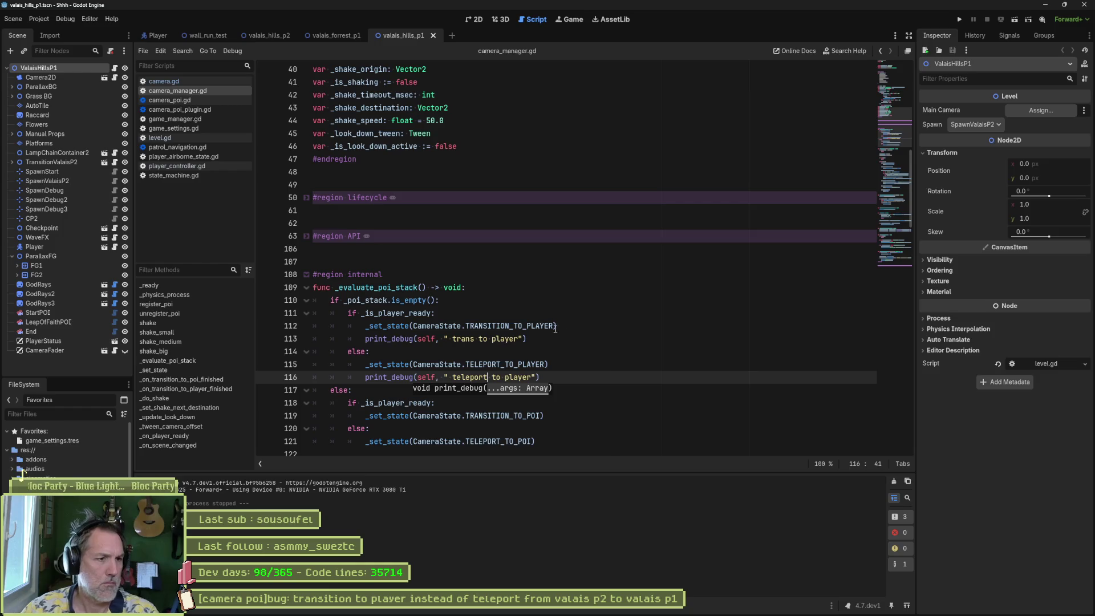
Step: Search the project for _evaluate_poi_stack and review its calls in register_poi and unregister_poi
click(397, 300)
double_click(394, 288)
key(ctrl+shift+f)
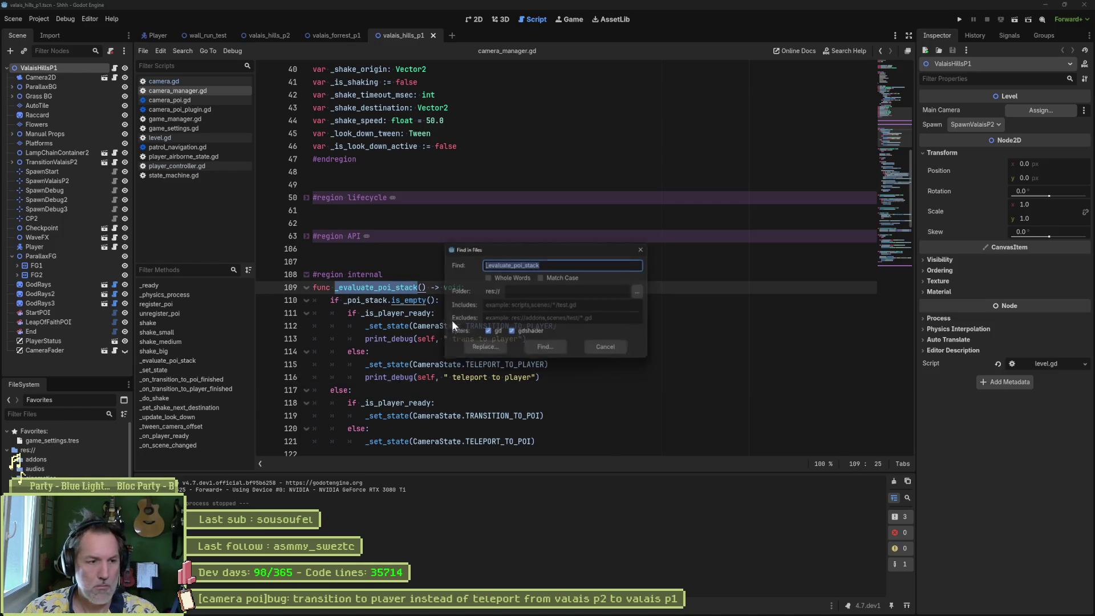
click(549, 354)
click(306, 491)
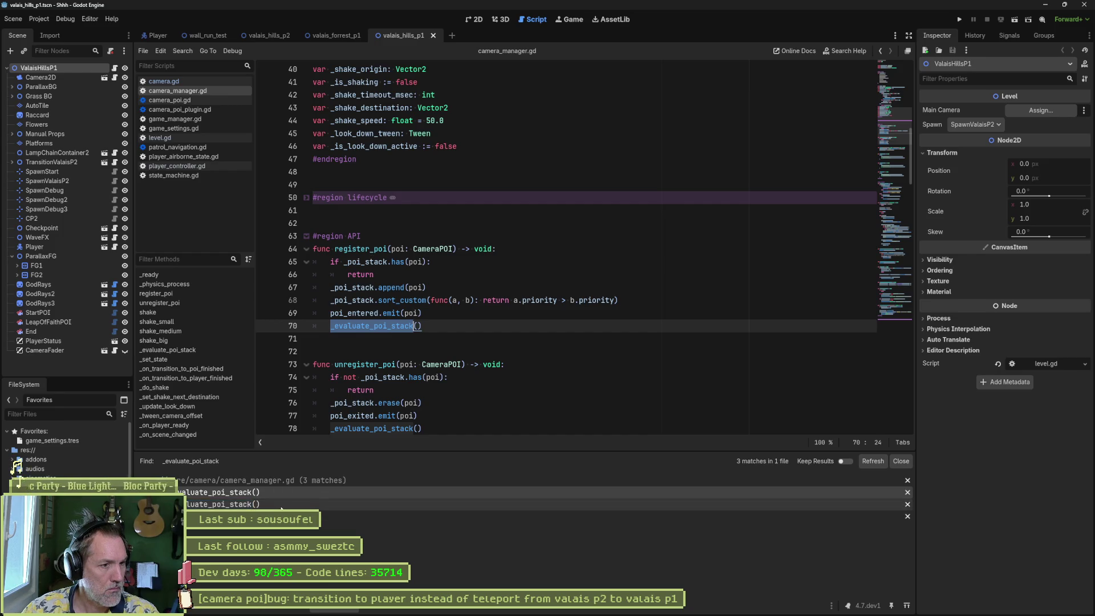
click(332, 504)
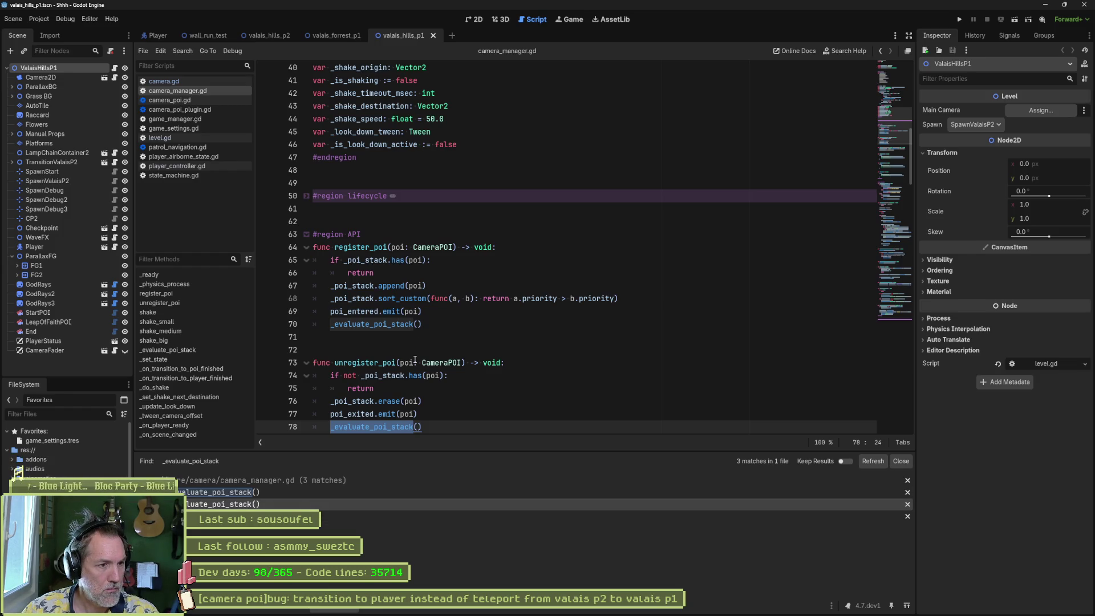
click(439, 311)
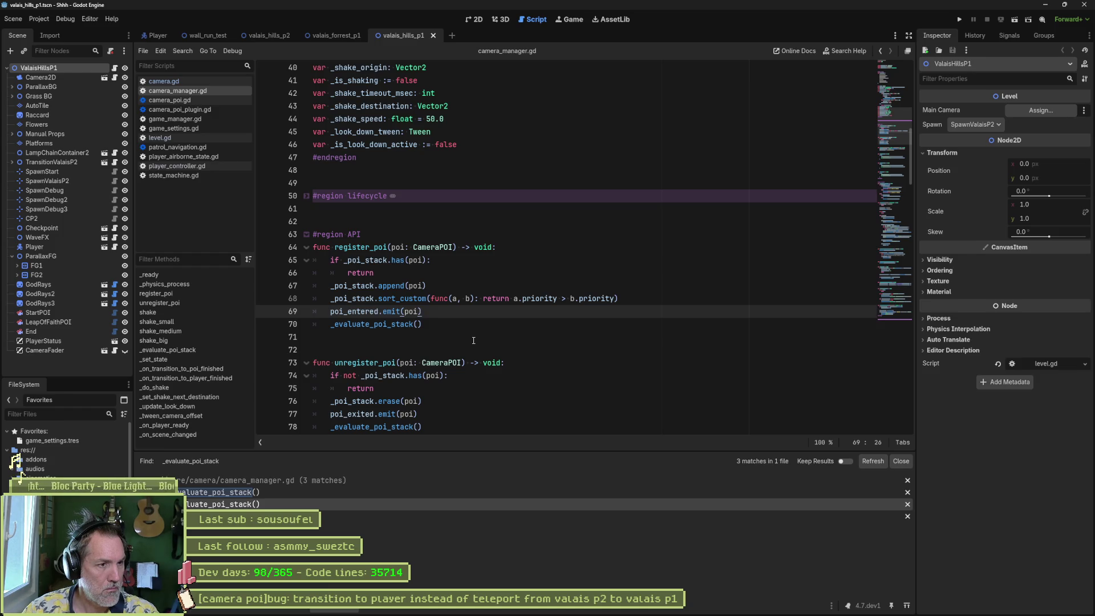
Step: Search the project for register_poi and open its call in camera_poi.gd
click(369, 247)
double_click(370, 247)
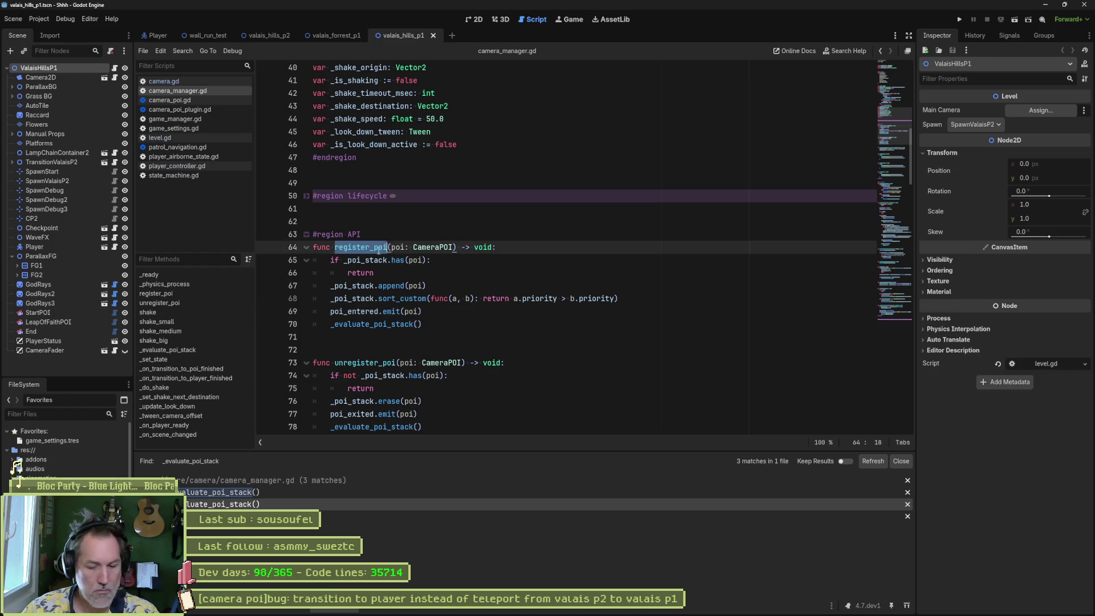
key(ctrl+shift+f)
key(Return)
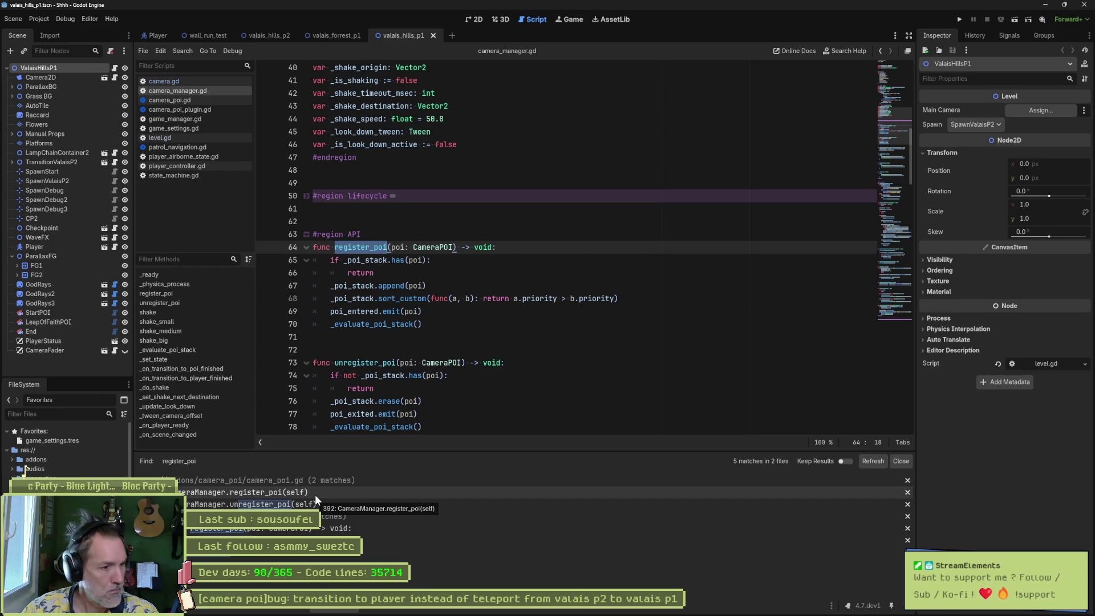
click(315, 495)
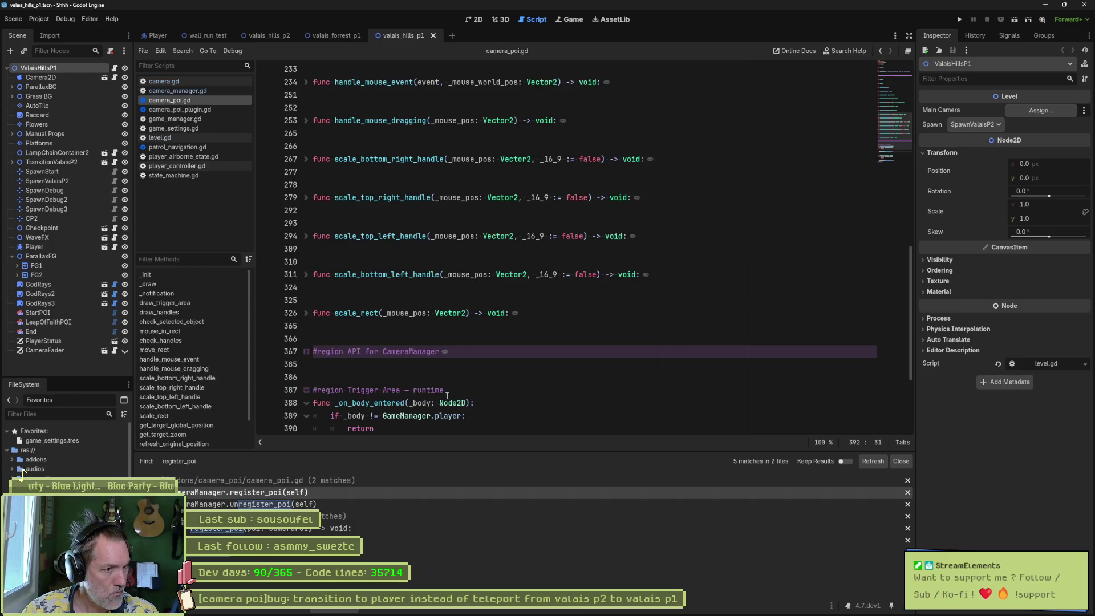
Step: Insert print_debug(self, " body entered, registering poi") on line 391 of _on_body_entered, then run the scene
mouse_move(454, 401)
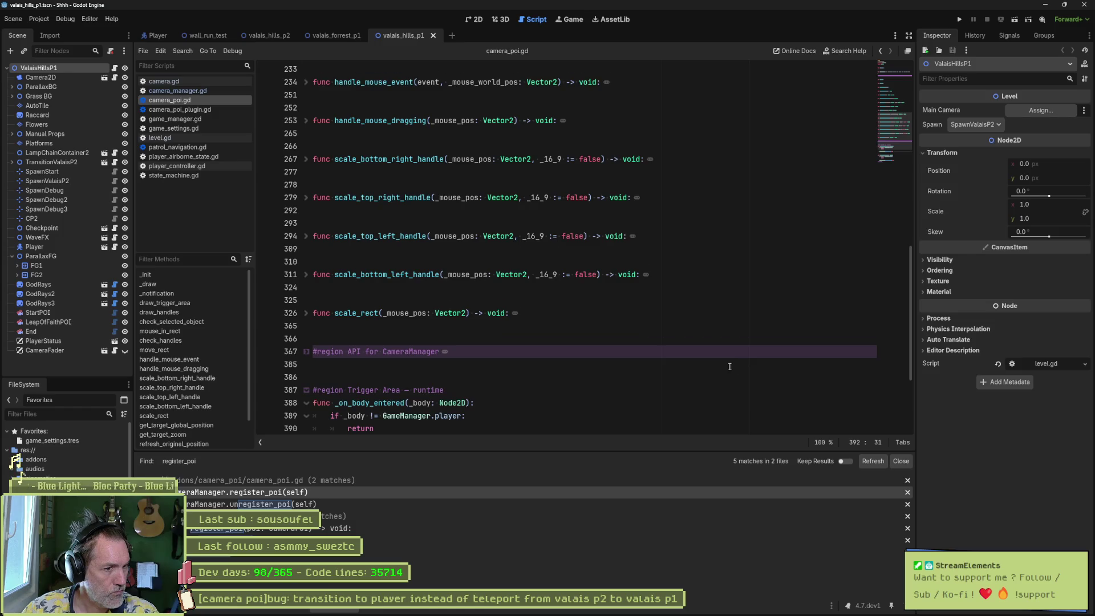
scroll(729, 366, down, 3)
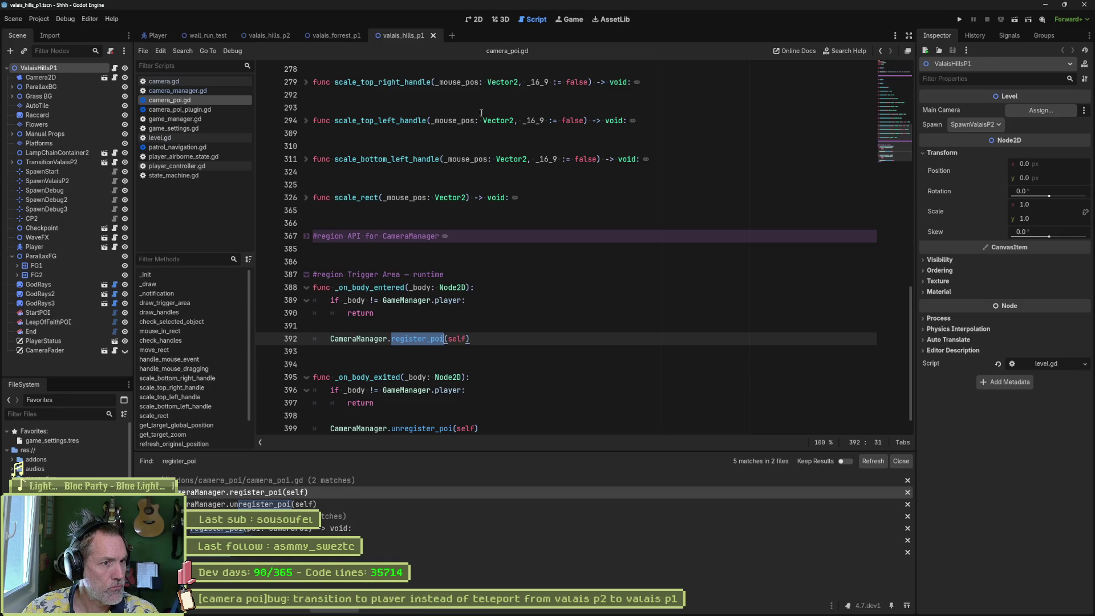
double_click(376, 290)
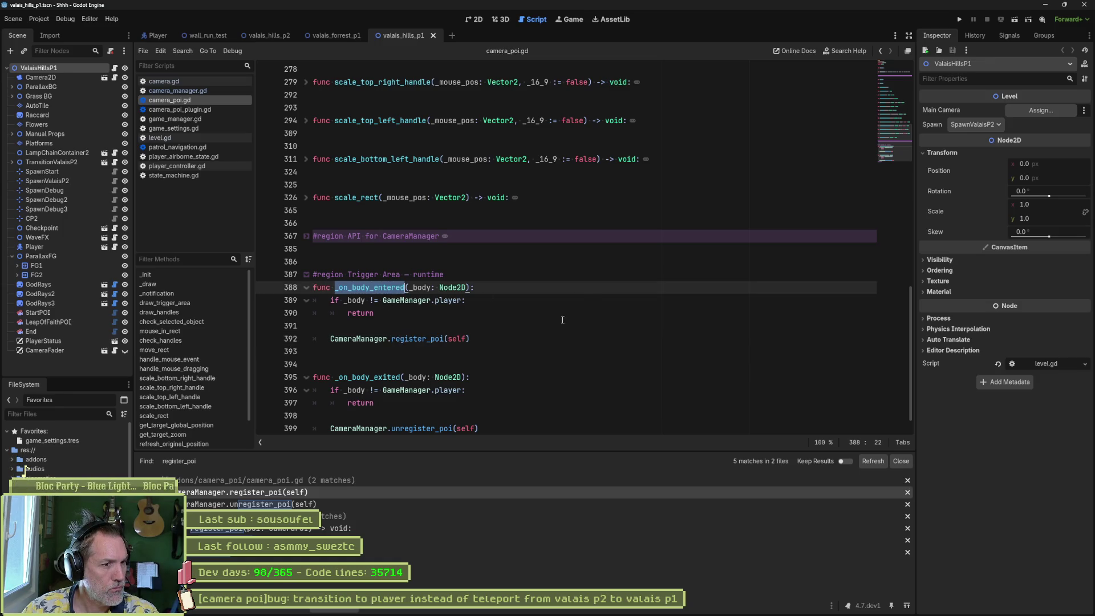
double_click(426, 340)
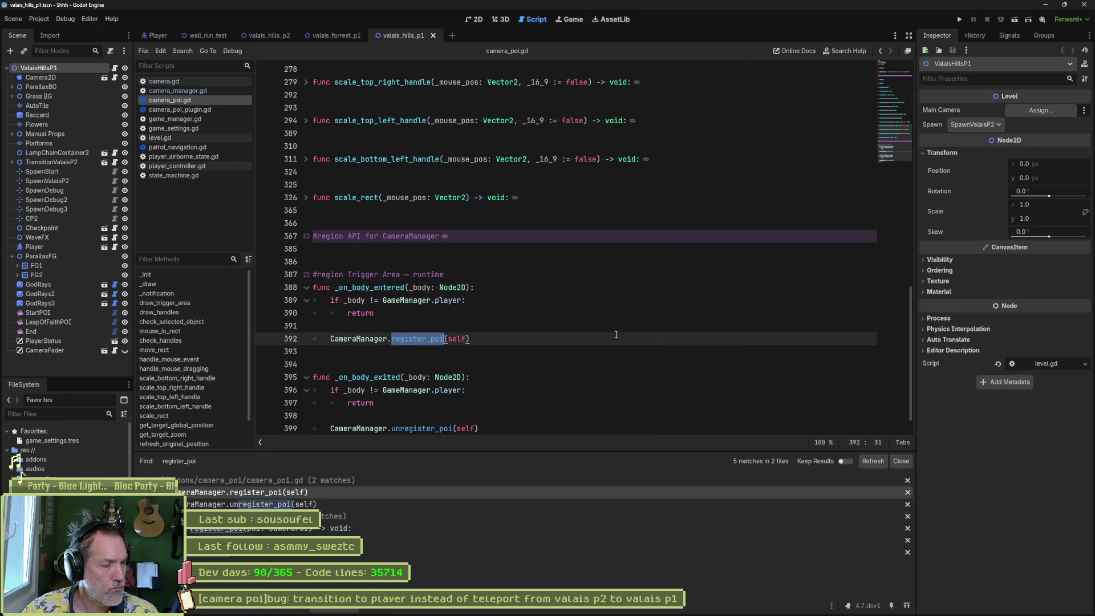
click(475, 329)
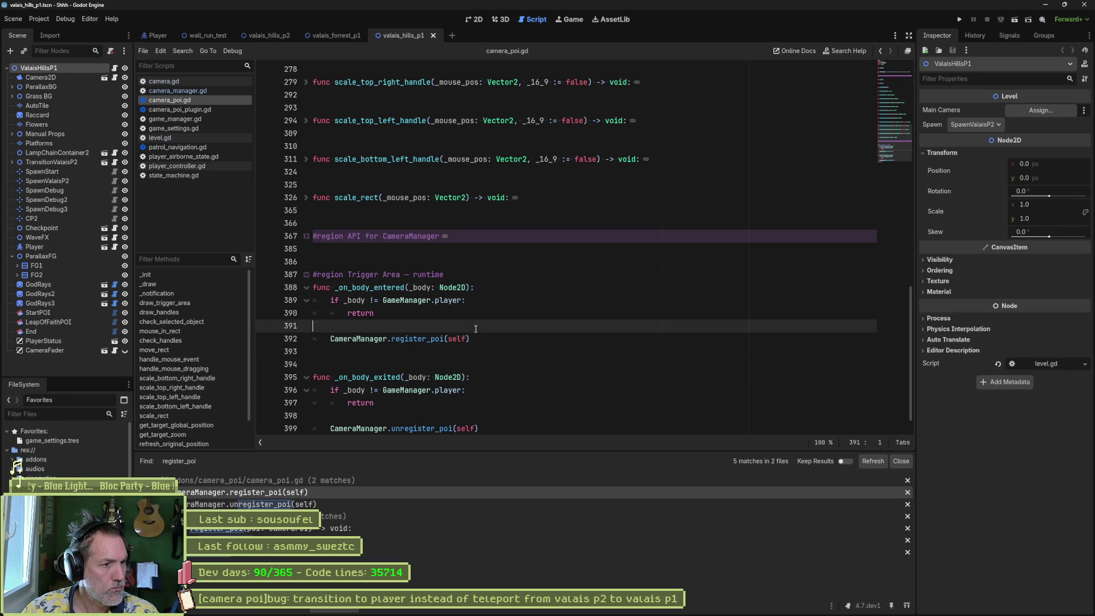
text(print_de)
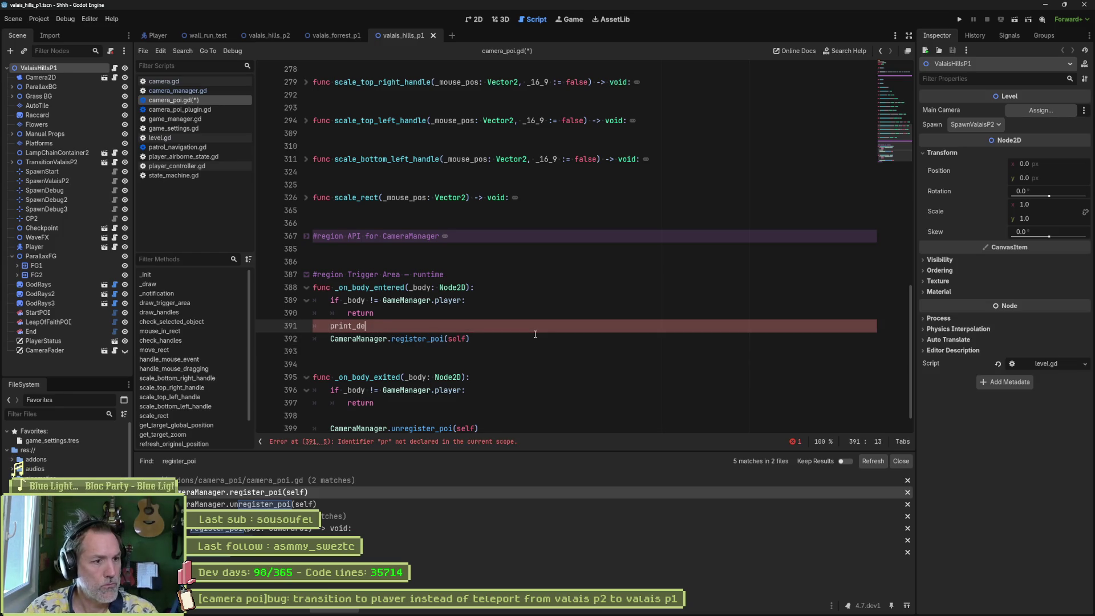
text(bug(self, " )
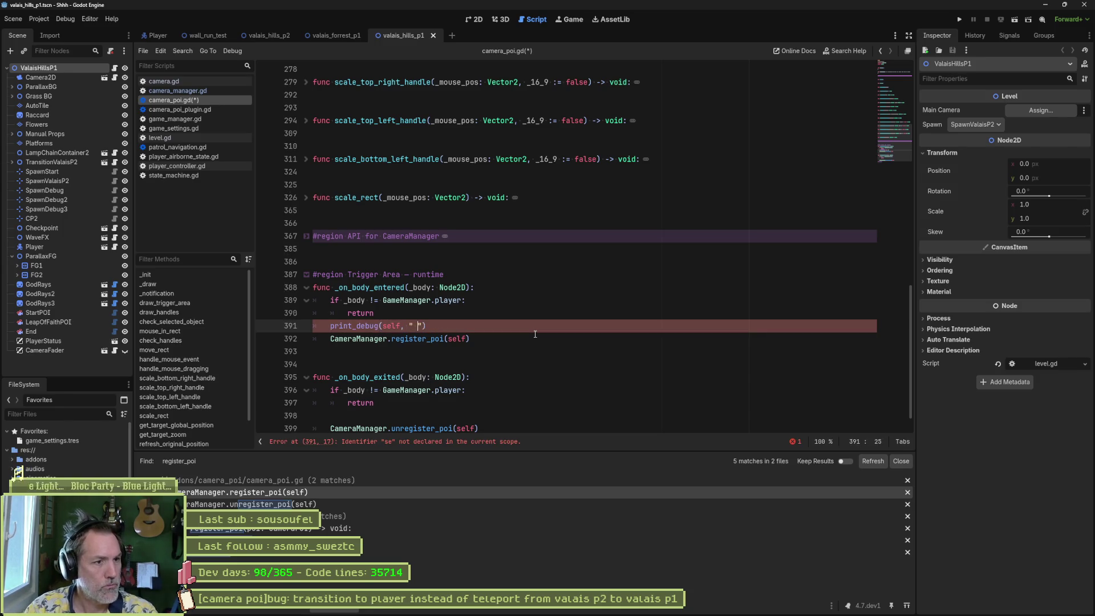
text(body entered)
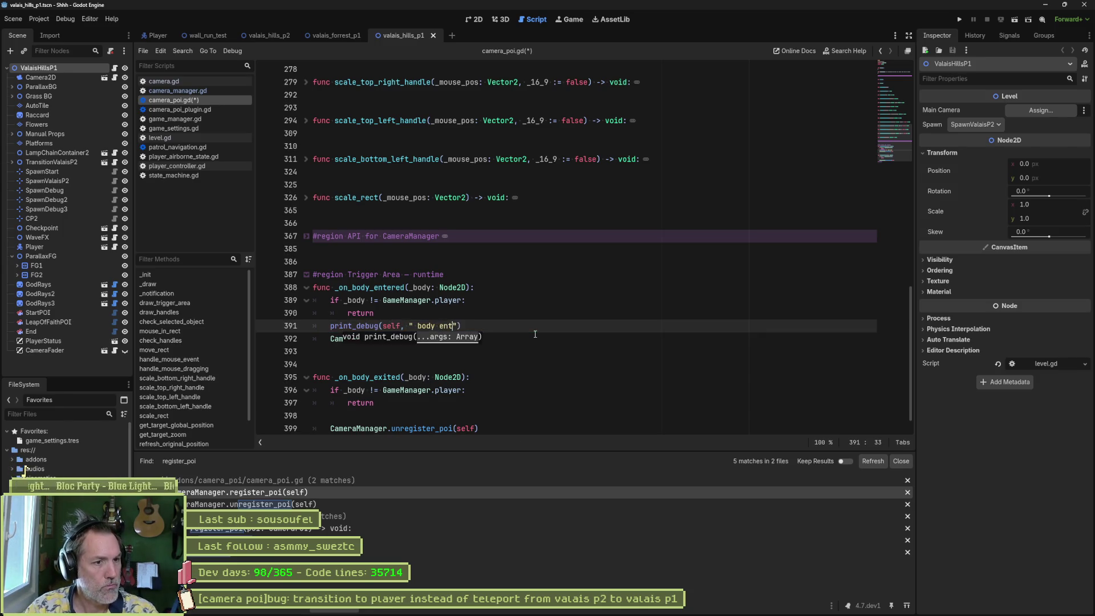
text(, registering poi)
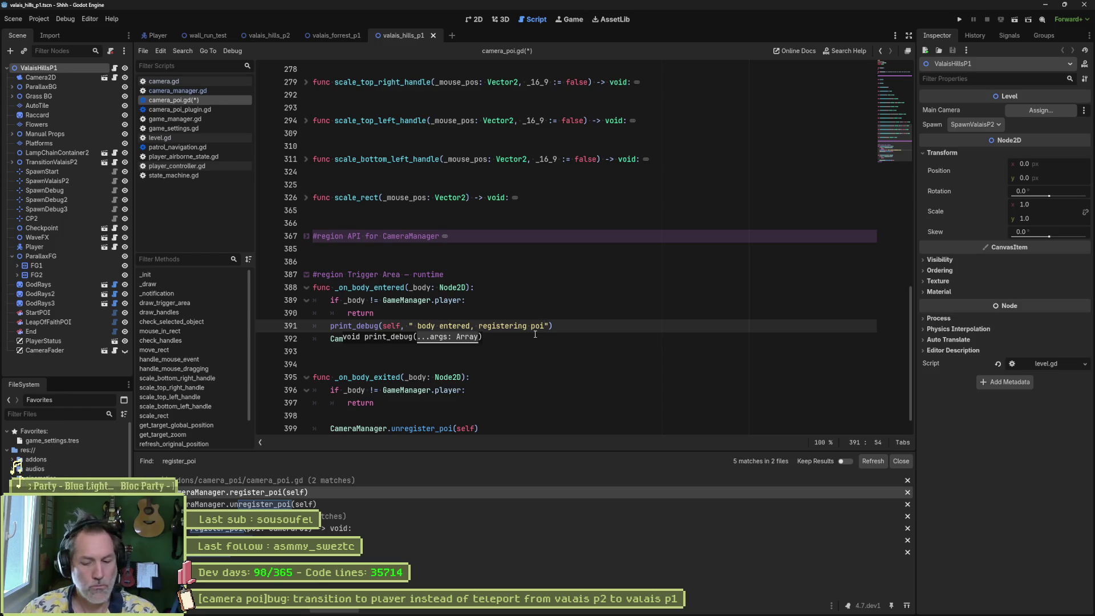
key(F6)
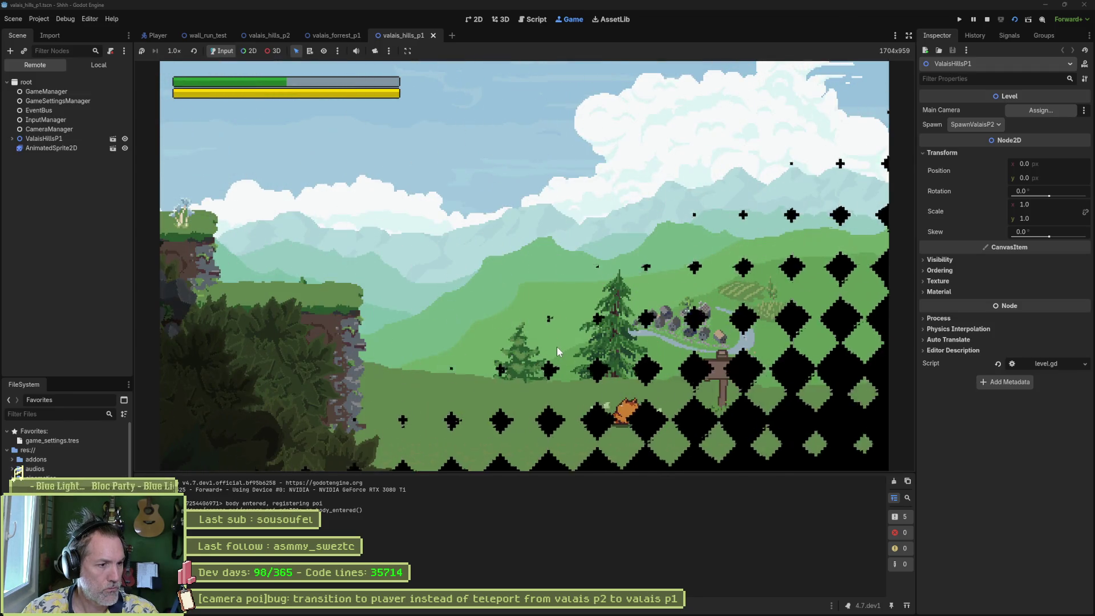
Step: Walk the cat right and left through the level transition, then stop the game
key(Right)
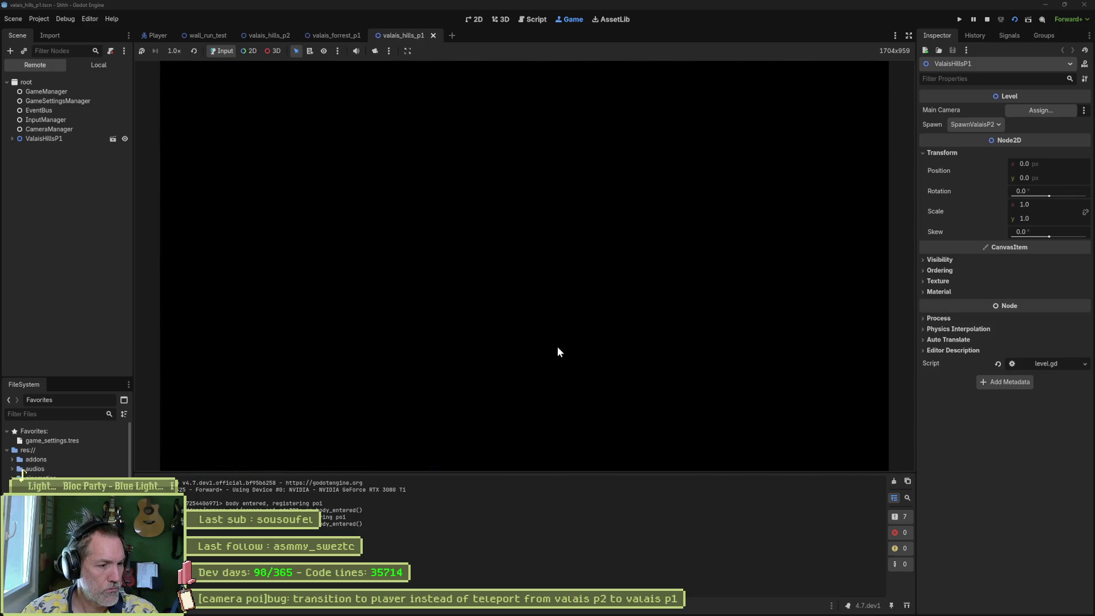
key(Left)
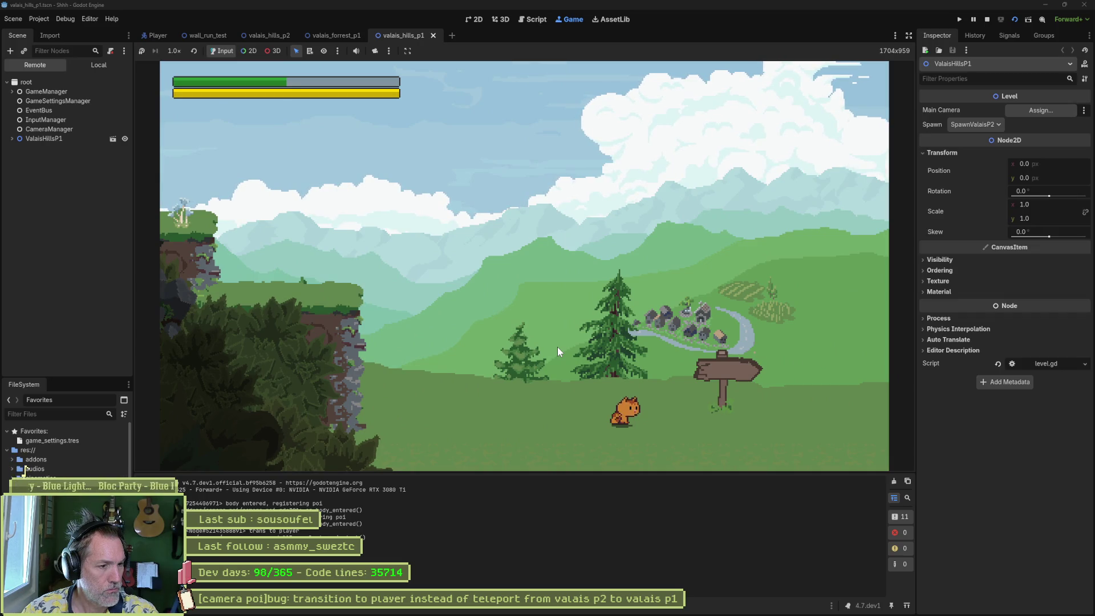
key(F8)
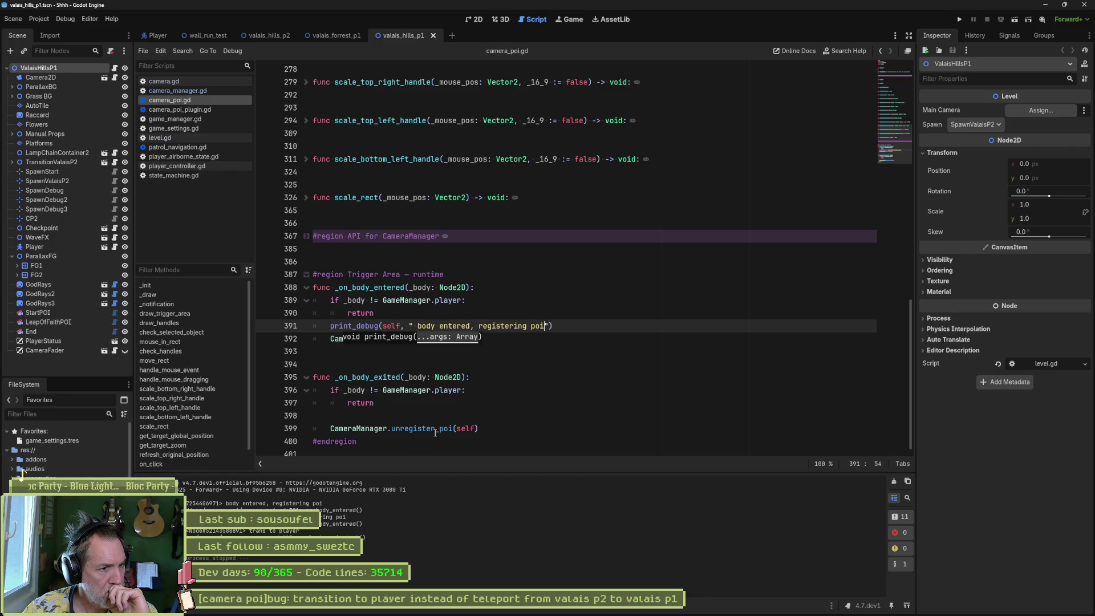
Step: Declare a new func _exit_tree() just below _init in camera_poi.gd
mouse_move(435, 432)
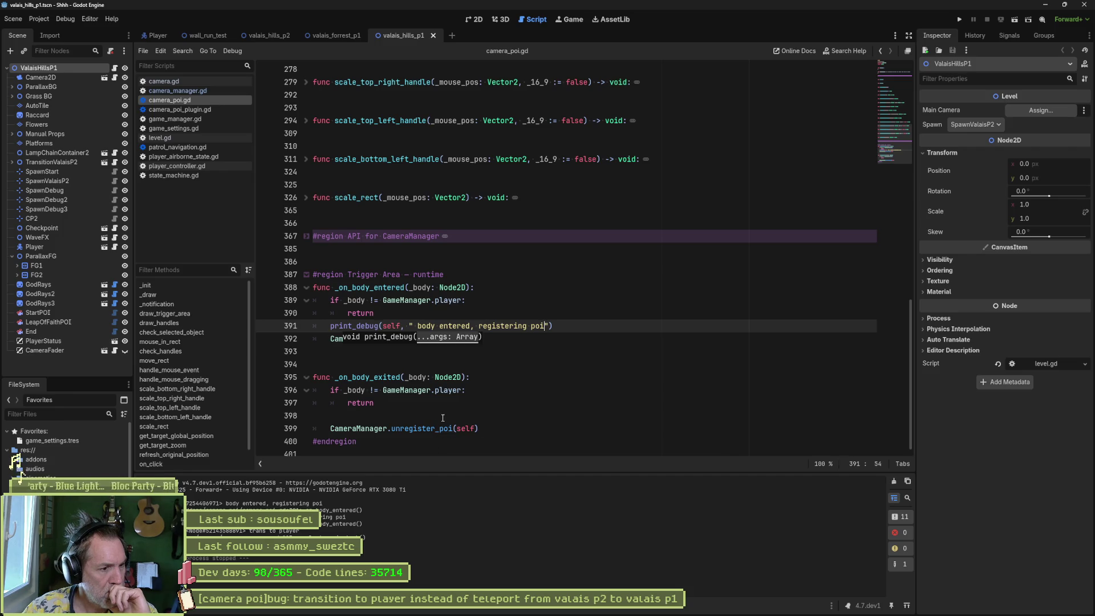
click(186, 102)
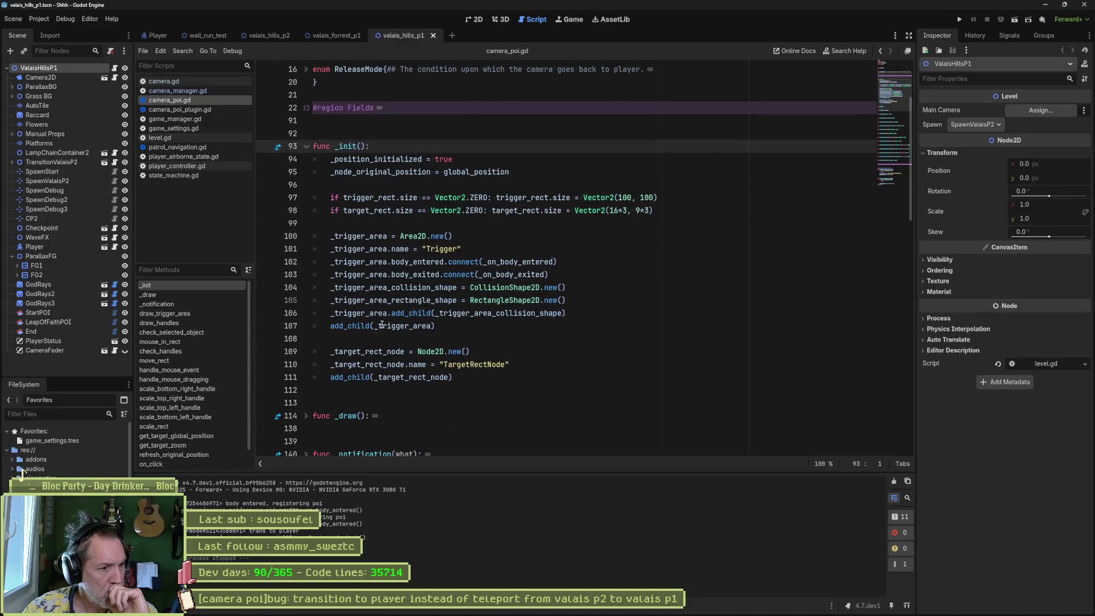
click(335, 403)
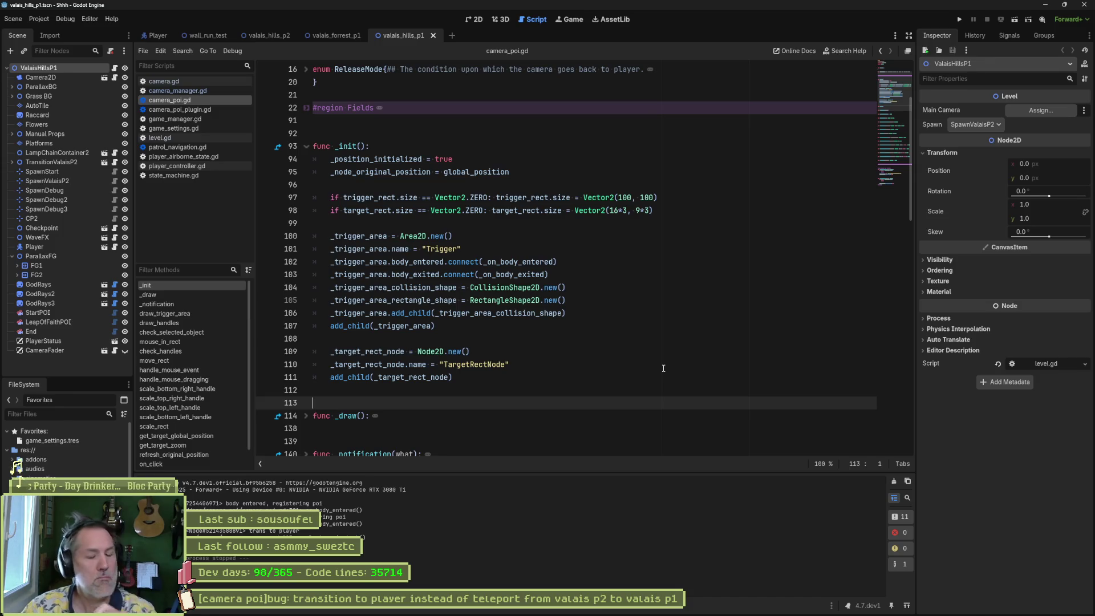
key(Return)
key(Return)
key(Return)
key(Up)
key(Up)
text(func _exi)
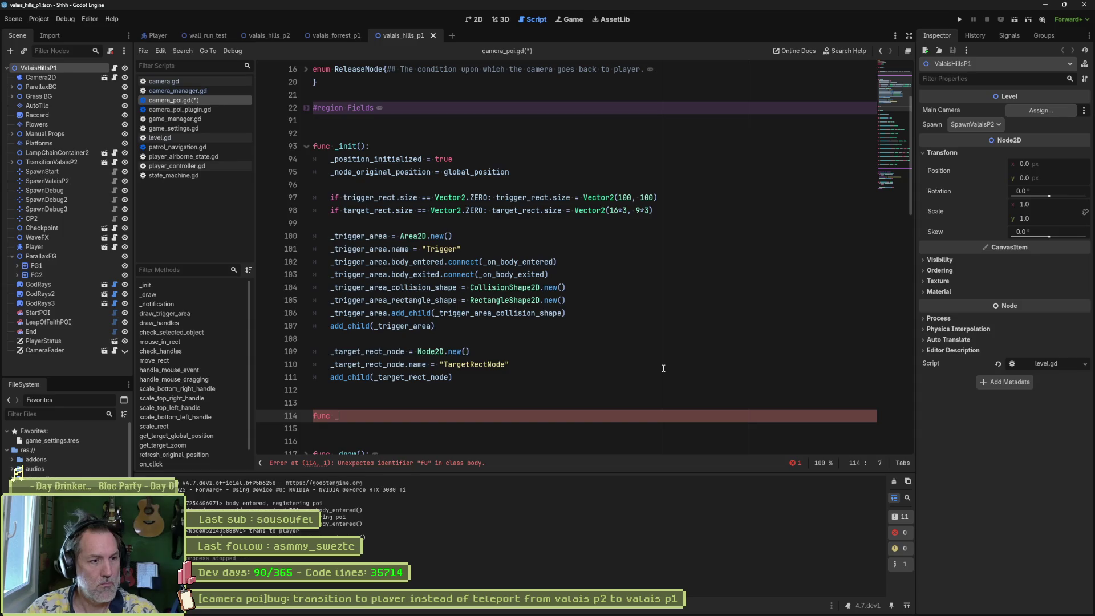
key(Return)
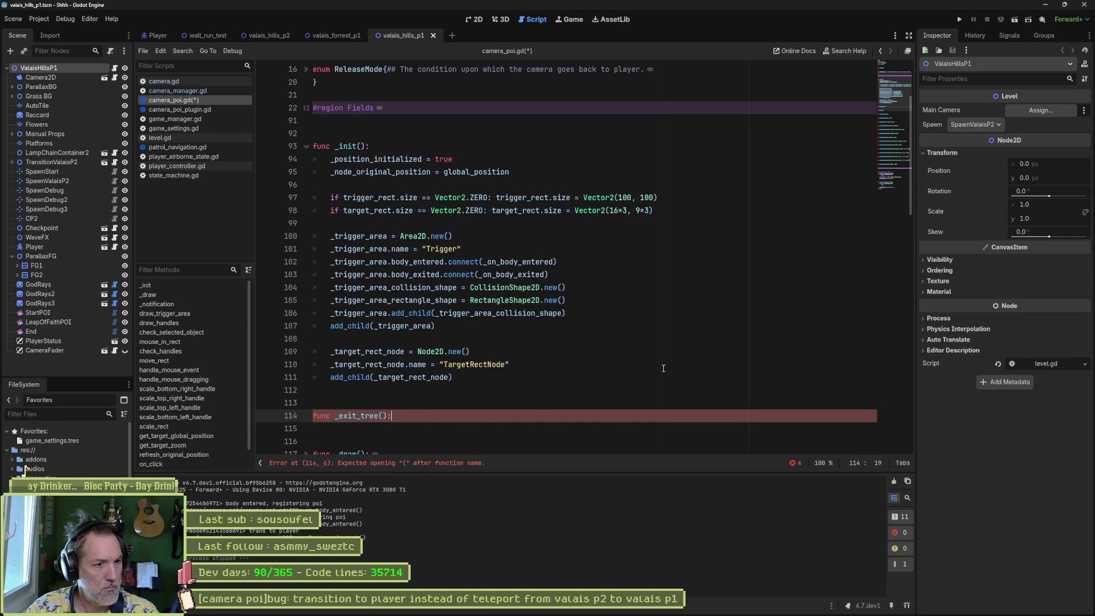
Step: Give _exit_tree the body CameraManager.unregister_poi(self)
key(Return)
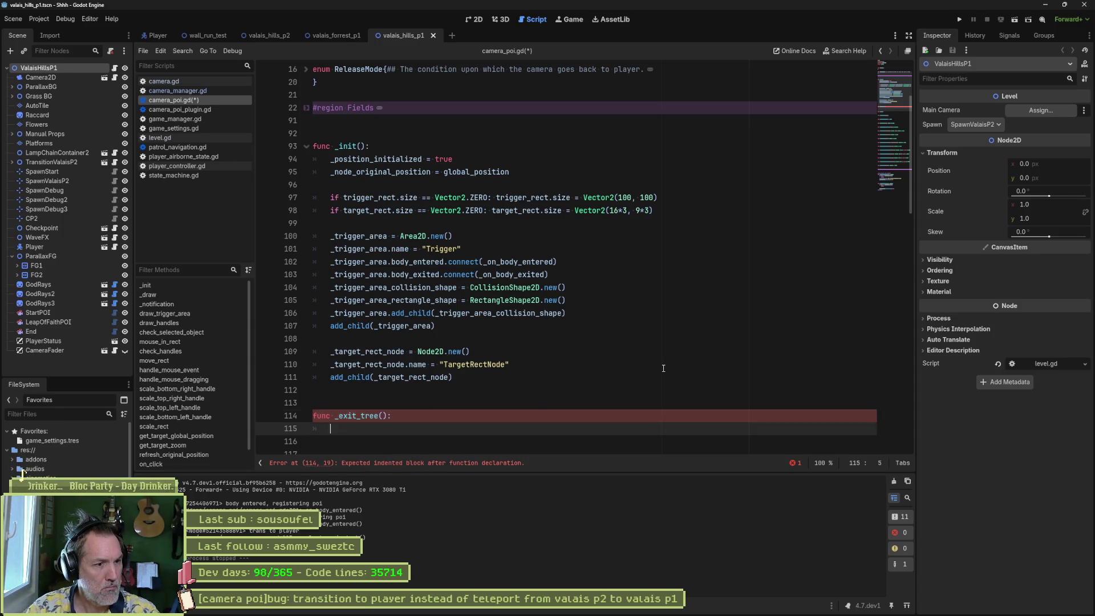
text(un)
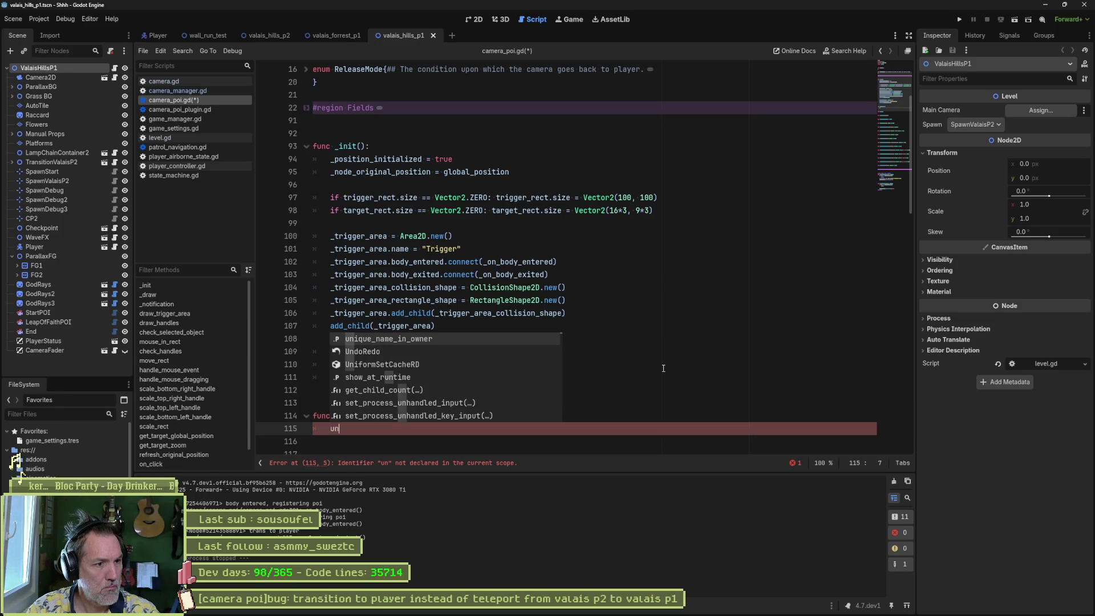
key(BackSpace)
key(BackSpace)
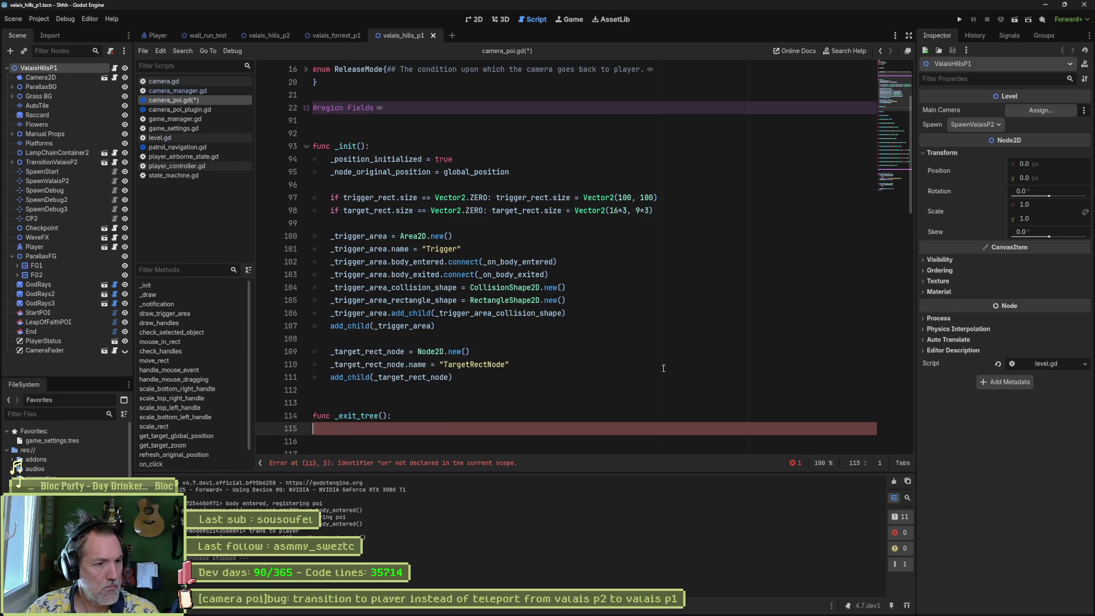
text(CameraManager.un)
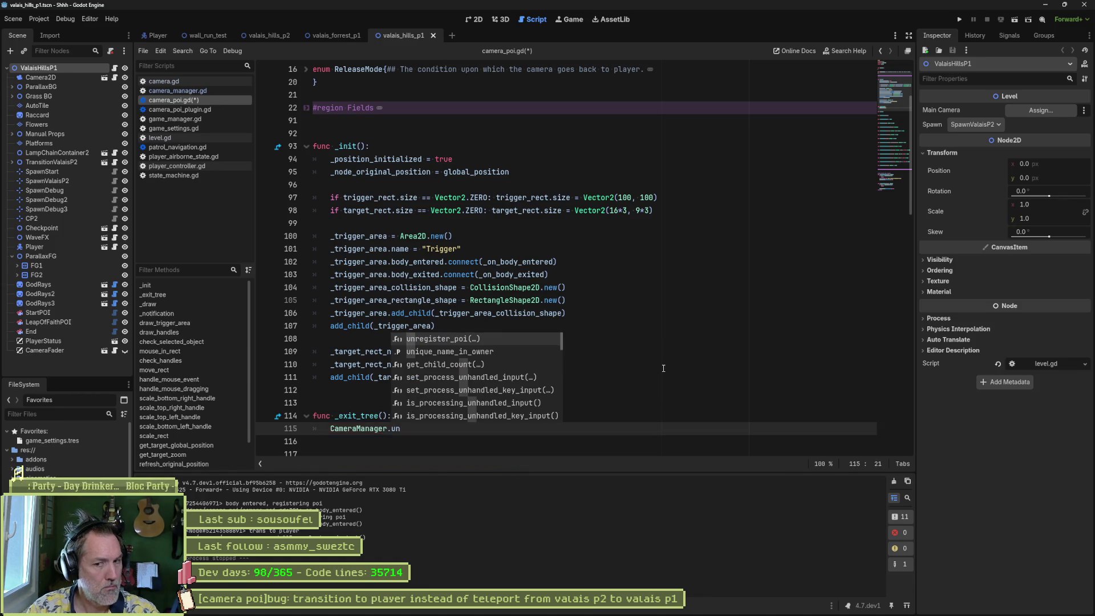
key(Return)
text(self)
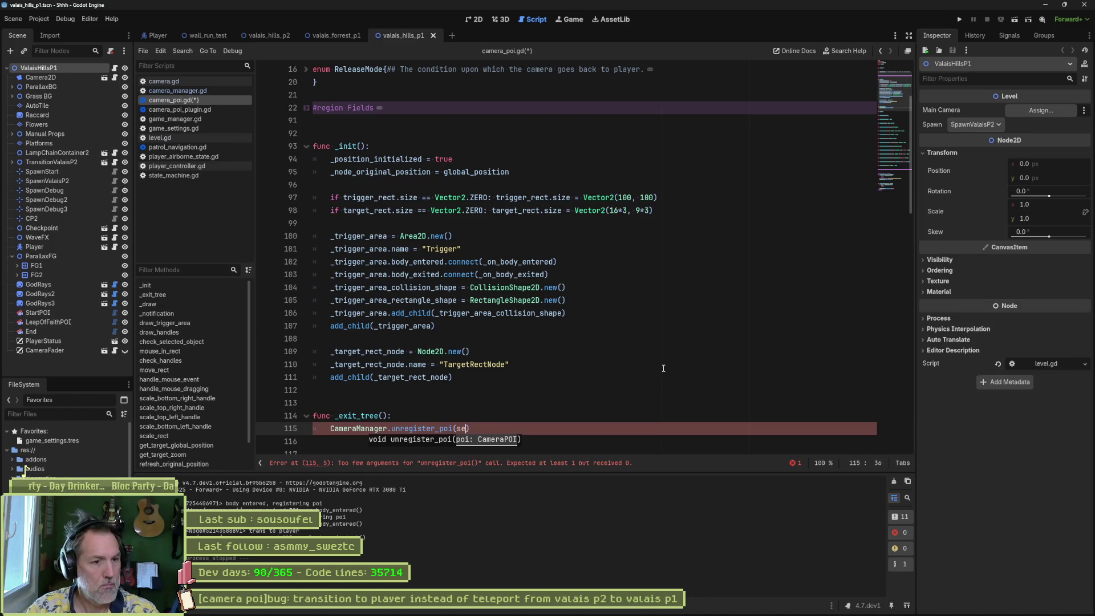
Step: Save camera_poi.gd and run the level to test the fix
key(ctrl+s)
scroll(605, 399, down, 1)
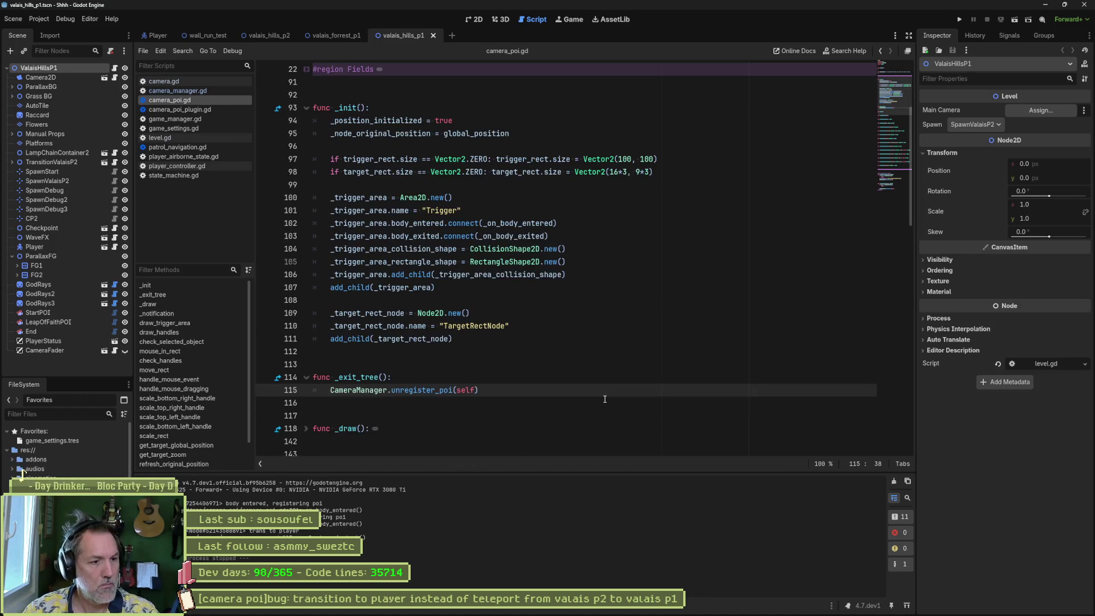
key(F6)
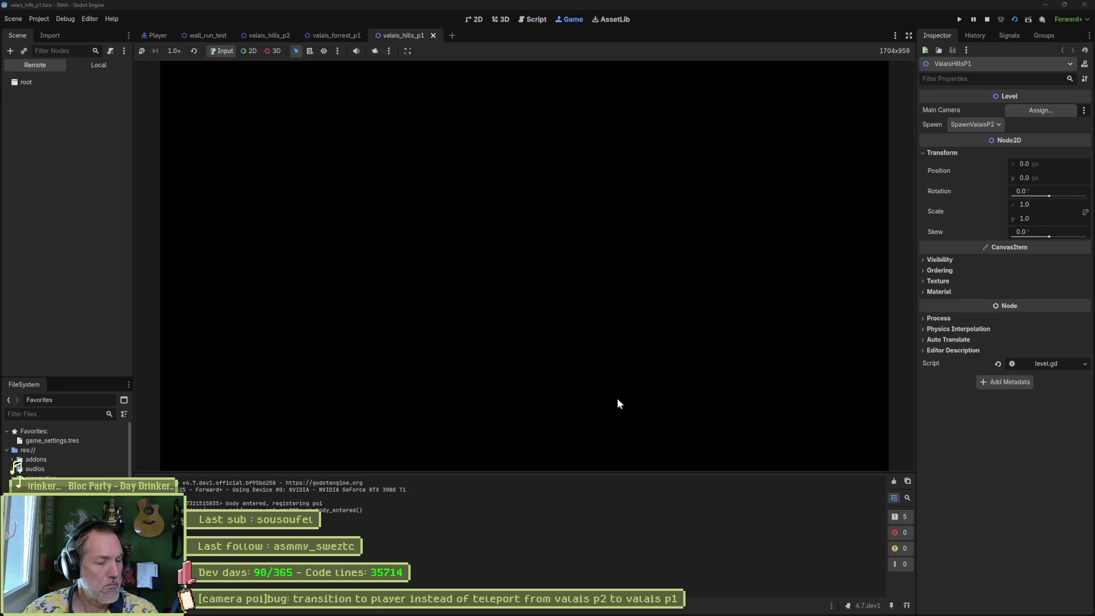
key(Right)
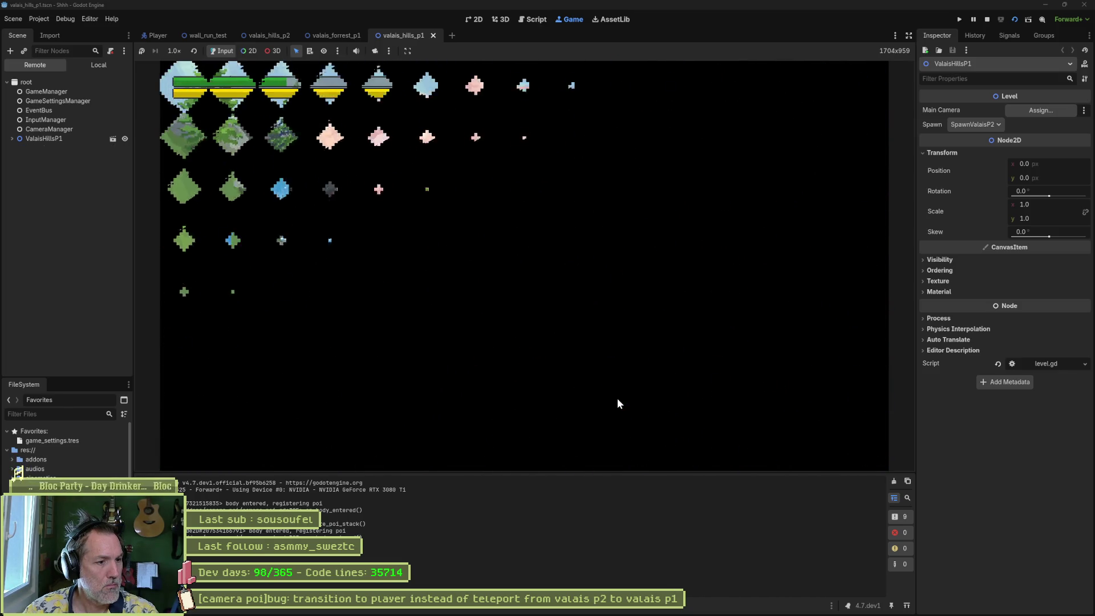
key(Left)
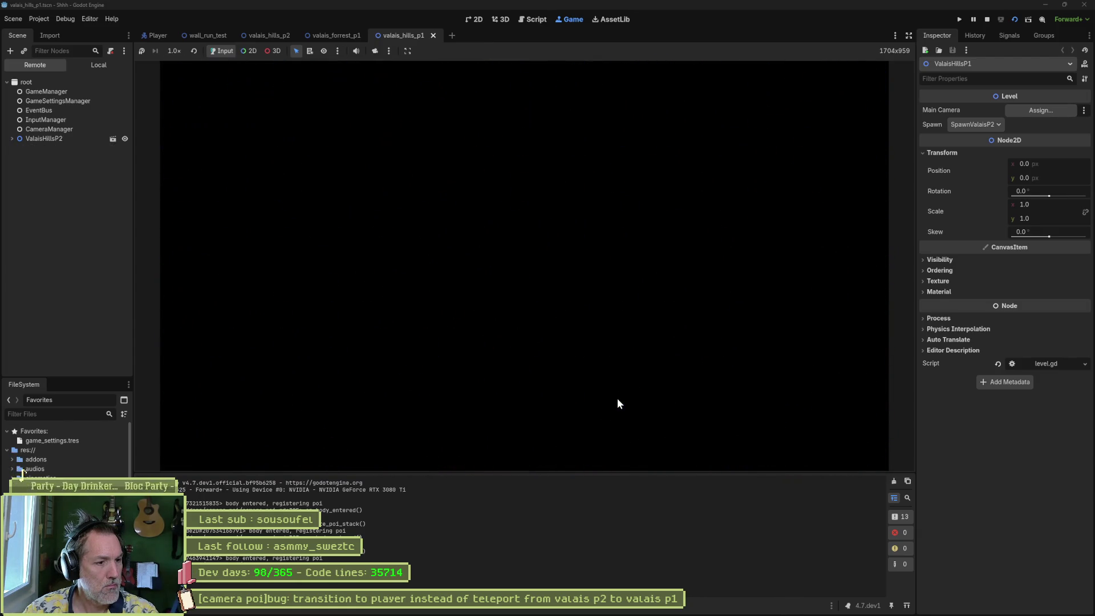
key(F8)
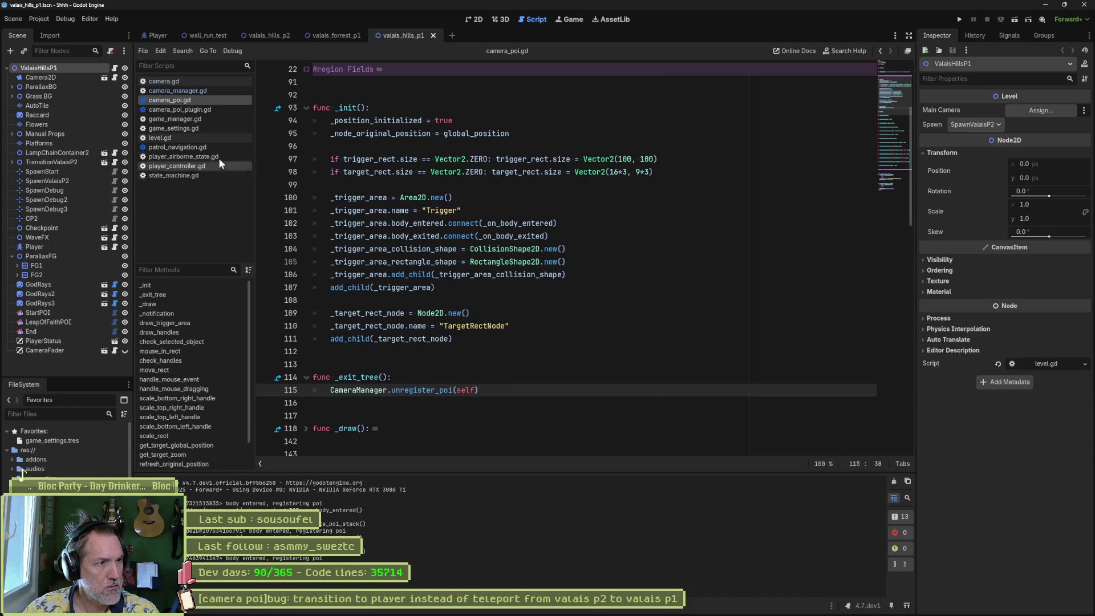
Step: Open camera_manager.gd at _evaluate_poi_stack, select _is_player_ready on line 111, then view the Player scene
click(171, 82)
click(173, 91)
scroll(342, 285, down, 12)
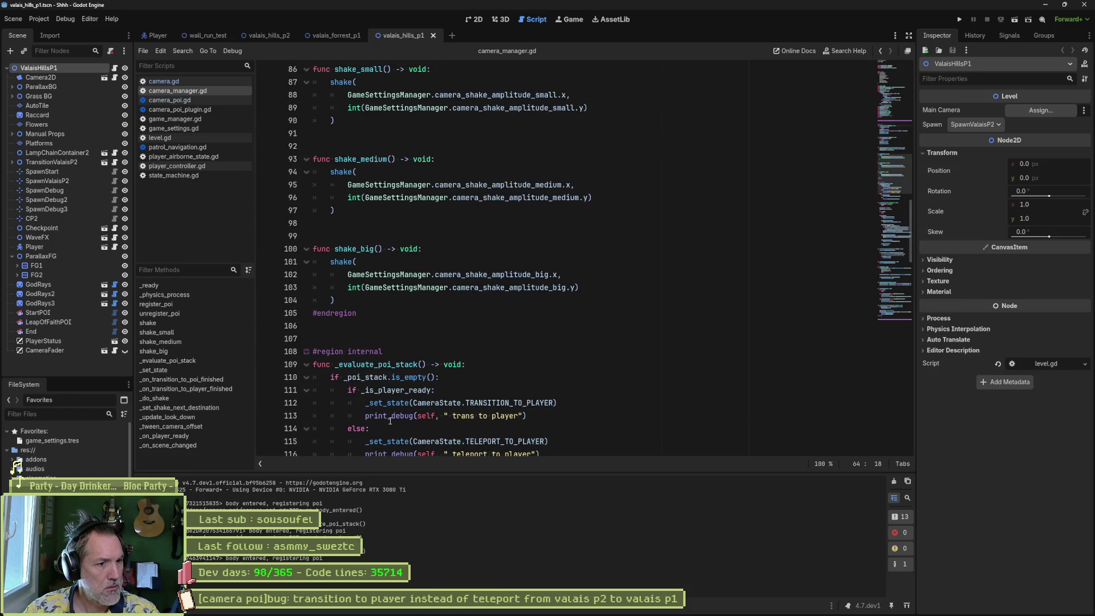
mouse_move(390, 421)
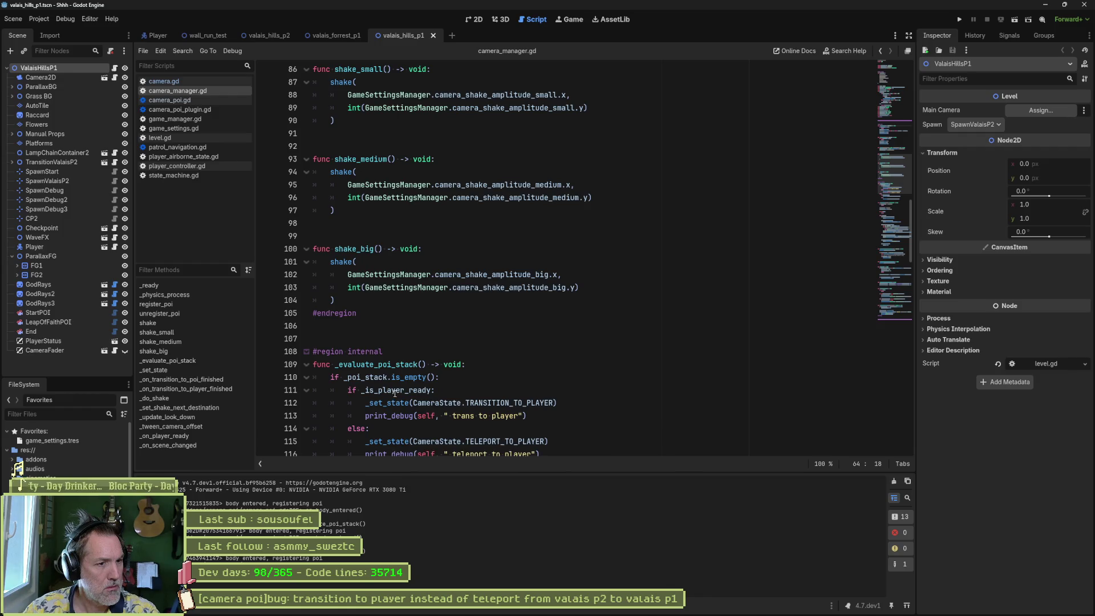
double_click(365, 390)
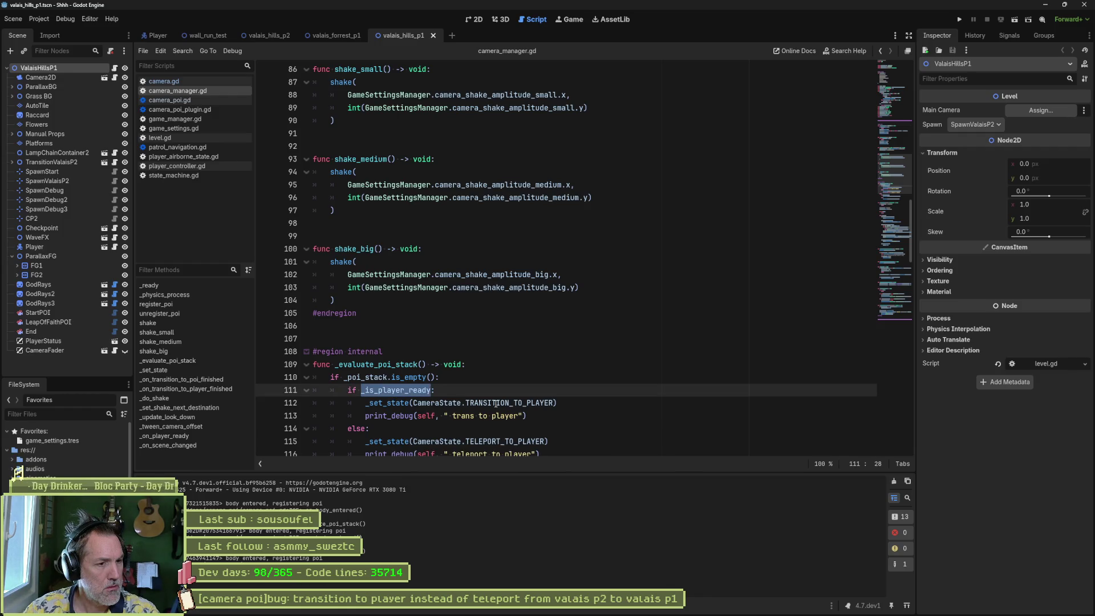
mouse_move(496, 403)
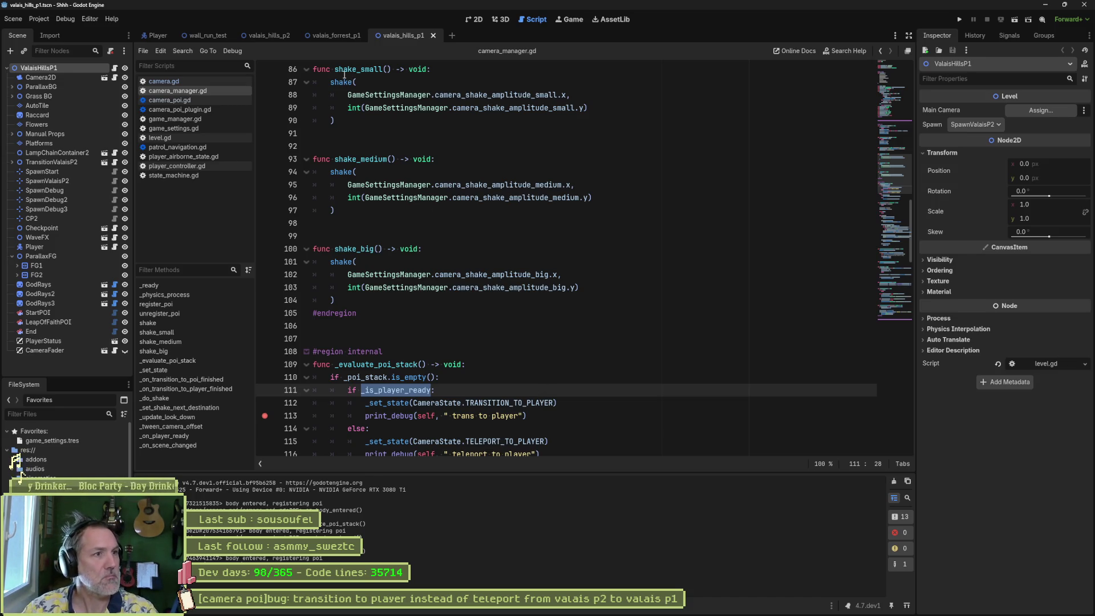
click(156, 35)
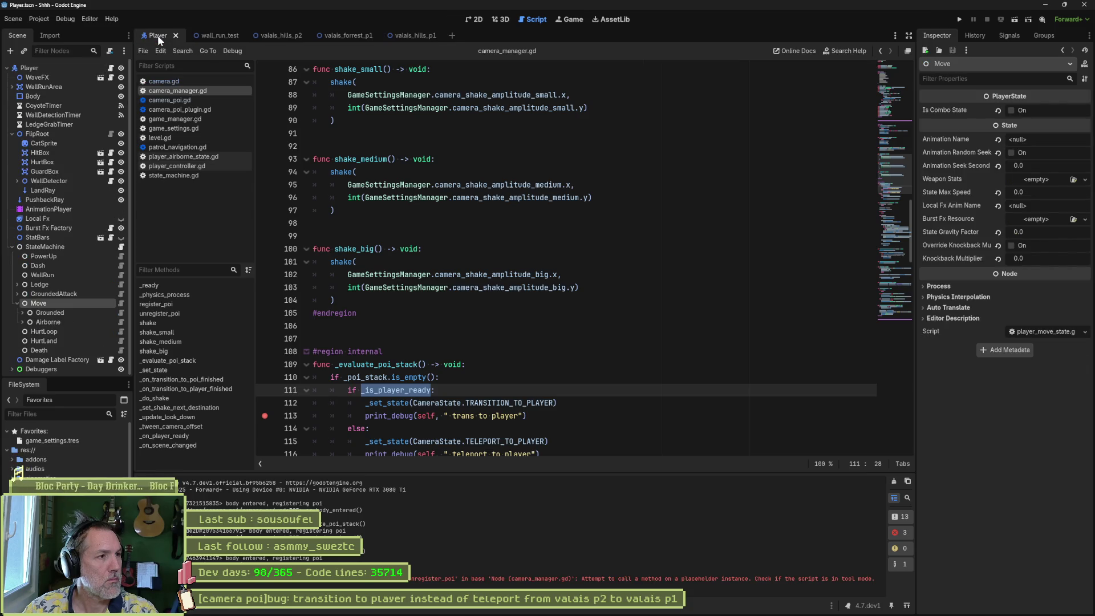
Step: Select the Player node and open its player_controller.gd script
click(62, 68)
click(110, 68)
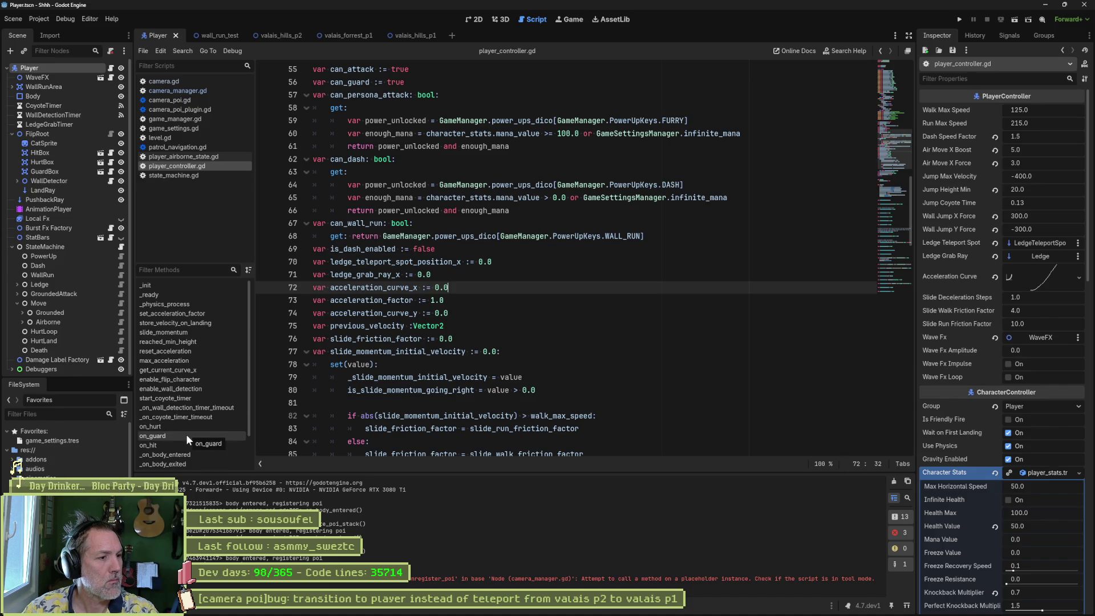
scroll(186, 454, down, 2)
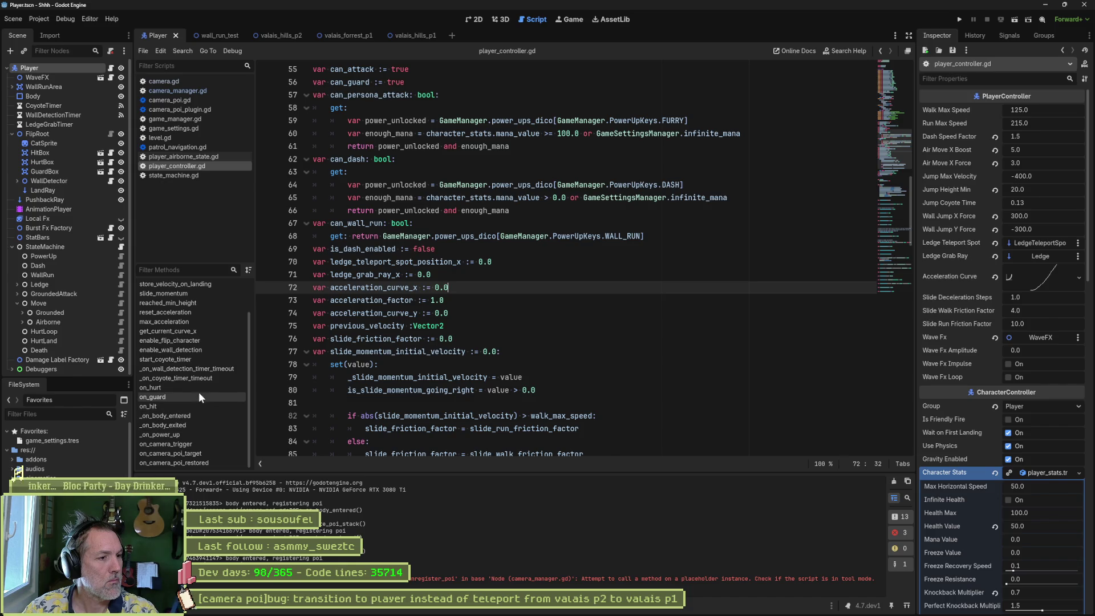
scroll(200, 381, up, 2)
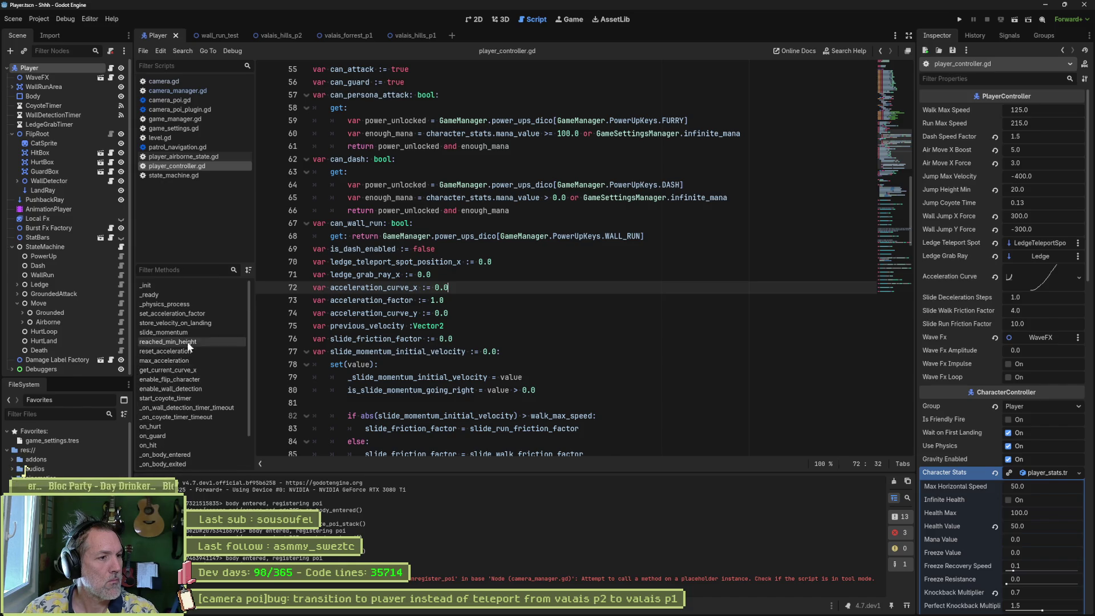
Step: Browse player_controller.gd and open its CharacterController parent class script
click(181, 284)
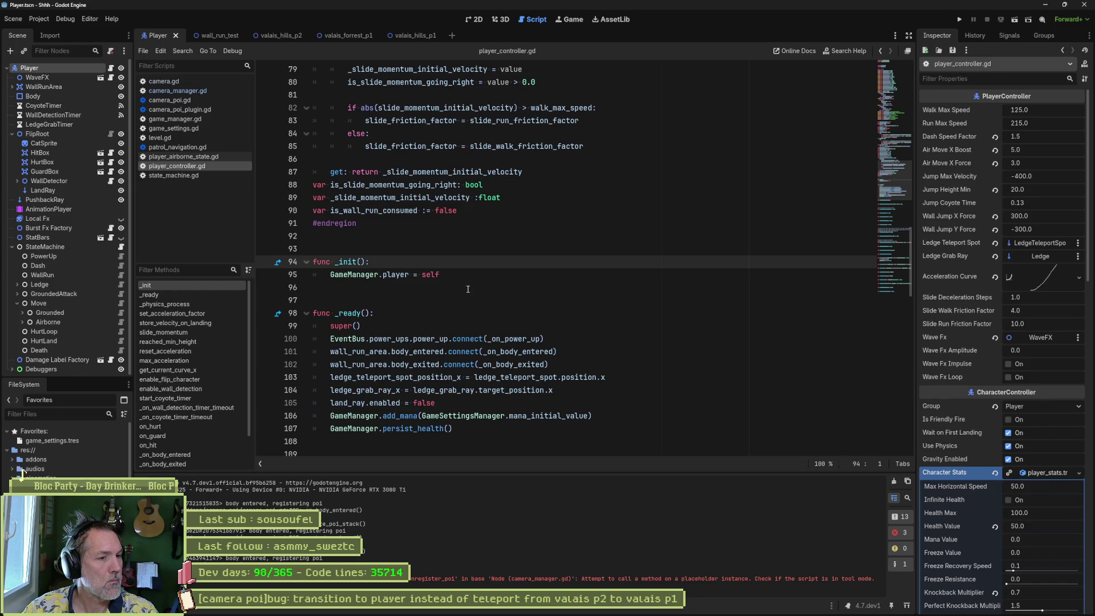
scroll(478, 305, down, 2)
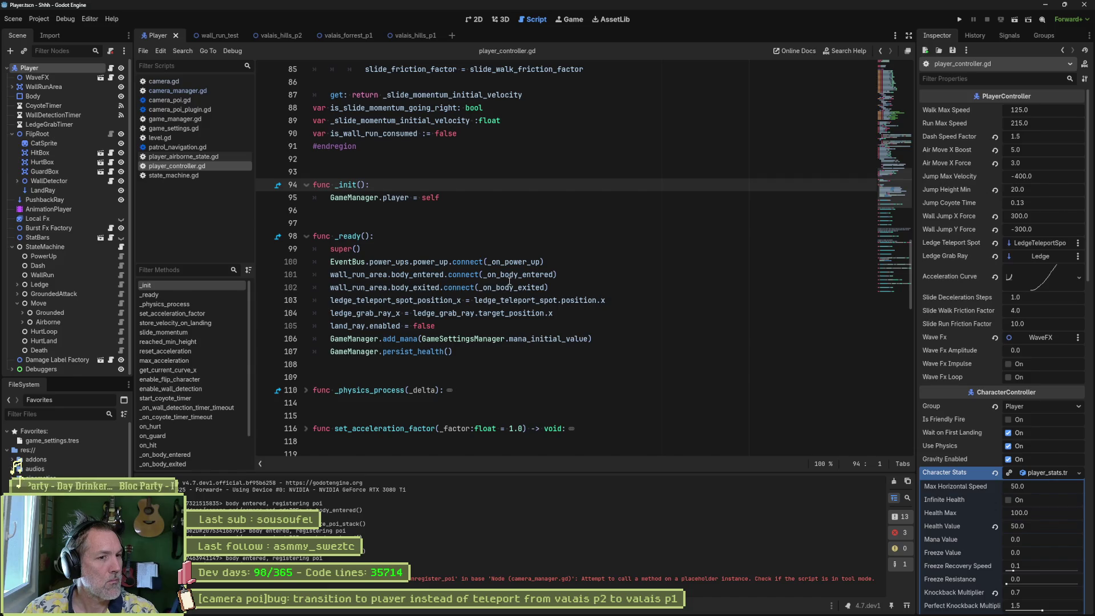
scroll(482, 299, up, 6)
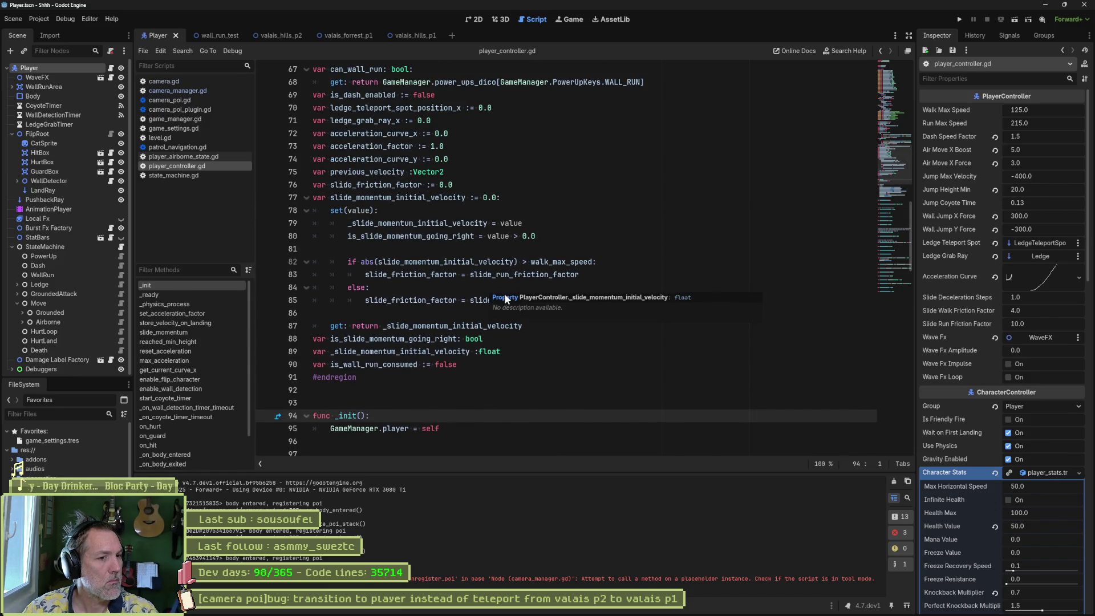
scroll(479, 283, up, 7)
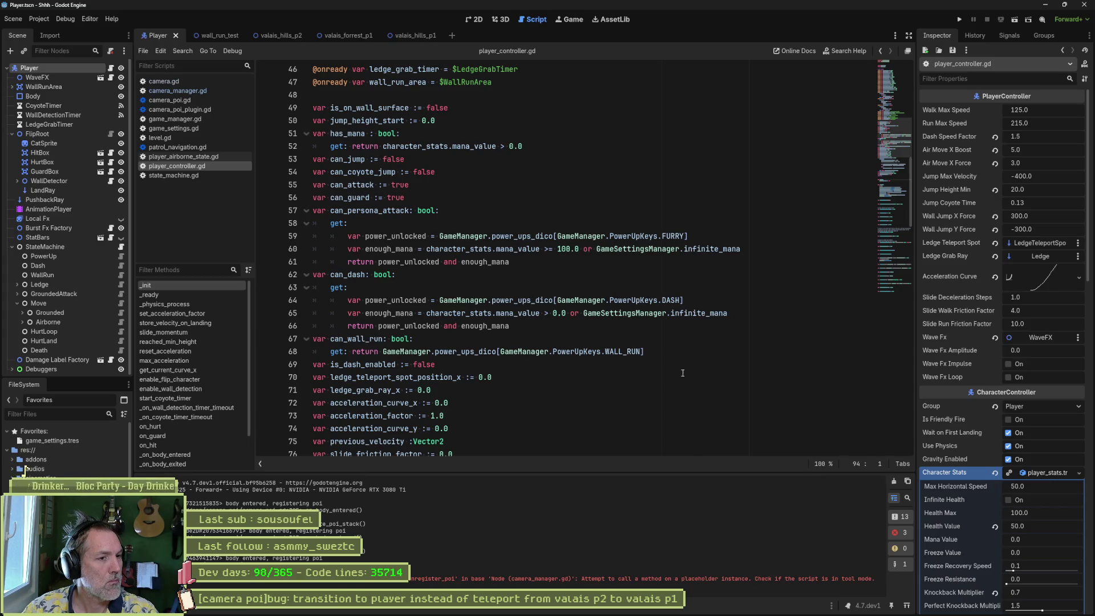
scroll(620, 208, up, 4)
scroll(620, 208, up, 11)
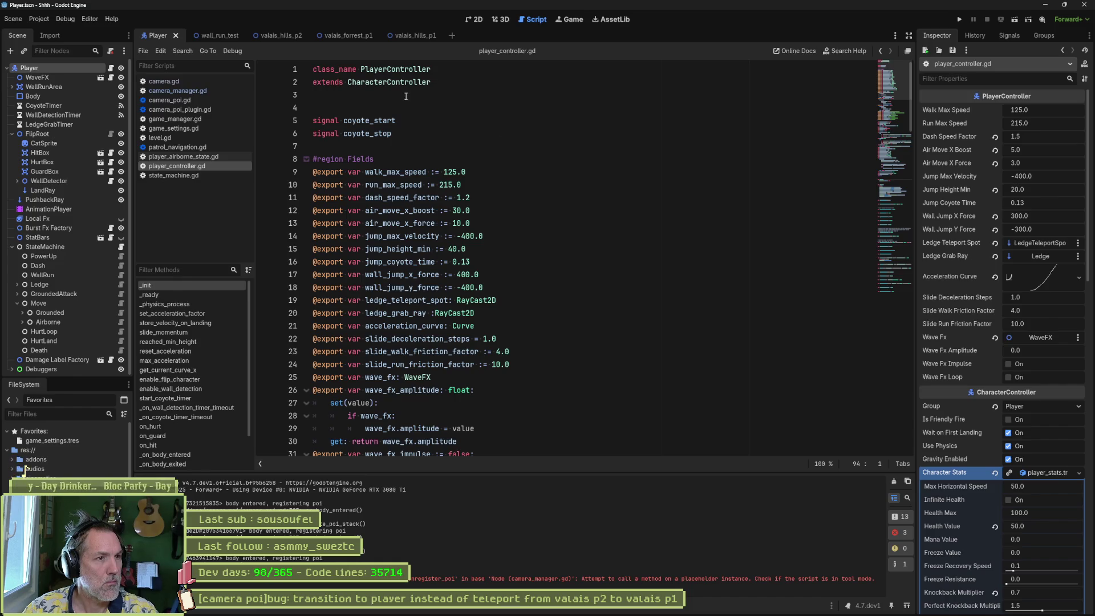
ctrl+click(394, 82)
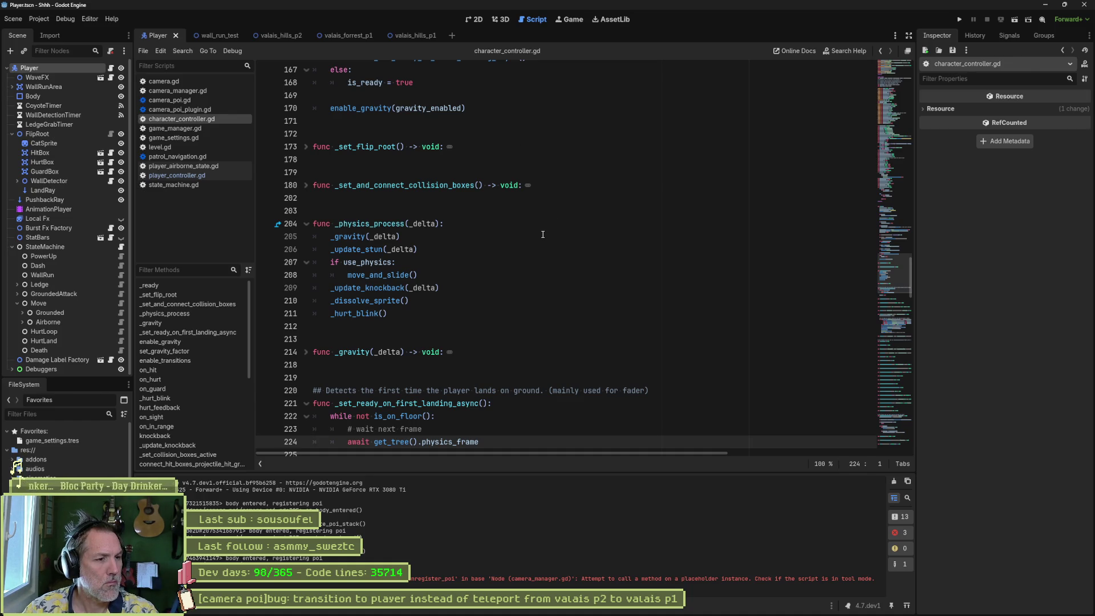
click(207, 285)
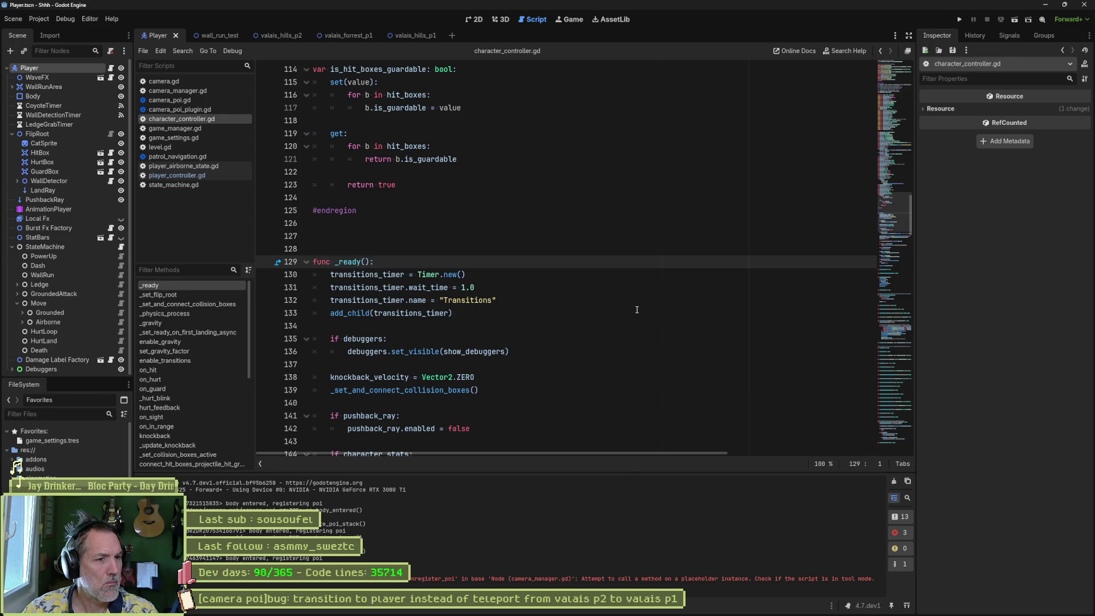
scroll(637, 310, down, 1)
scroll(637, 310, down, 1)
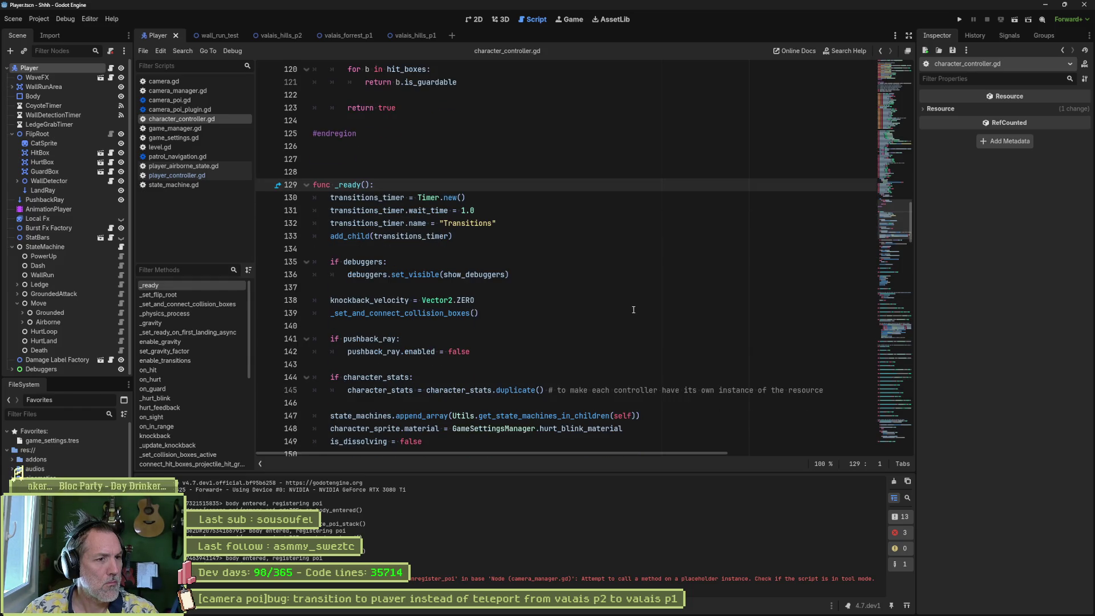
scroll(633, 310, down, 1)
scroll(632, 309, down, 1)
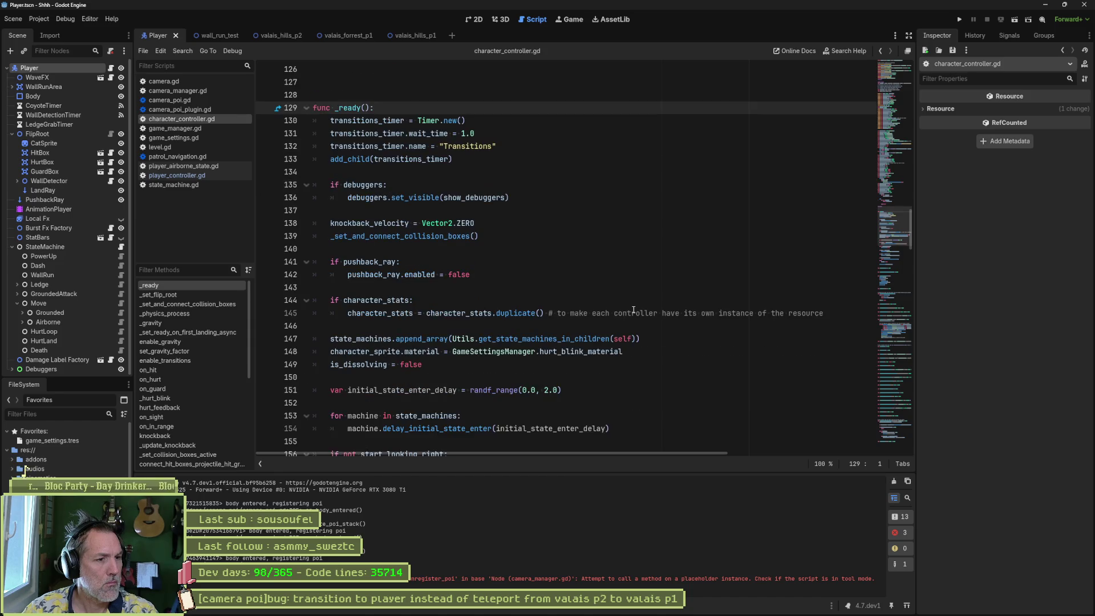
scroll(633, 310, down, 1)
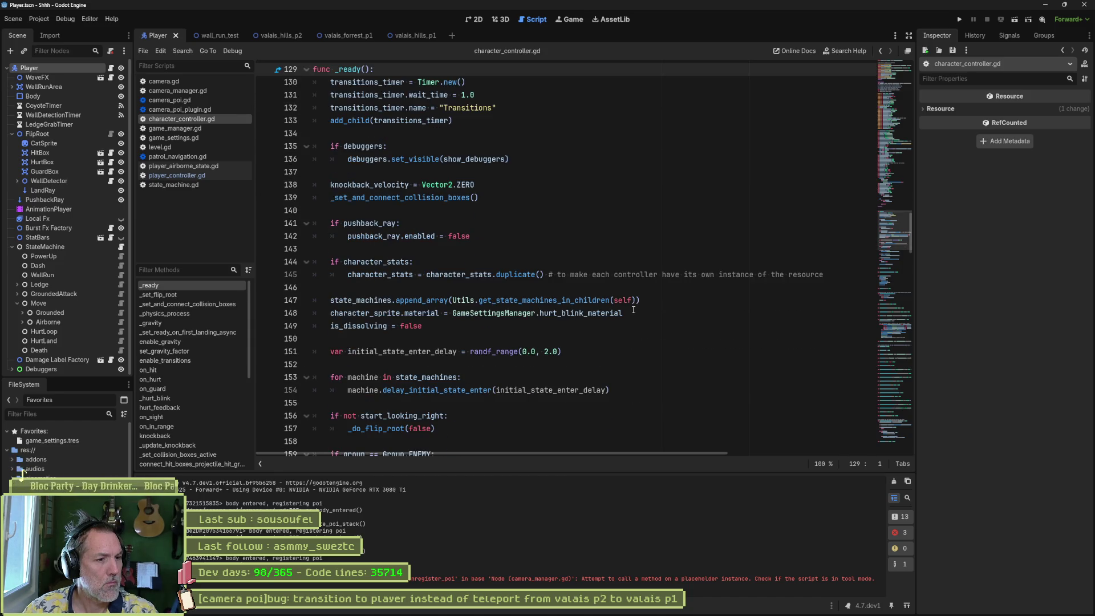
scroll(633, 309, down, 3)
scroll(633, 309, down, 2)
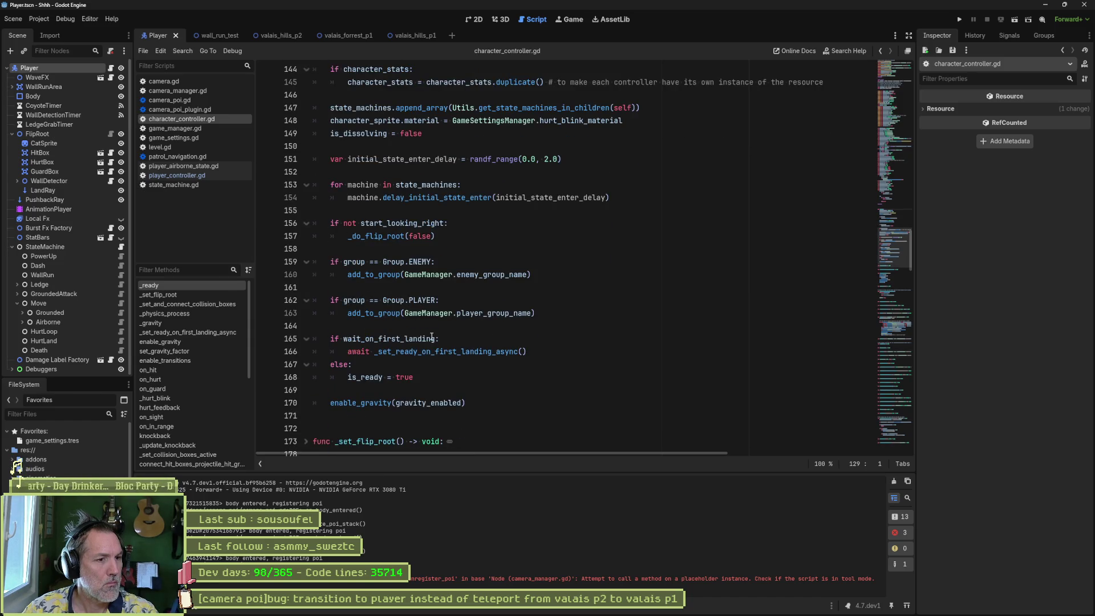
mouse_move(431, 337)
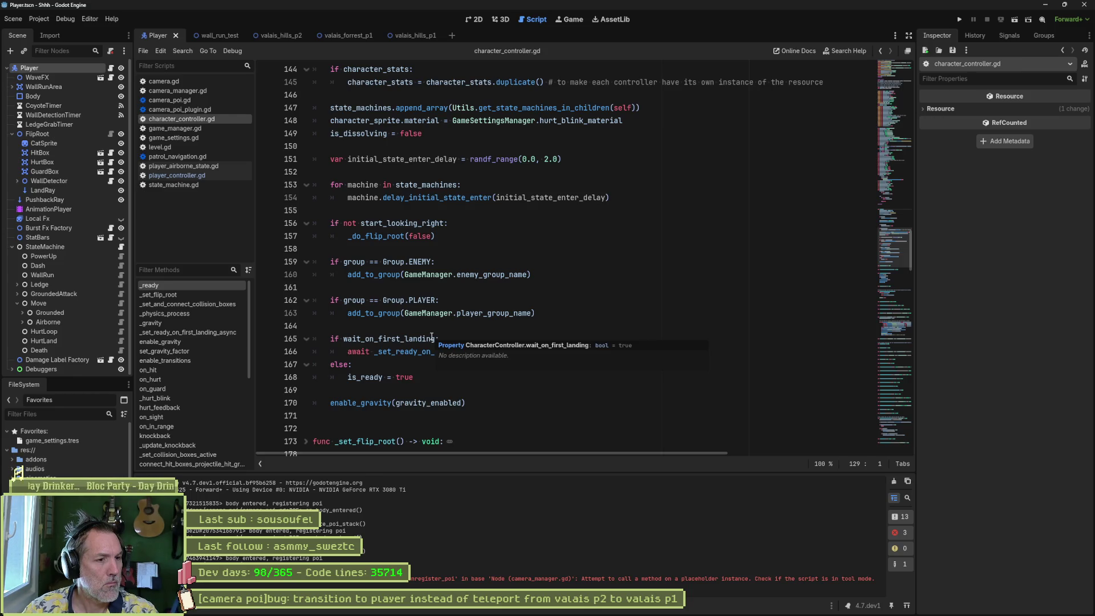
mouse_move(425, 356)
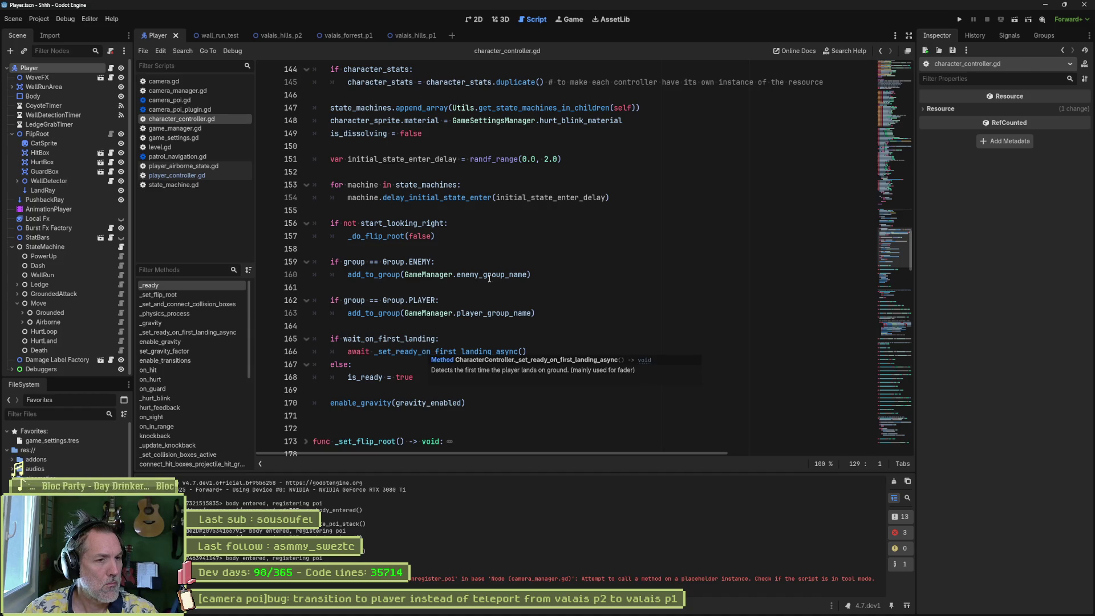
mouse_move(895, 245)
mouse_down()
mouse_move(897, 178)
mouse_move(881, 114)
mouse_up()
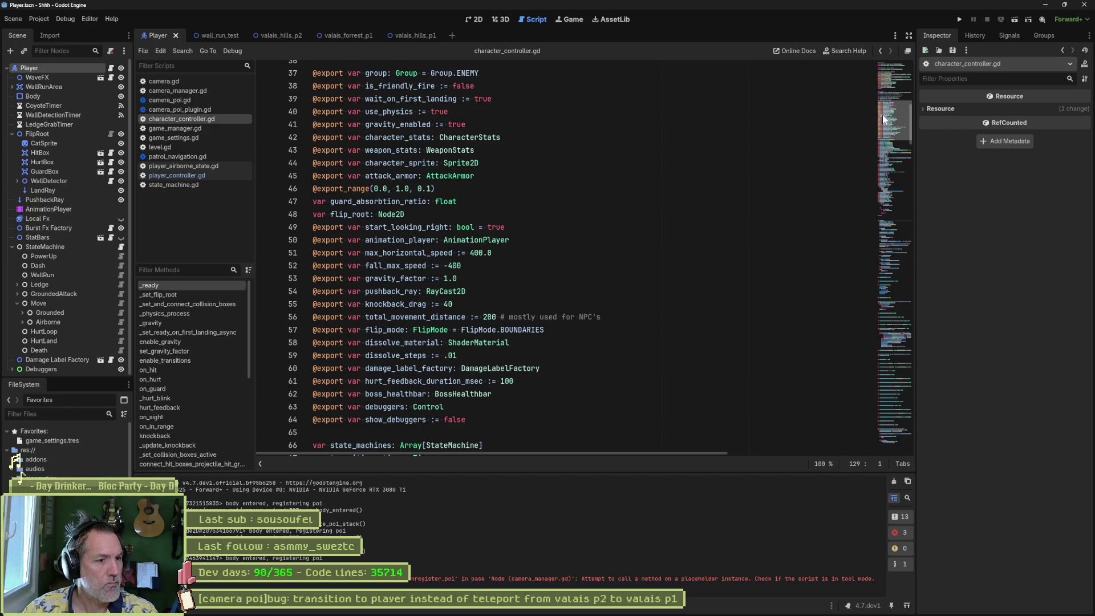
drag(882, 114, 870, 137)
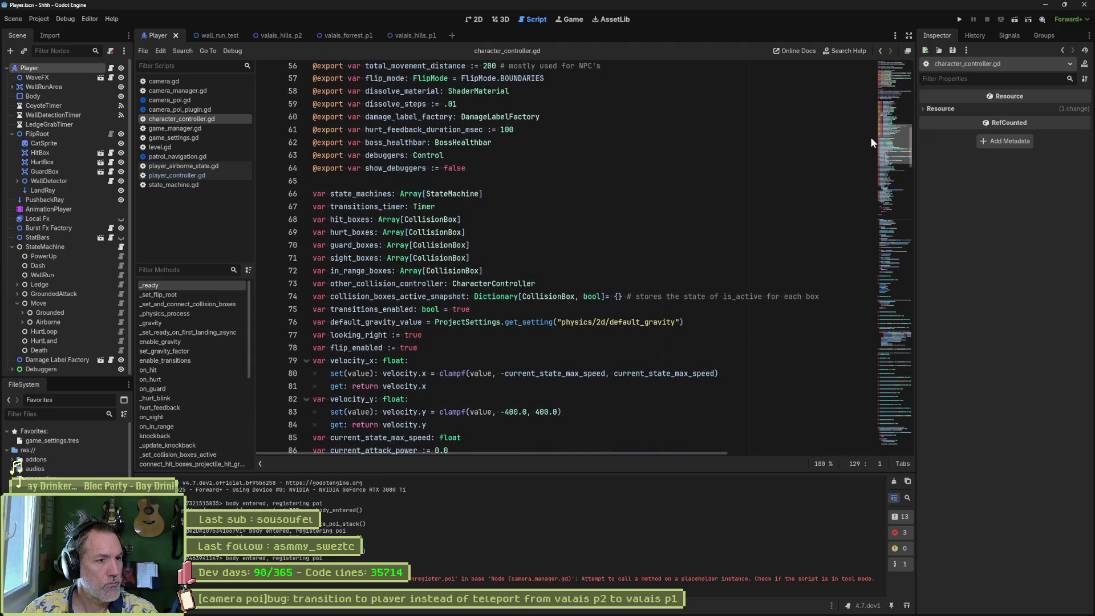
scroll(870, 137, down, 5)
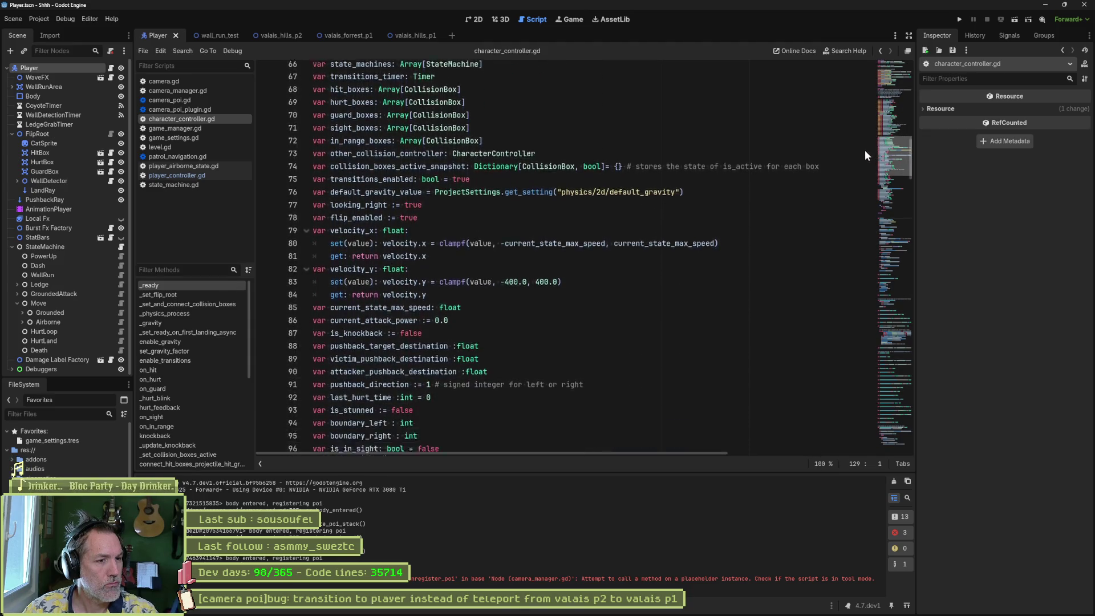
scroll(860, 157, down, 3)
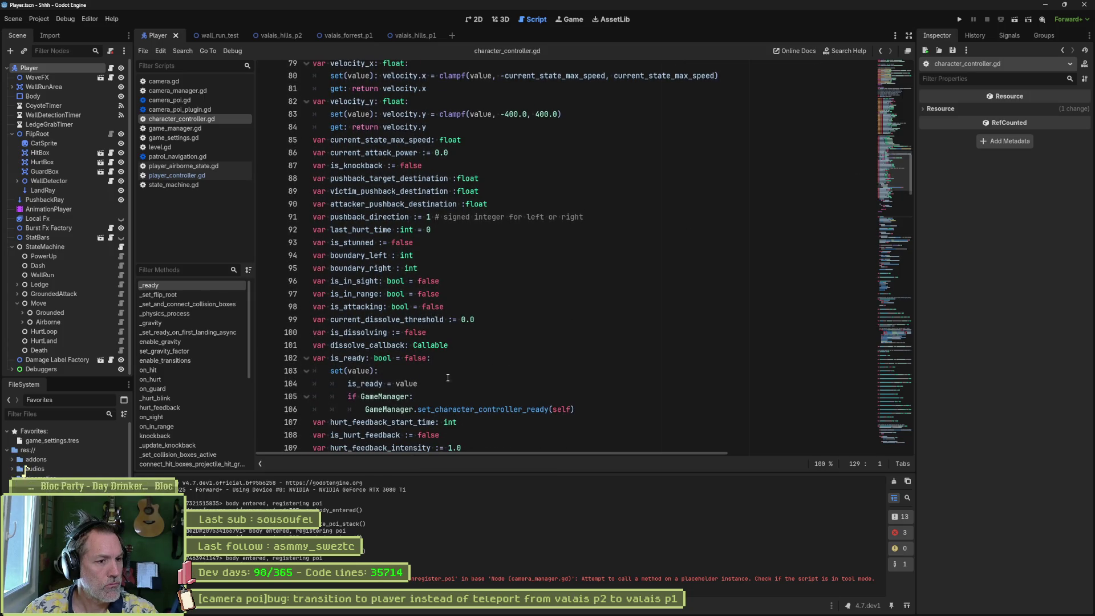
double_click(348, 358)
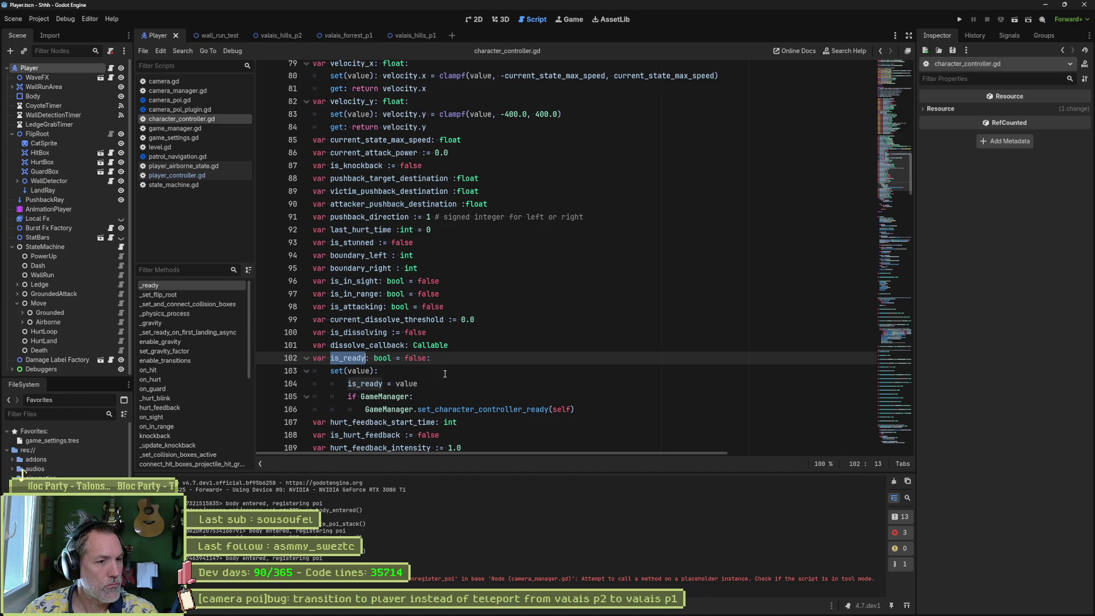
mouse_move(534, 409)
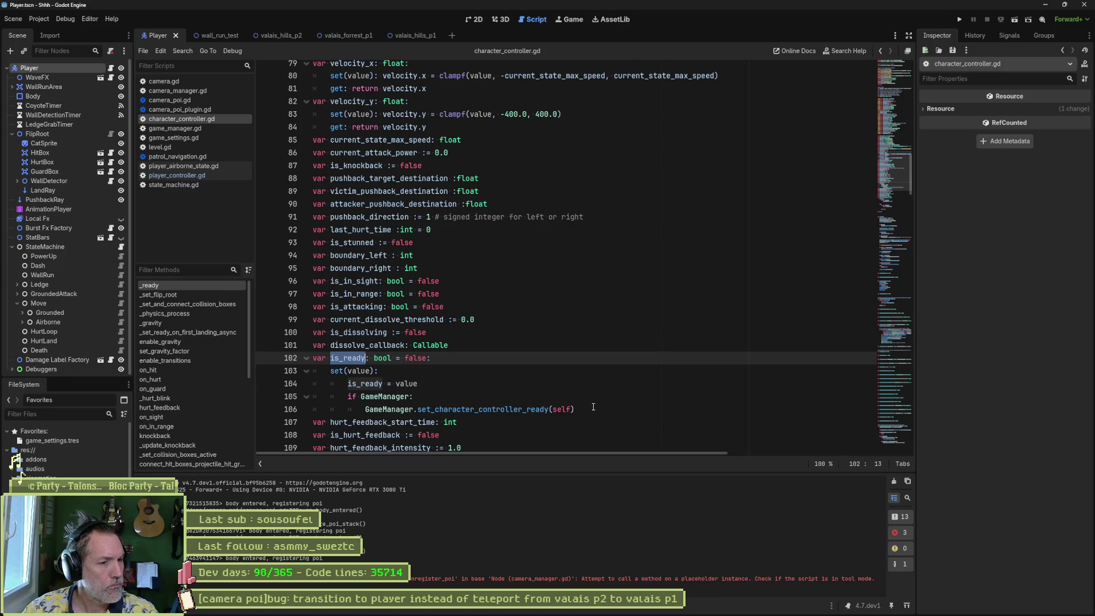
scroll(501, 365, down, 1)
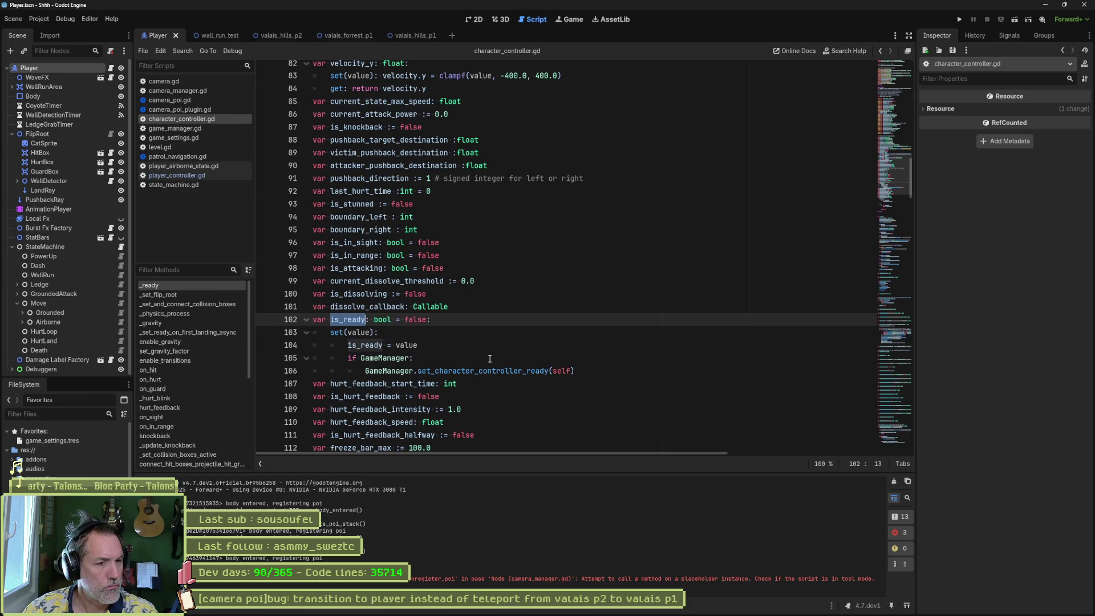
double_click(380, 344)
Step: Search the whole project for is_ready and go to the character controller's _ready
key(ctrl+shift+f)
key(Return)
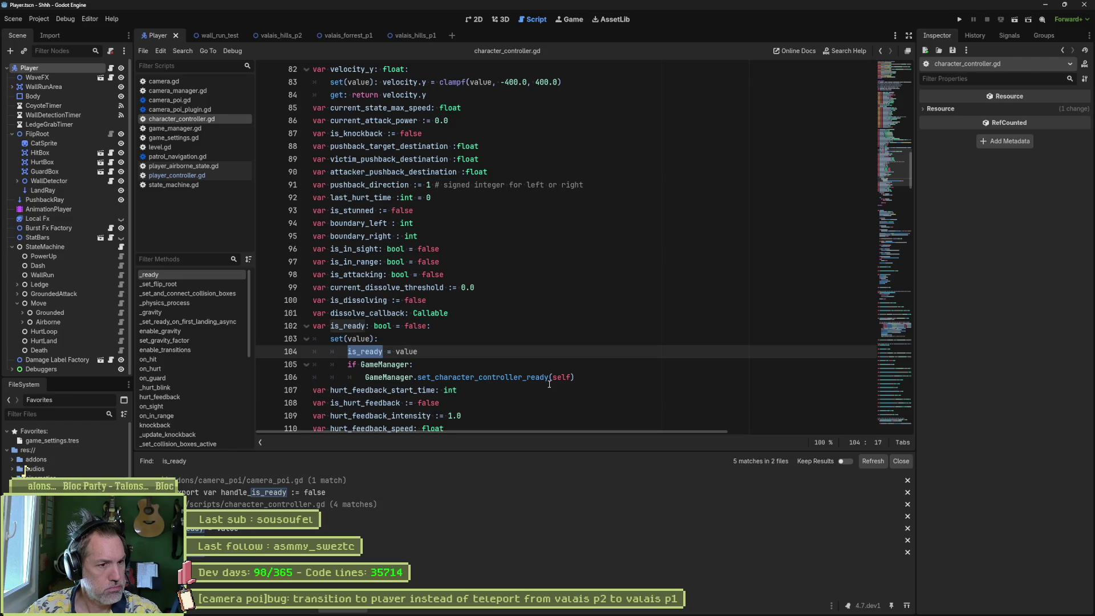
click(184, 277)
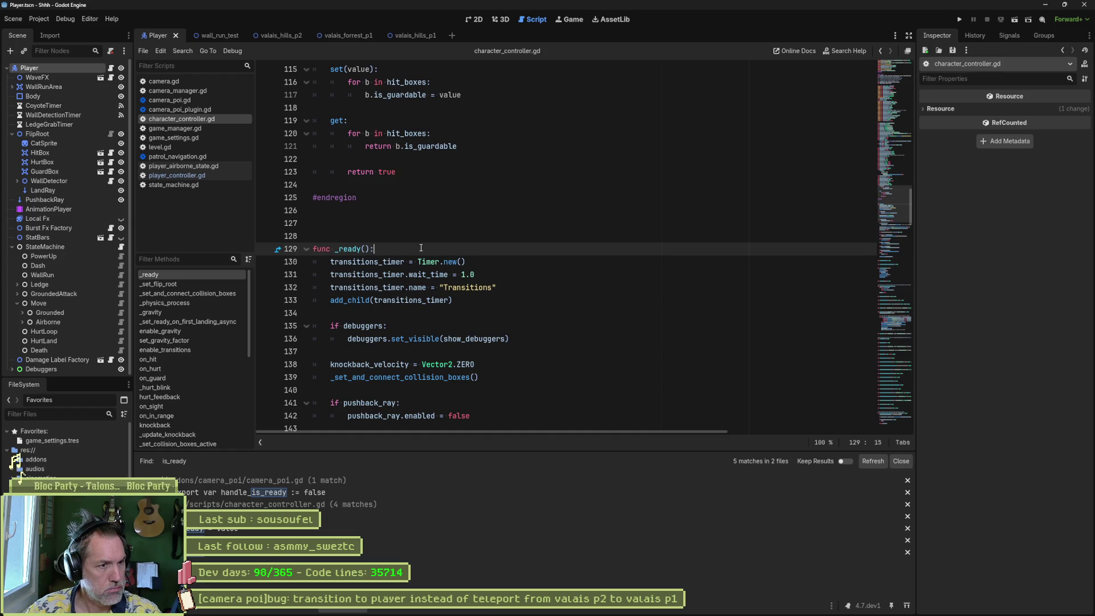
Step: Add is_ready = false as the first line of _ready and run the project
key(Return)
text(is_ready = false)
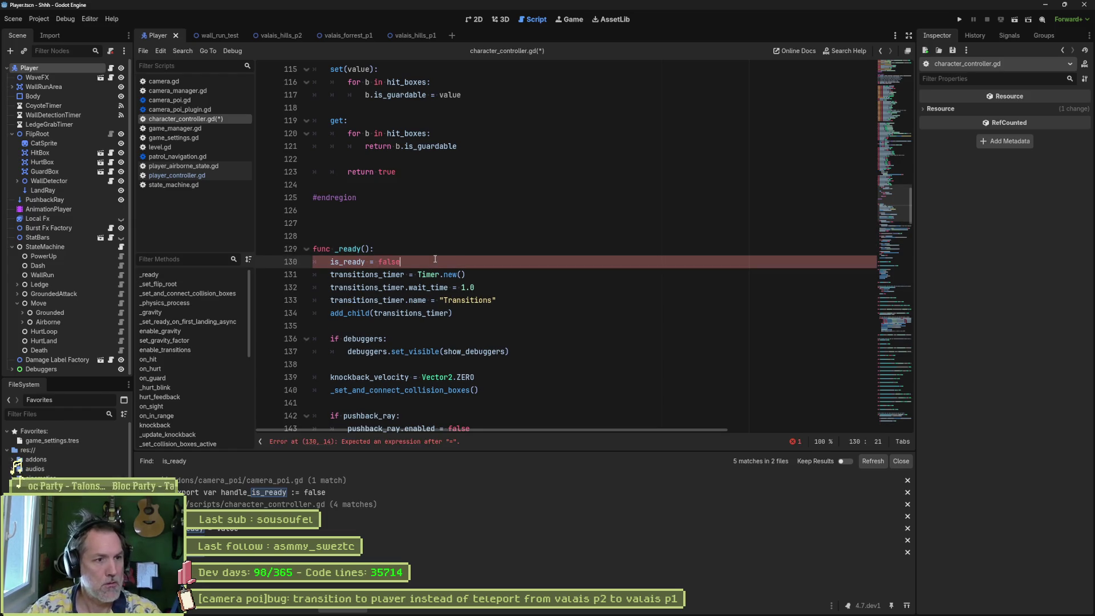
key(F5)
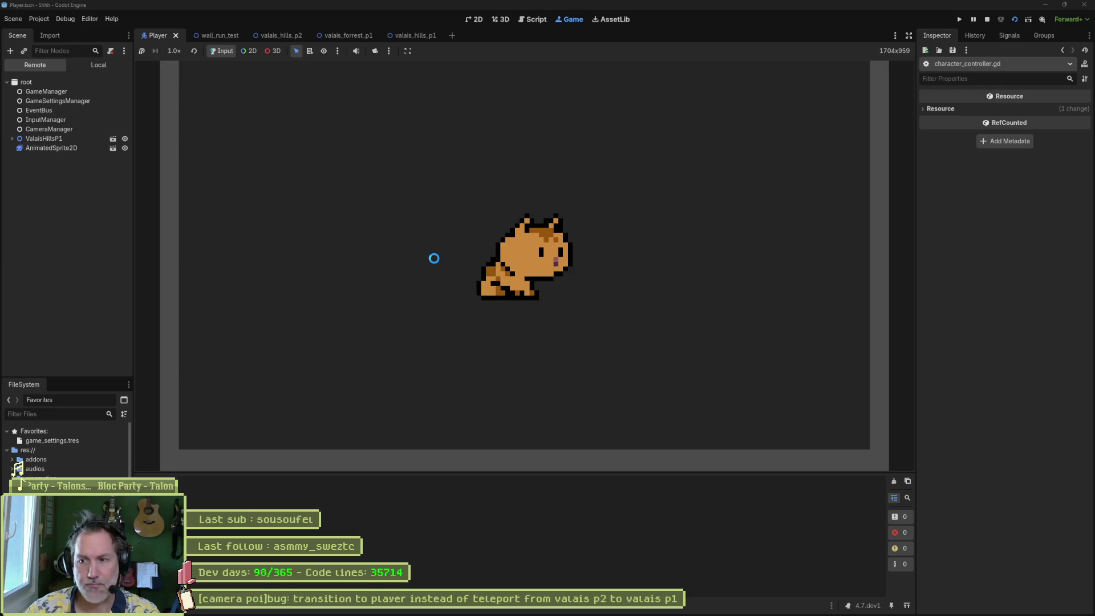
Step: Stop the game and run the valais_hills_p1 level scene
key(F8)
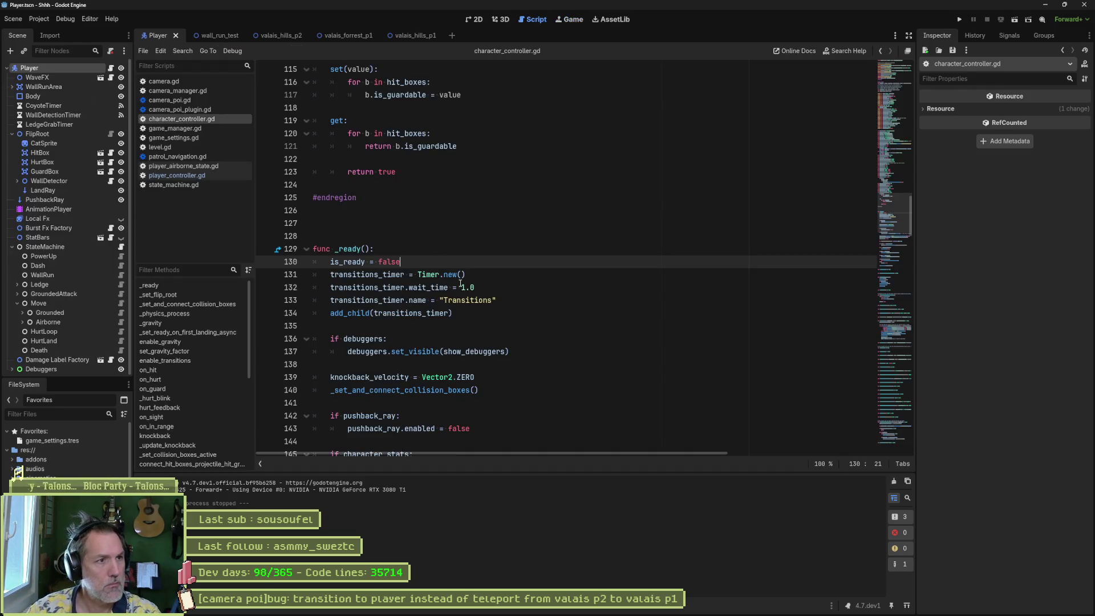
click(415, 35)
key(F6)
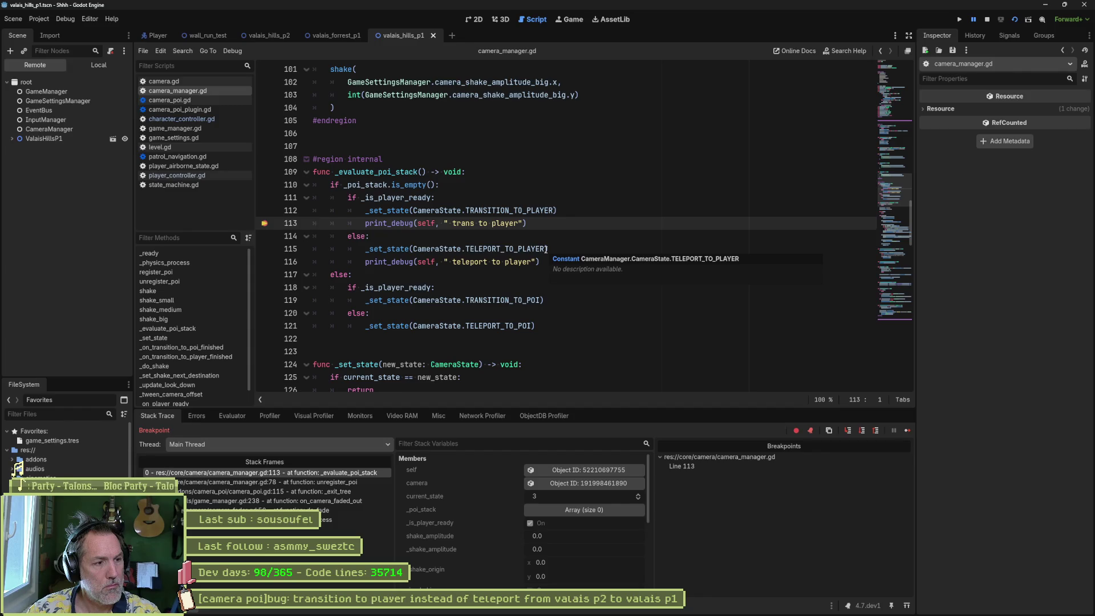
Step: Remove the line 113 breakpoint, resume execution, and stop the debug session
click(264, 224)
click(906, 431)
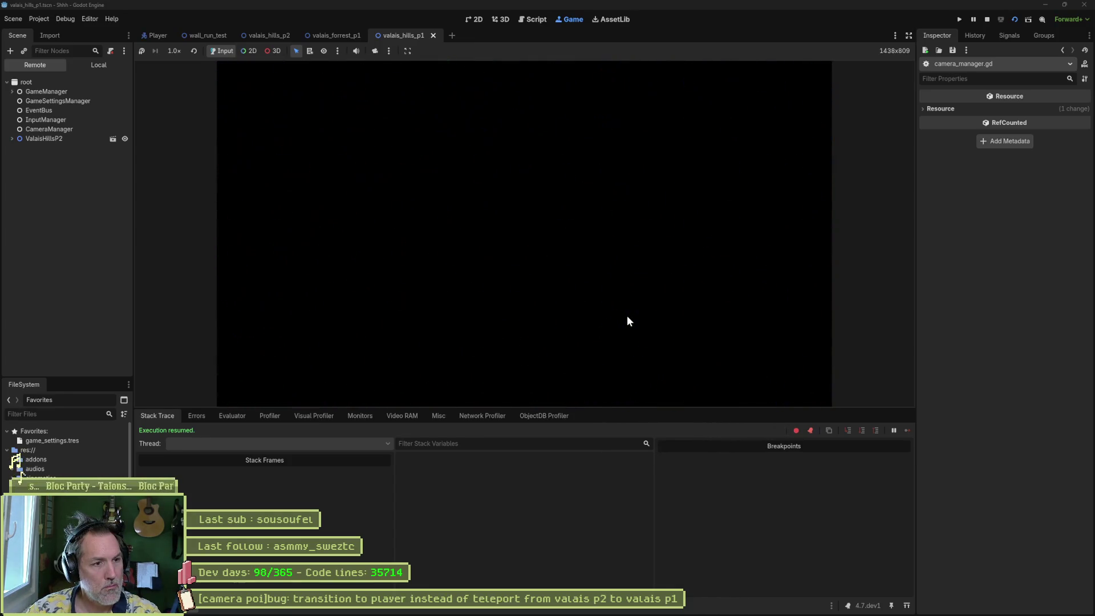
key(F8)
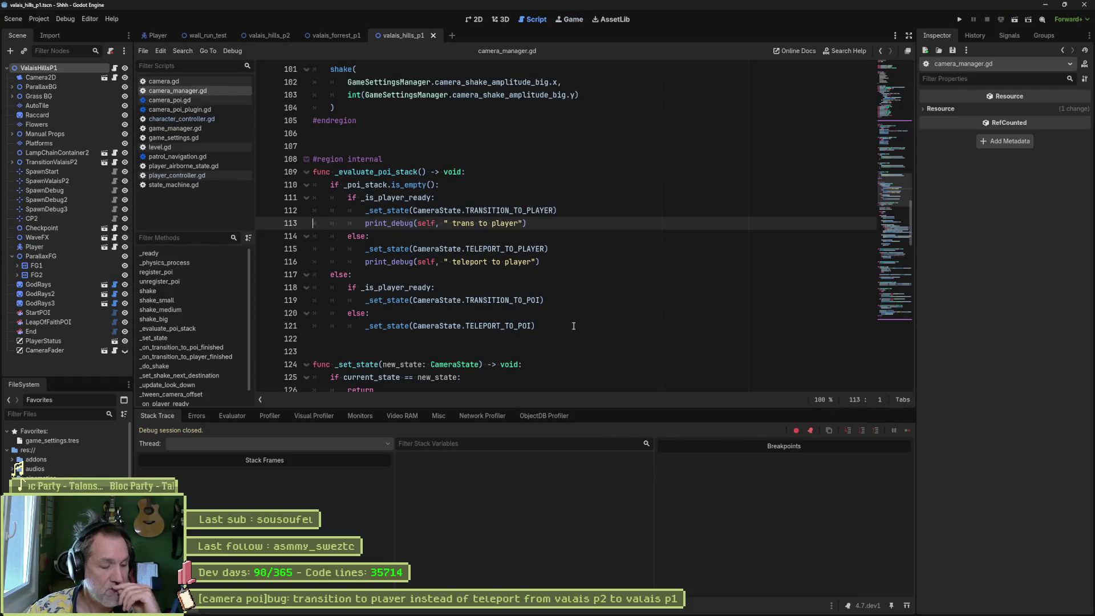
click(473, 22)
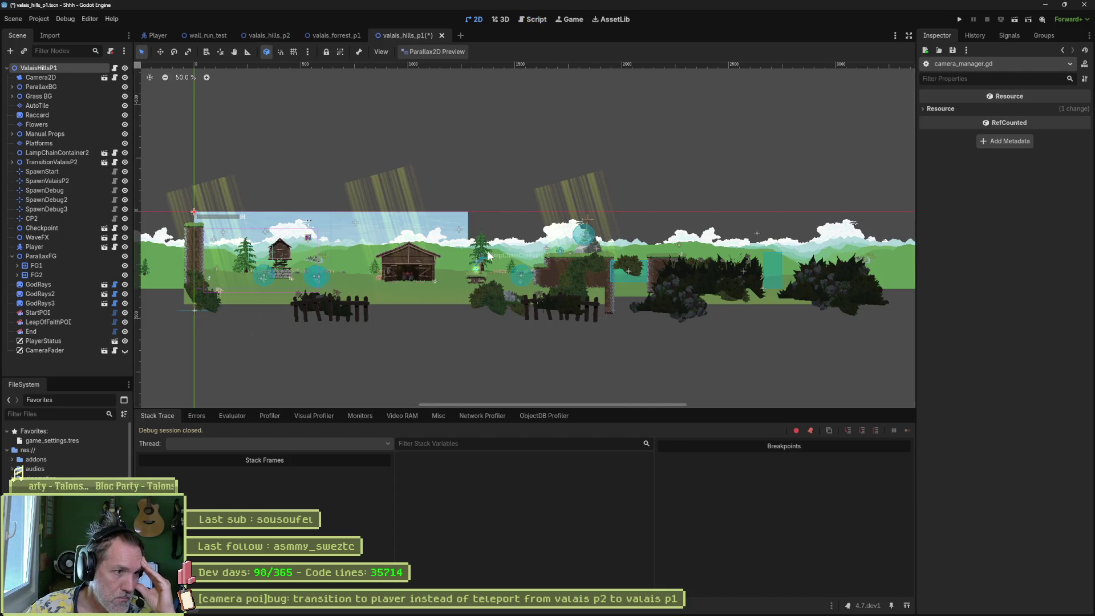
scroll(735, 260, up, 1)
scroll(735, 261, right, 5)
scroll(735, 261, left, 6)
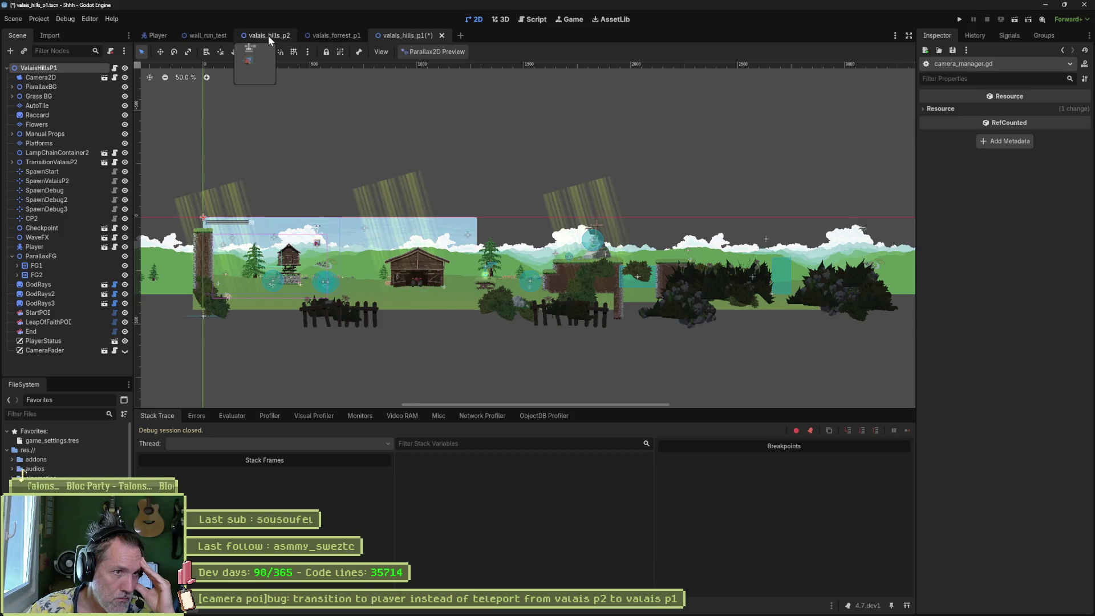
scroll(782, 195, up, 4)
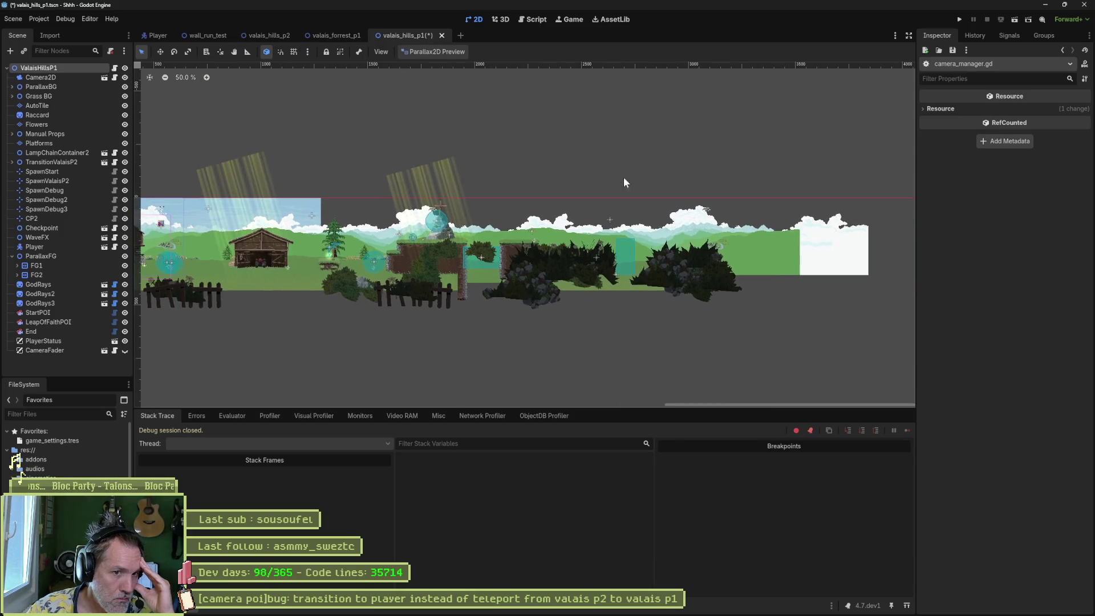
scroll(622, 238, up, 4)
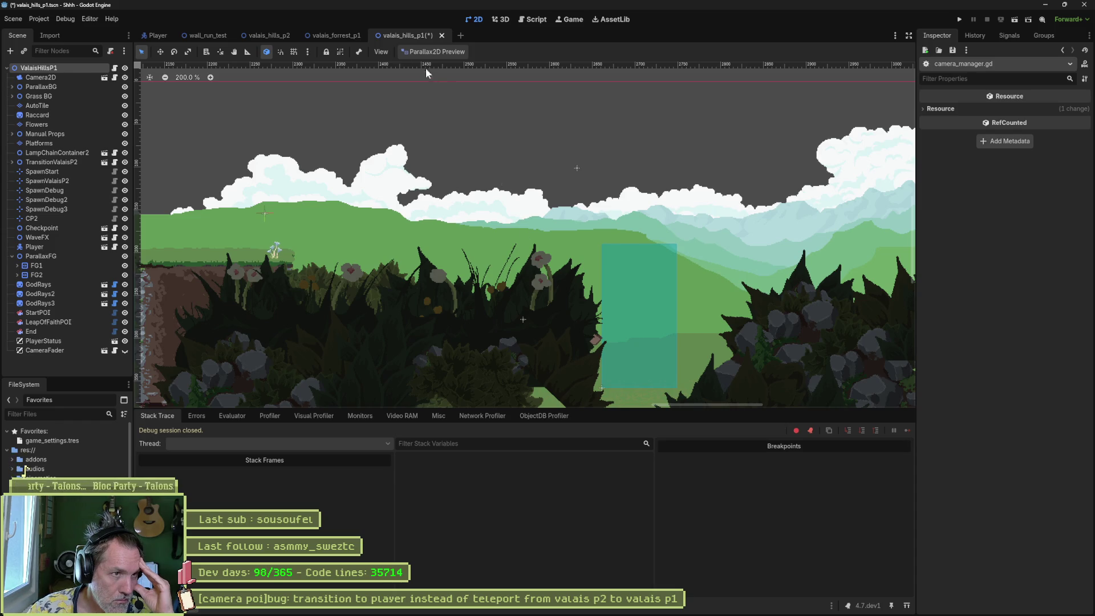
click(530, 19)
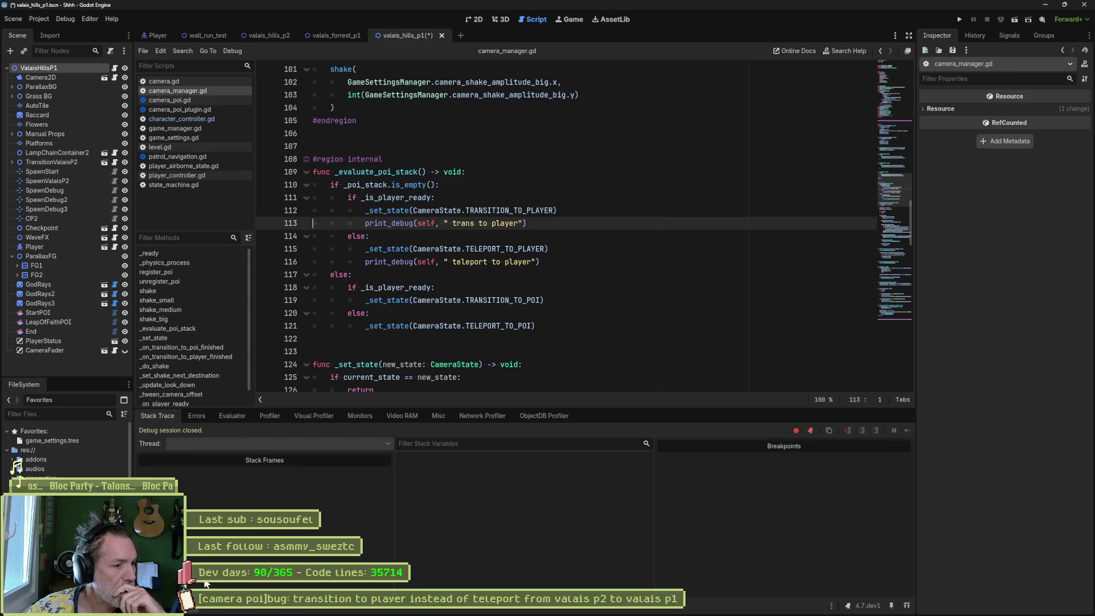
Step: Duplicate the 'trans to player' debug print below line 119 as 'poi exists trans to player'
click(152, 605)
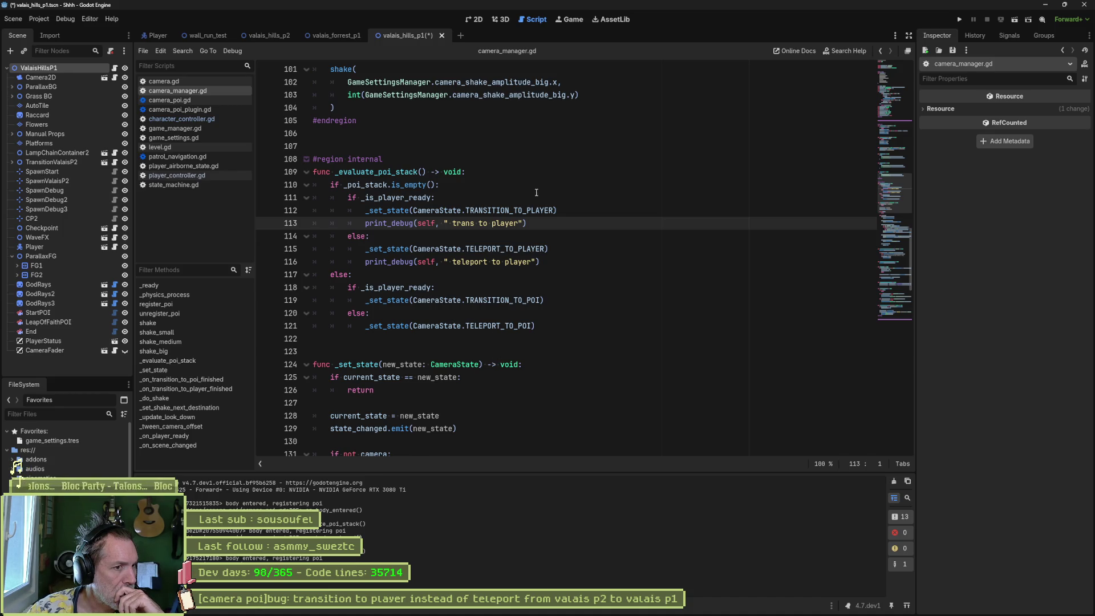
drag(570, 224, 579, 214)
key(ctrl+c)
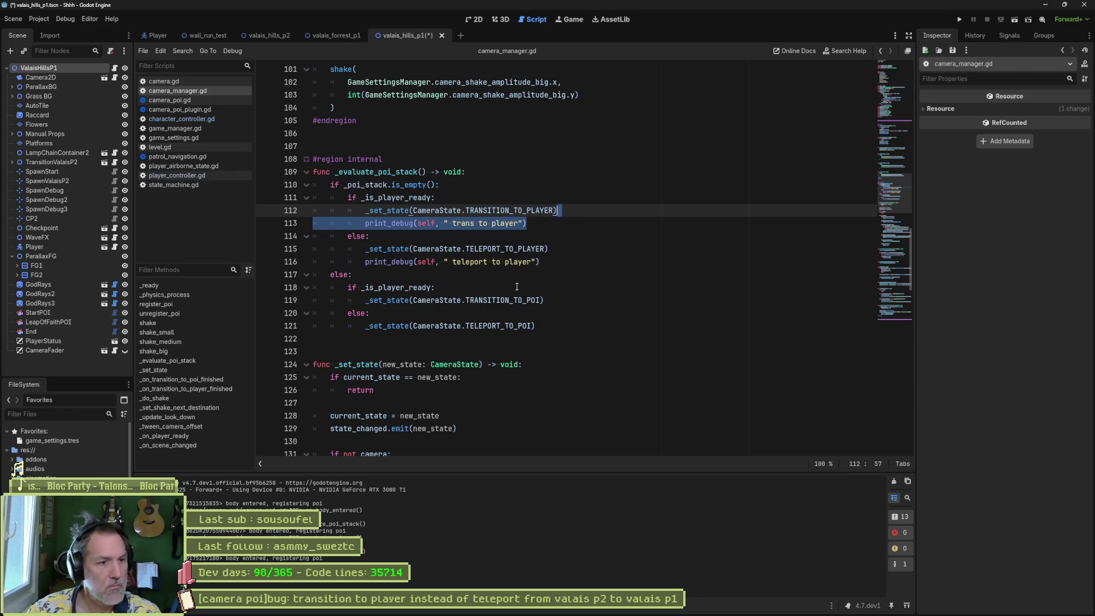
click(564, 300)
key(ctrl+v)
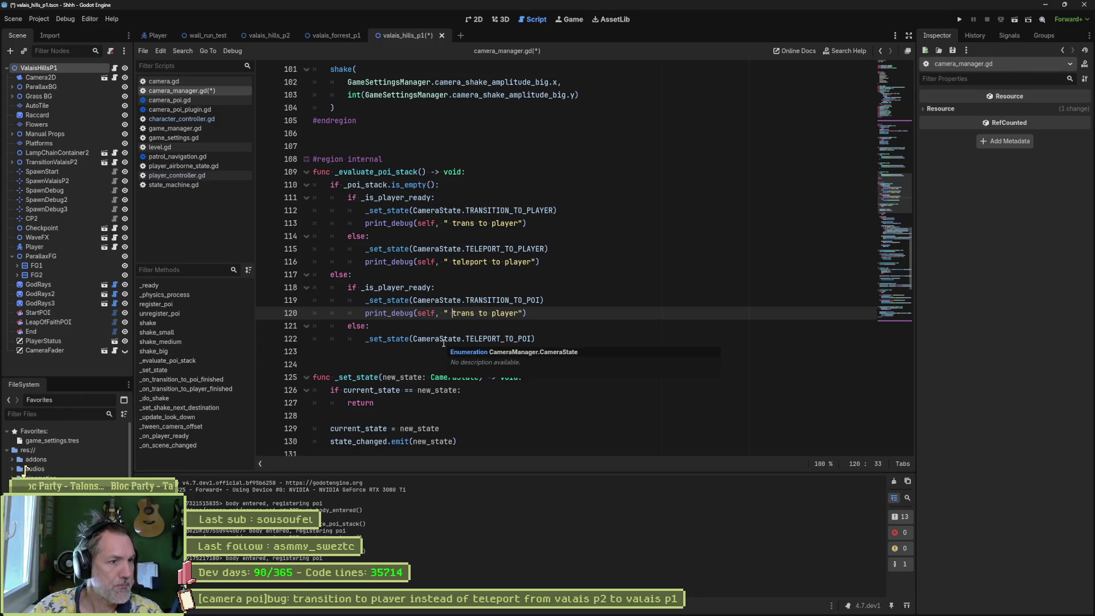
text(poi exists)
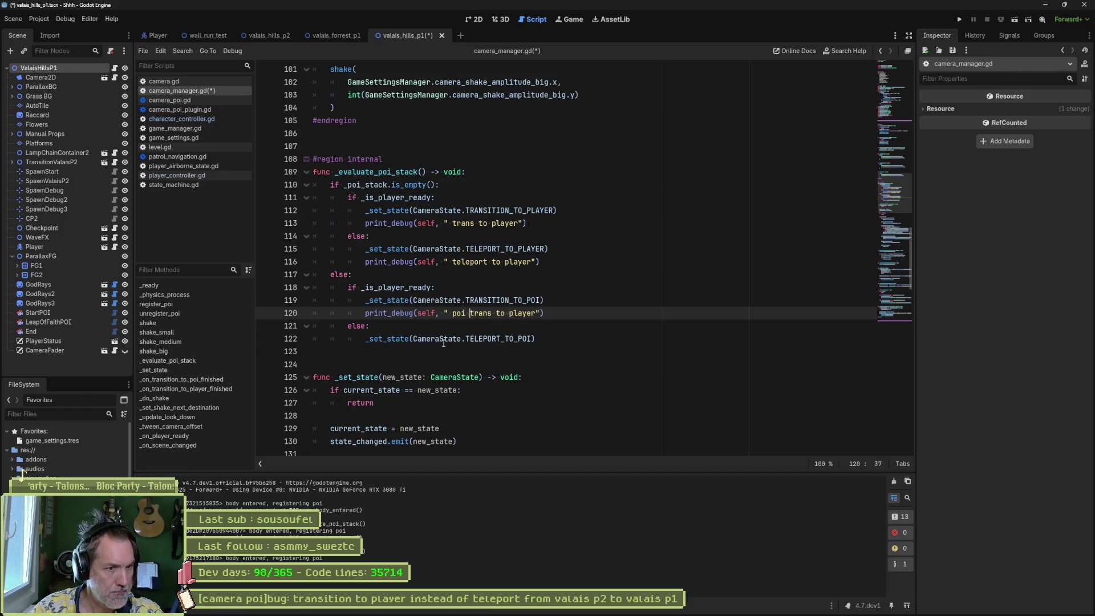
Step: Change line 113's message to 'no poi trans to player', then save and run the level
click(450, 223)
text(no poi)
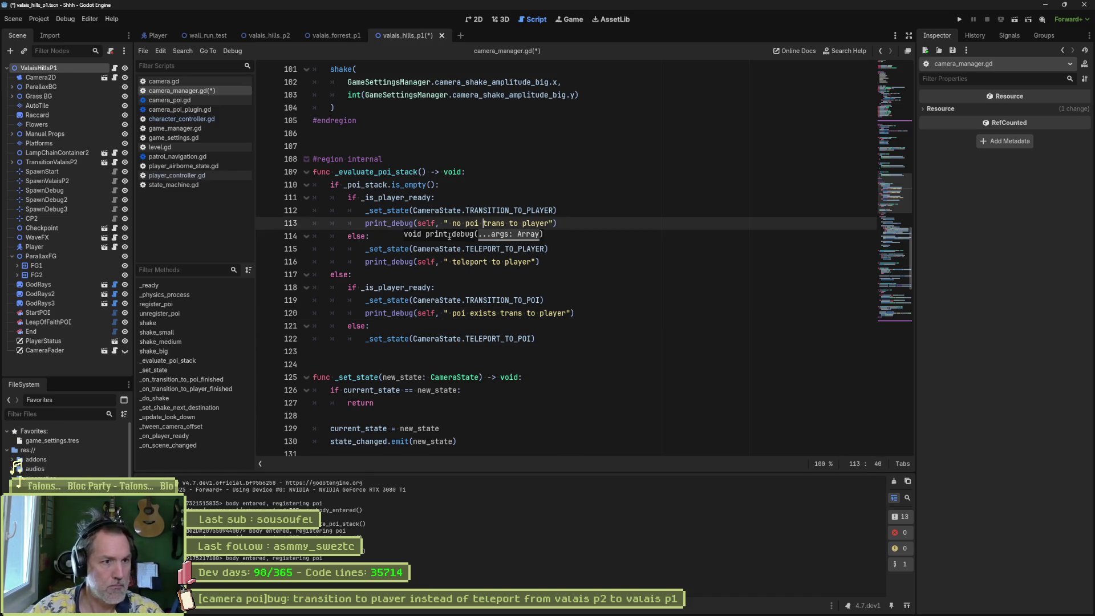
click(670, 264)
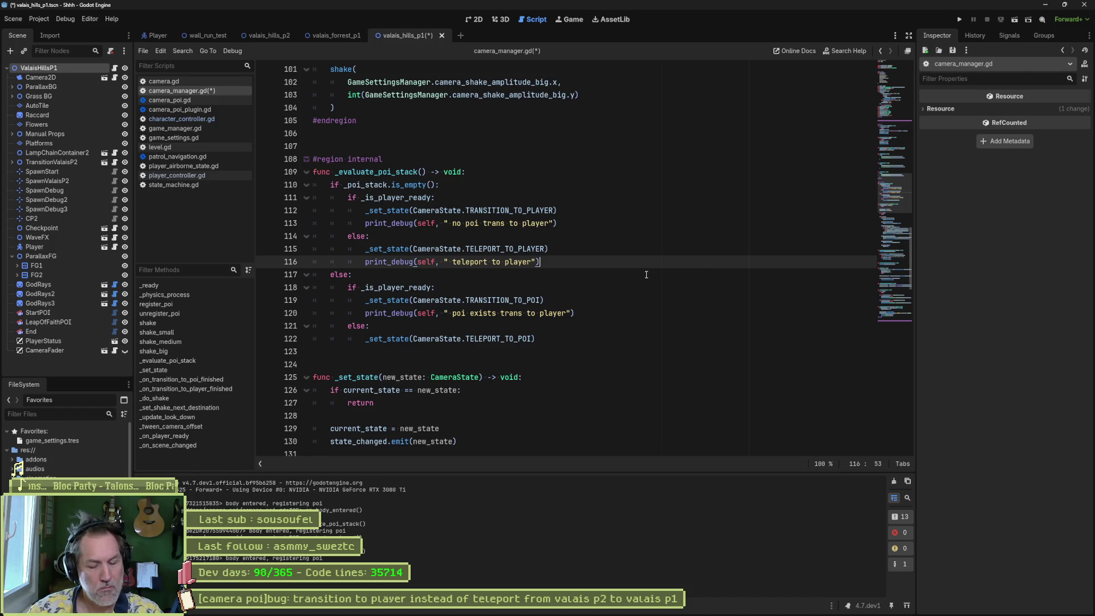
key(F6)
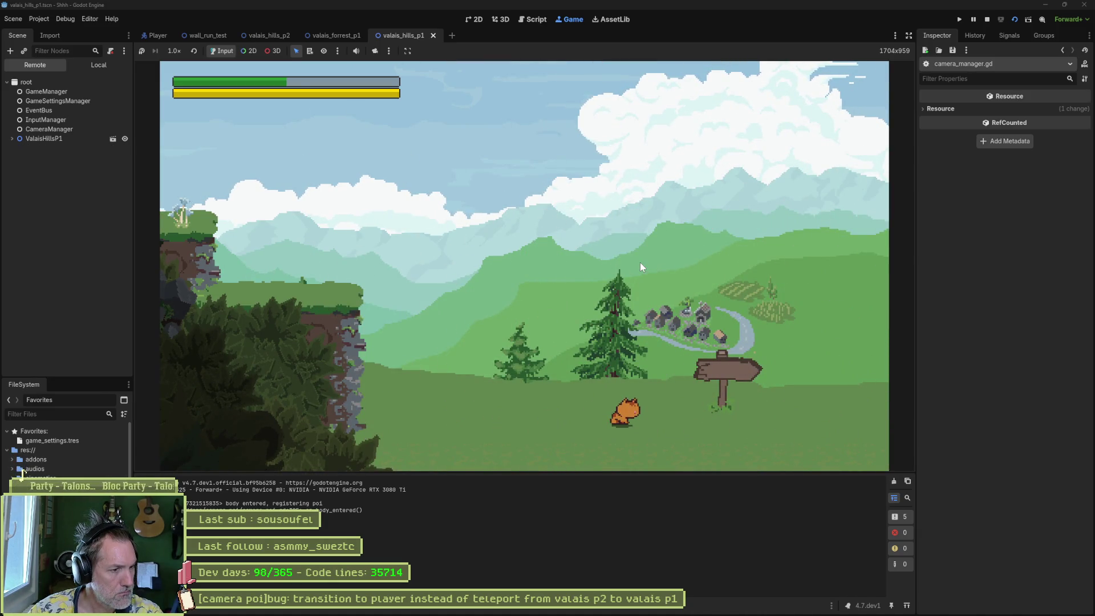
Step: Walk the player right through the exit into Valais Hills part 2, then stop the game
key(Right)
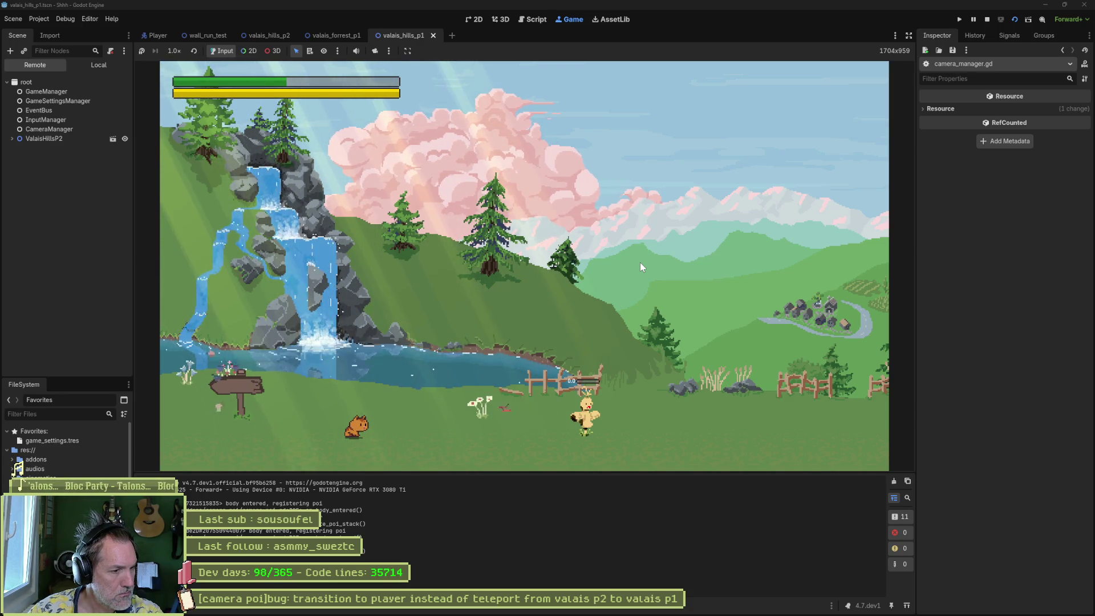
key(F8)
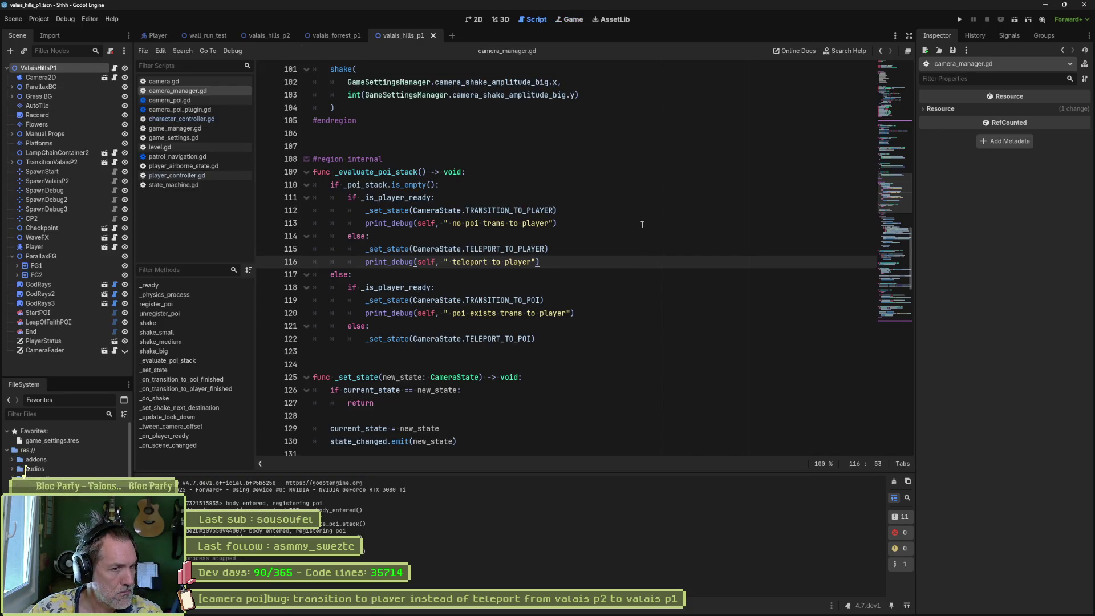
Step: Append "player_ready: ", GameManager.player.is_ready to line 113's print_debug
click(549, 223)
text(play)
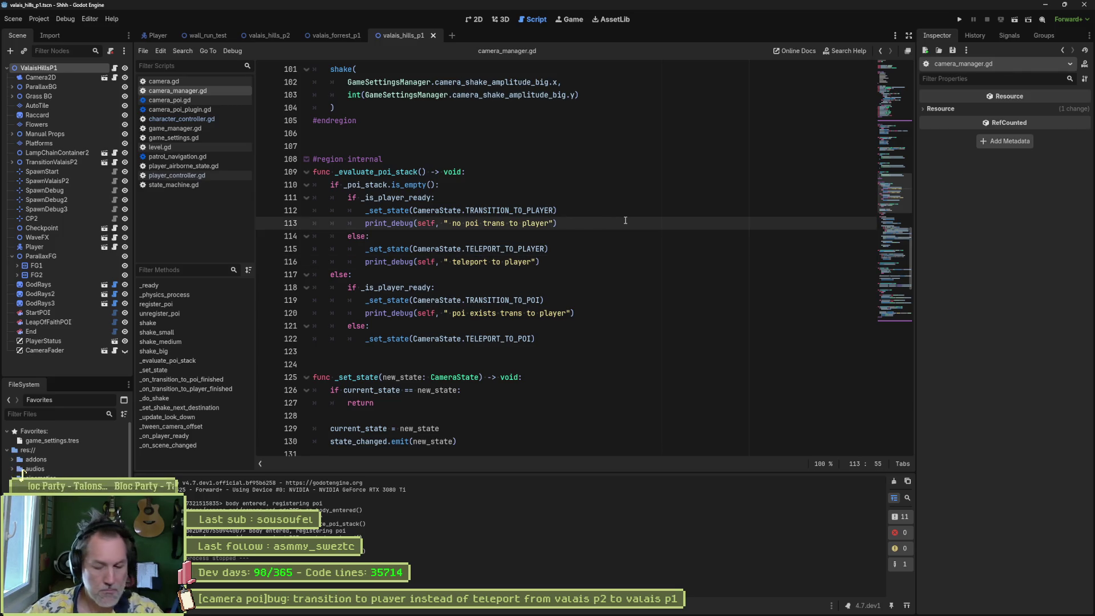
text(er_rea)
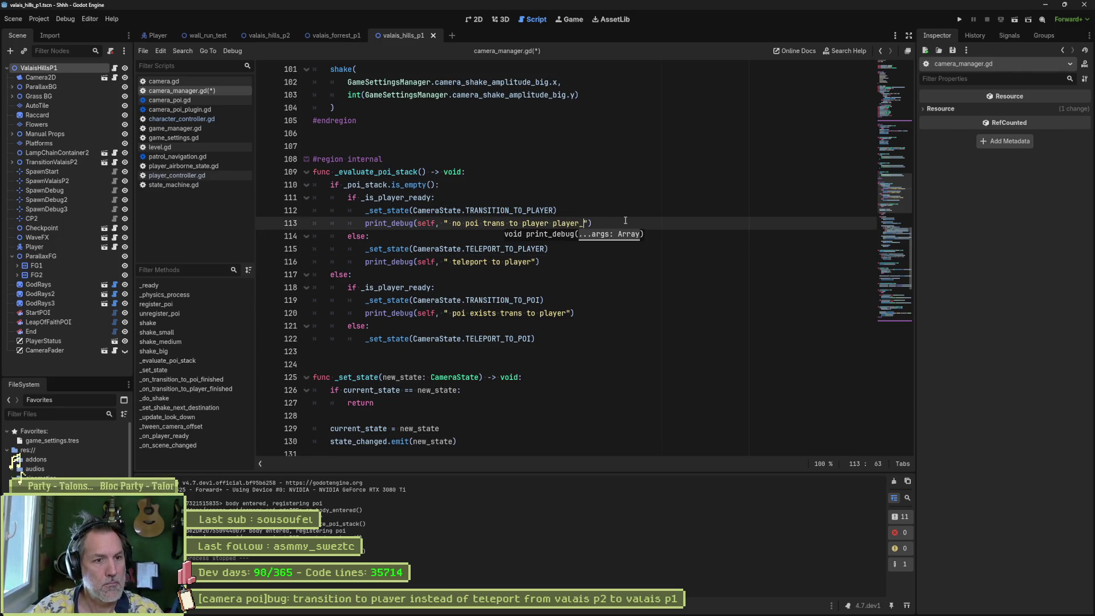
text(dy: ", )
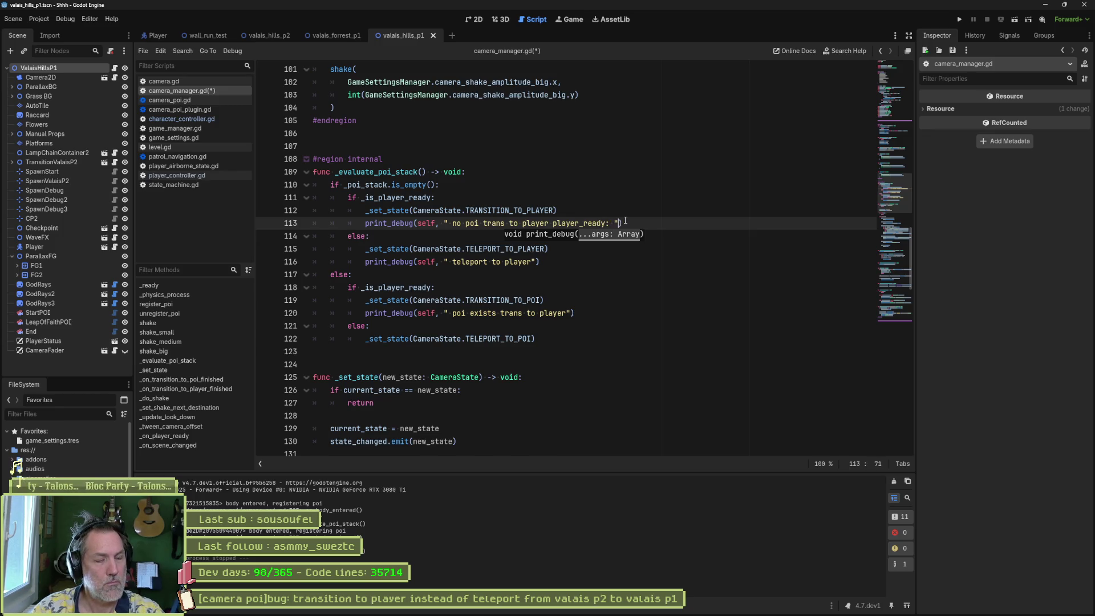
text(GameSettings.pla)
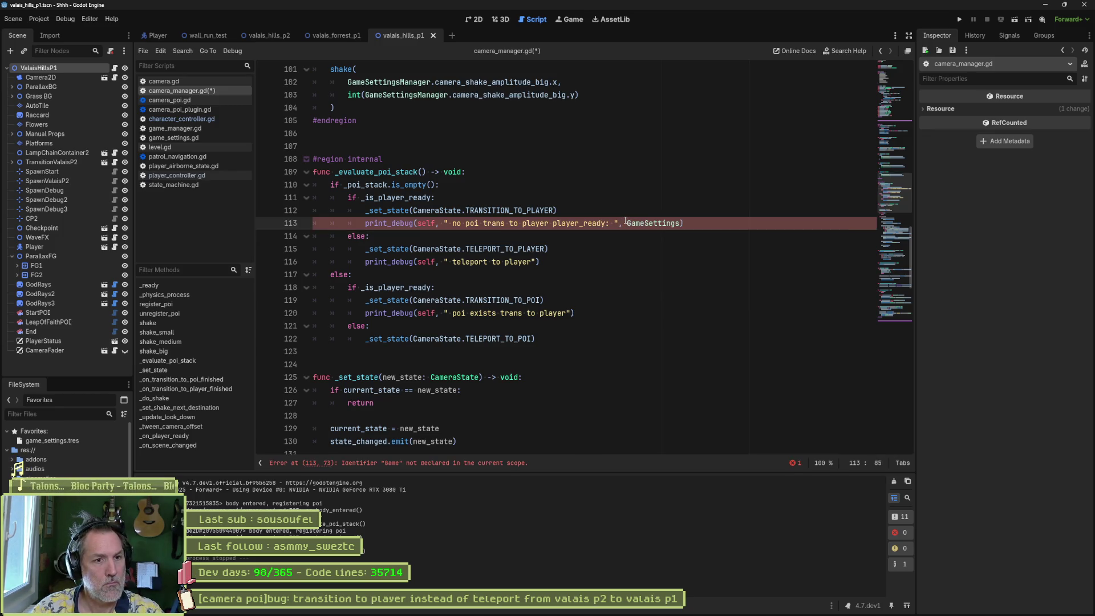
key(BackSpace)
key(BackSpace)
key(BackSpace)
key(Return)
key(Return)
text(.is_r)
key(Return)
key(ctrl+shift+Left)
key(ctrl+shift+Left)
key(ctrl+shift+Left)
key(ctrl+shift+Left)
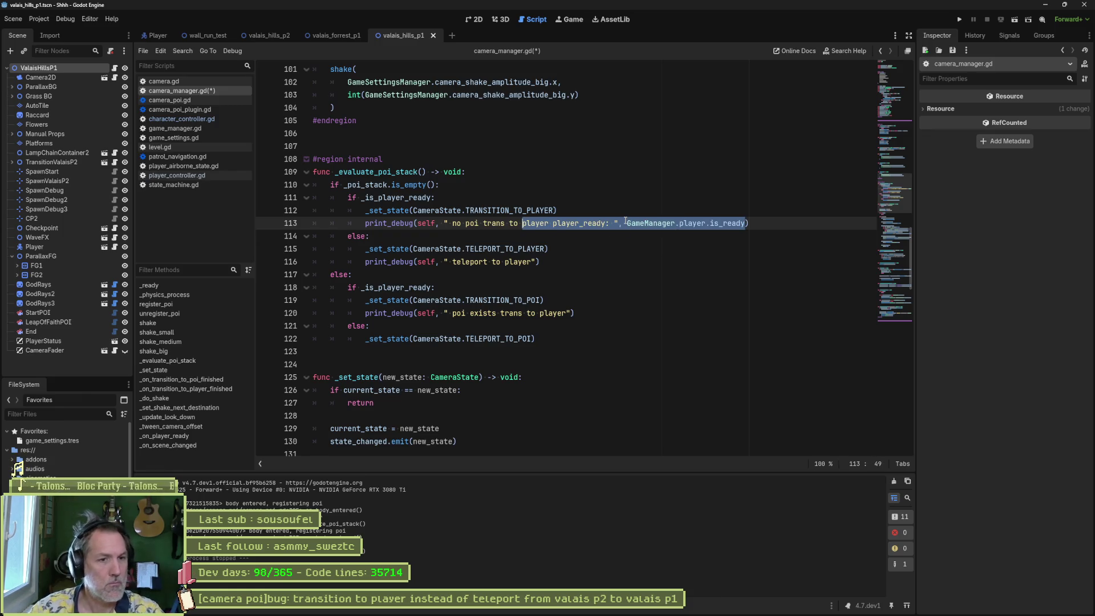
Step: Copy the player_ready output into the debug prints on lines 116 and 120, then run the game
click(622, 223)
drag(549, 223, 751, 223)
click(533, 261)
key(shift+End)
key(ctrl+v)
click(565, 313)
key(shift+End)
key(ctrl+v)
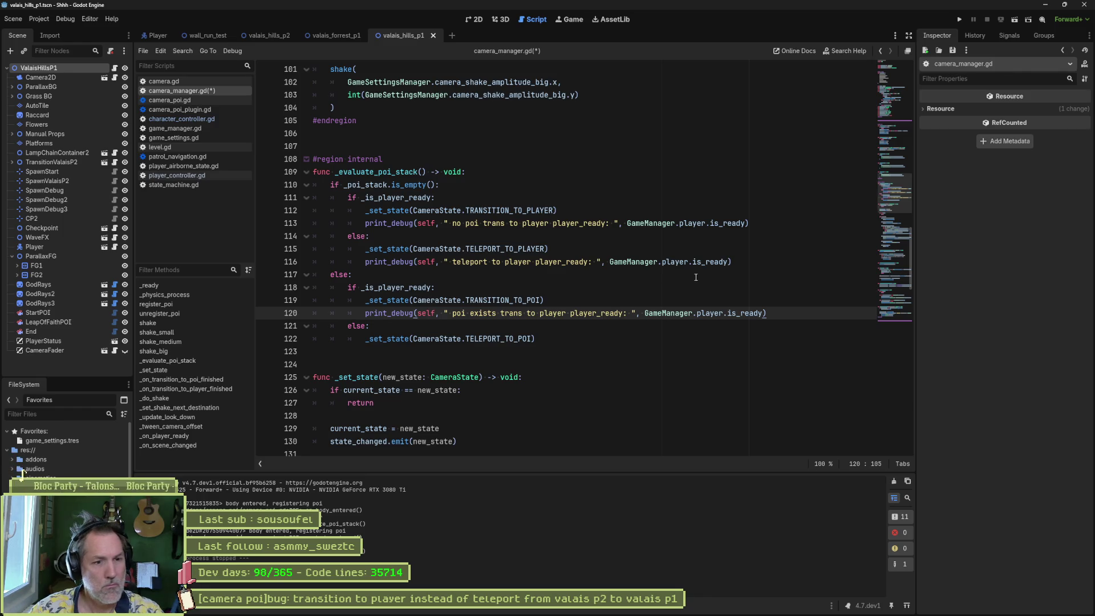
key(F5)
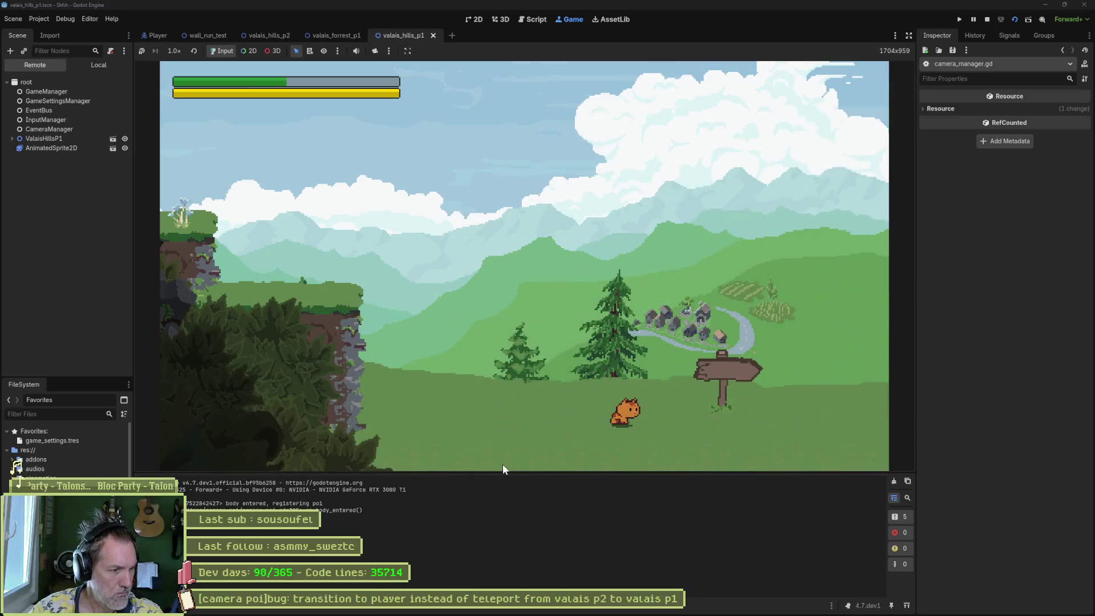
Step: Walk to the signpost to trigger the level change, which logs player_ready: false, then stop the game
key(Right)
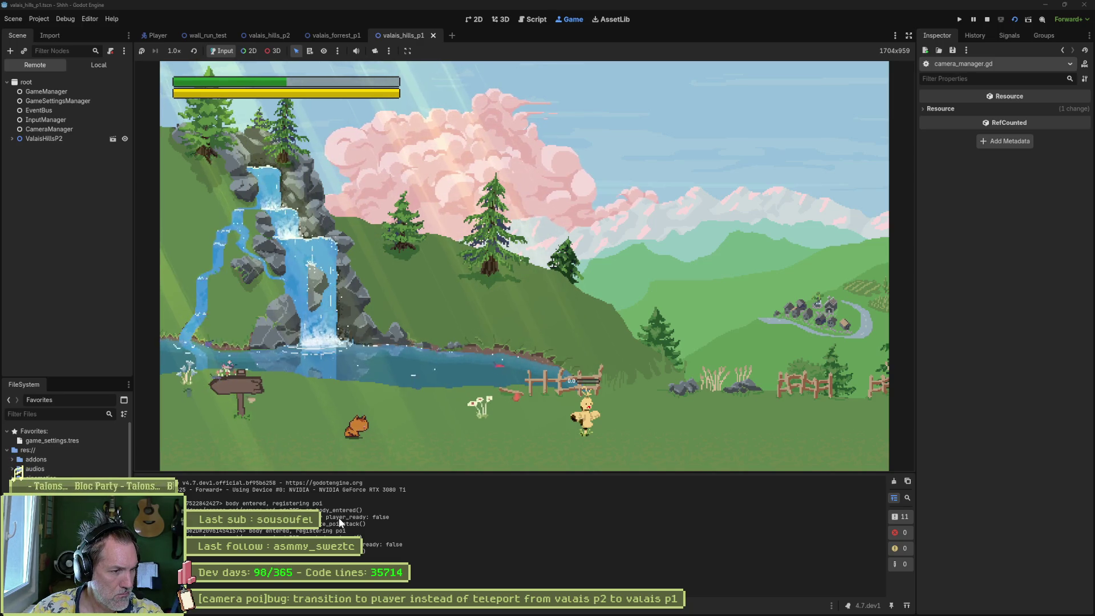
key(F8)
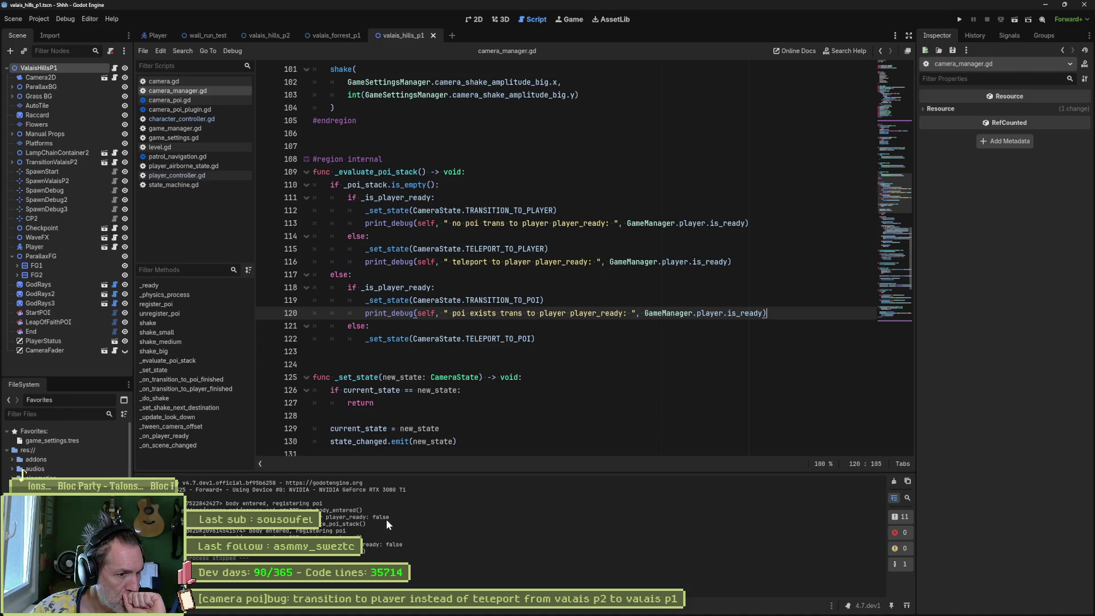
Step: Search the project for _is_player_ready and go to the line 218 match setting it true
double_click(395, 198)
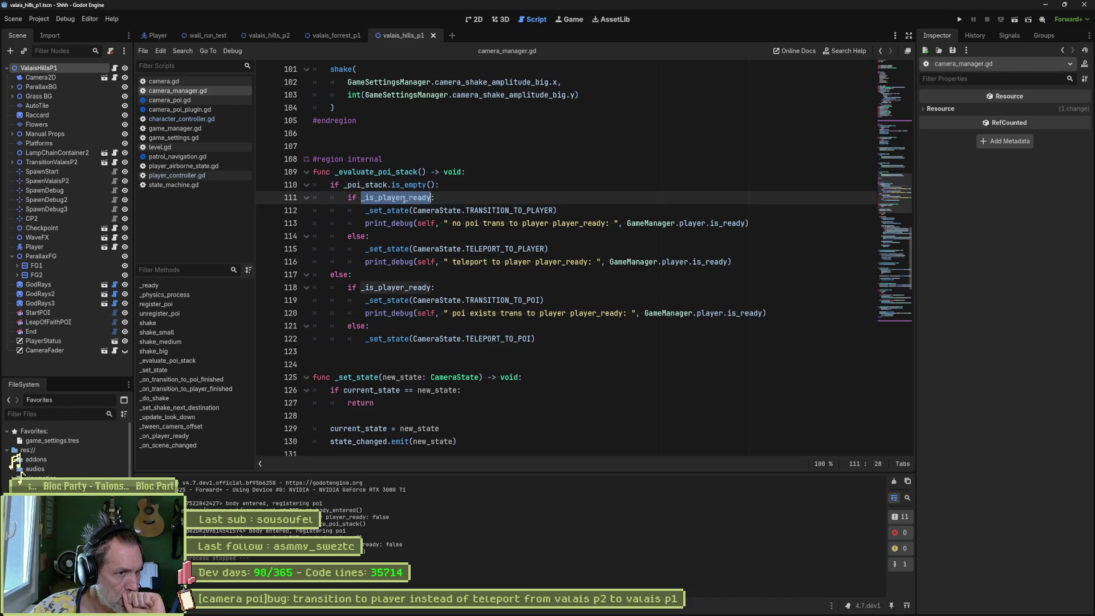
key(ctrl+shift+f)
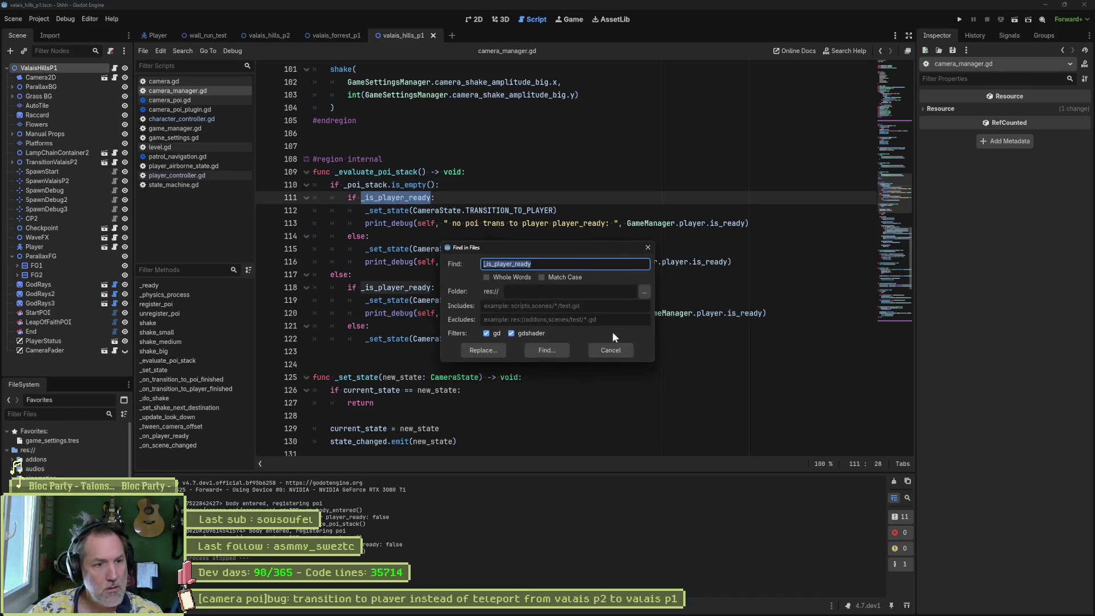
click(567, 347)
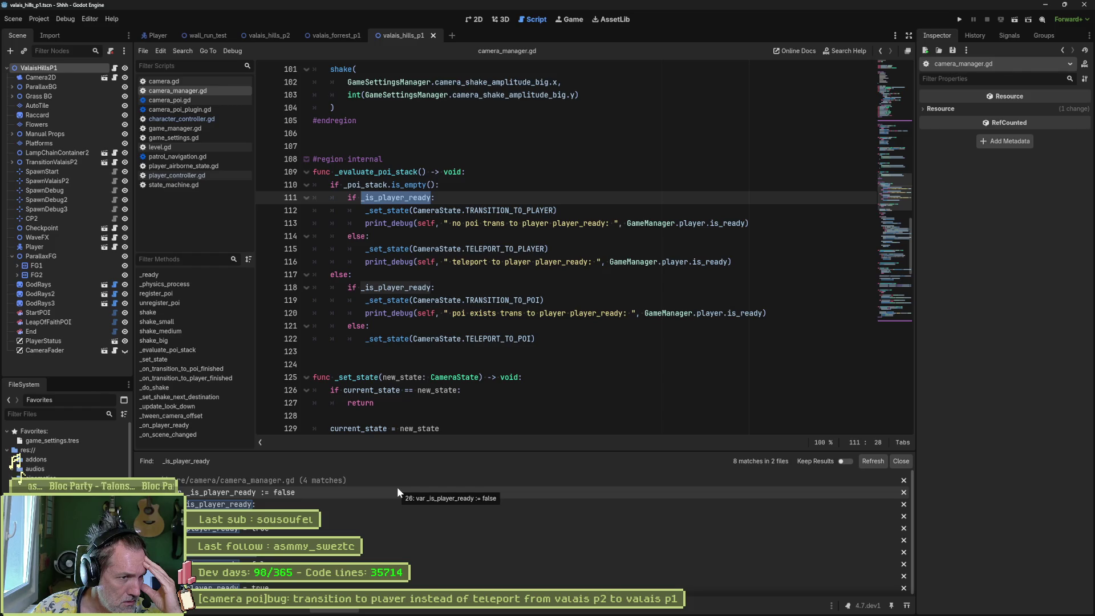
click(361, 526)
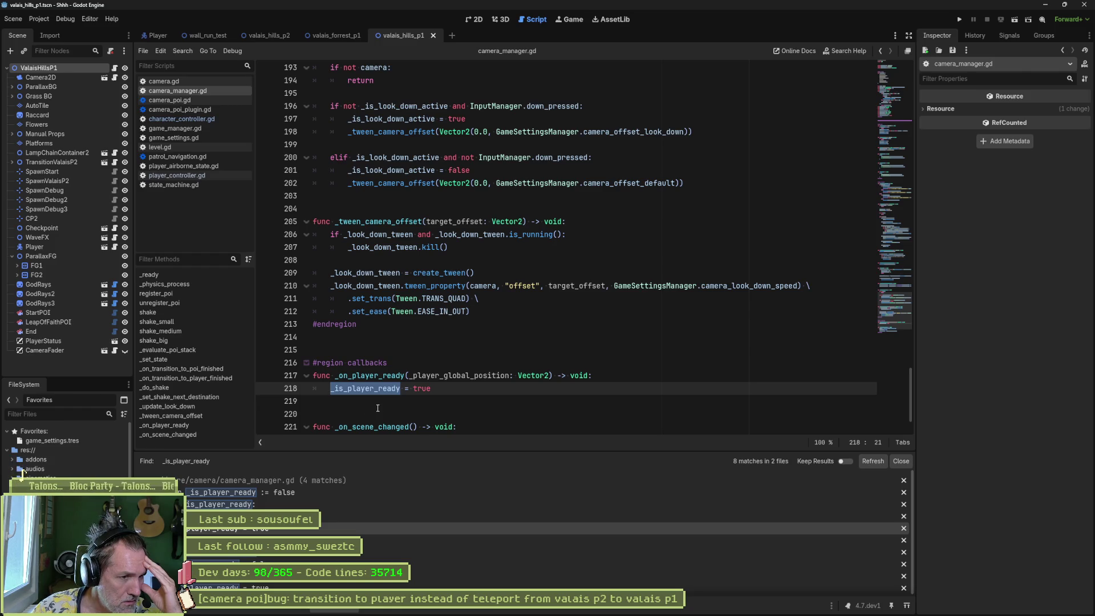
Step: Comment out the _on_player_ready callback on lines 217–218 and its connection on line 52
drag(379, 375, 379, 388)
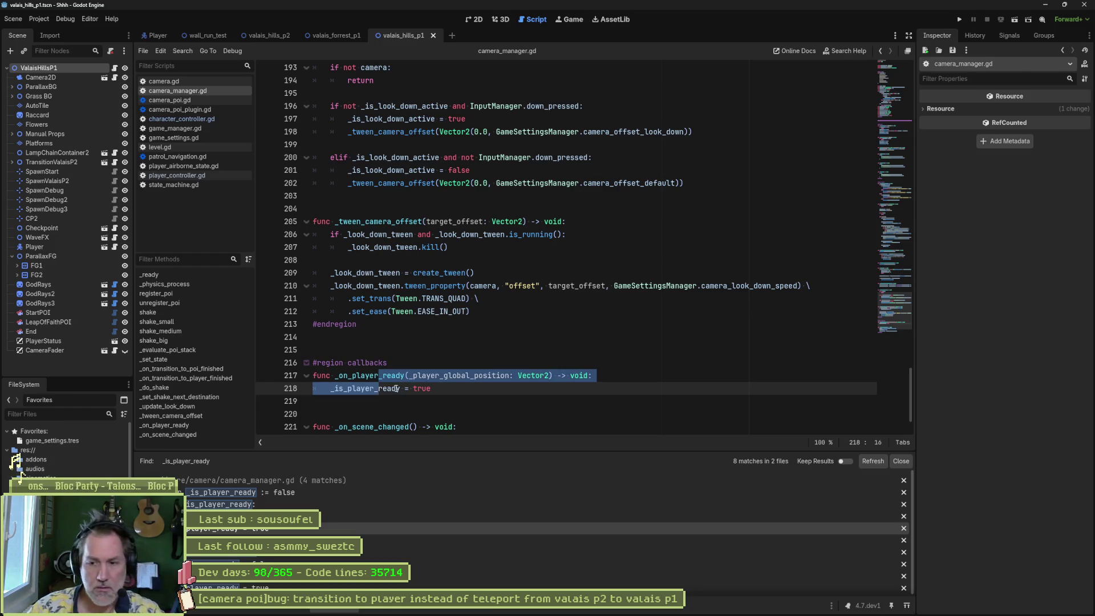
key(ctrl+k)
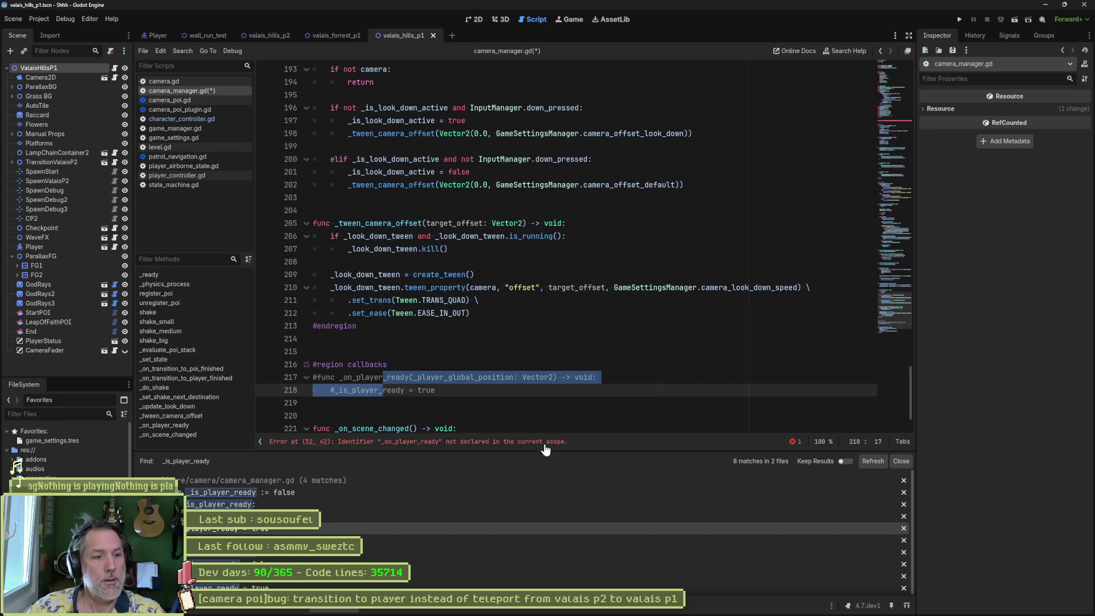
click(474, 442)
click(330, 248)
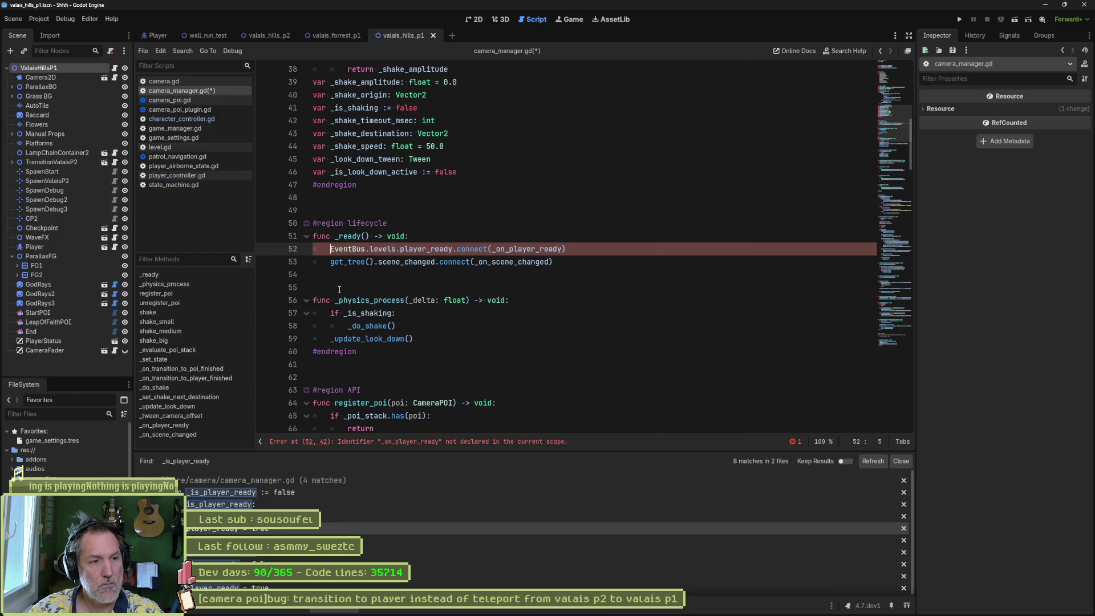
text(#)
Step: Replace _is_player_ready with GameManager.player.is_ready on lines 111 and 118, then run the game
scroll(501, 303, down, 4)
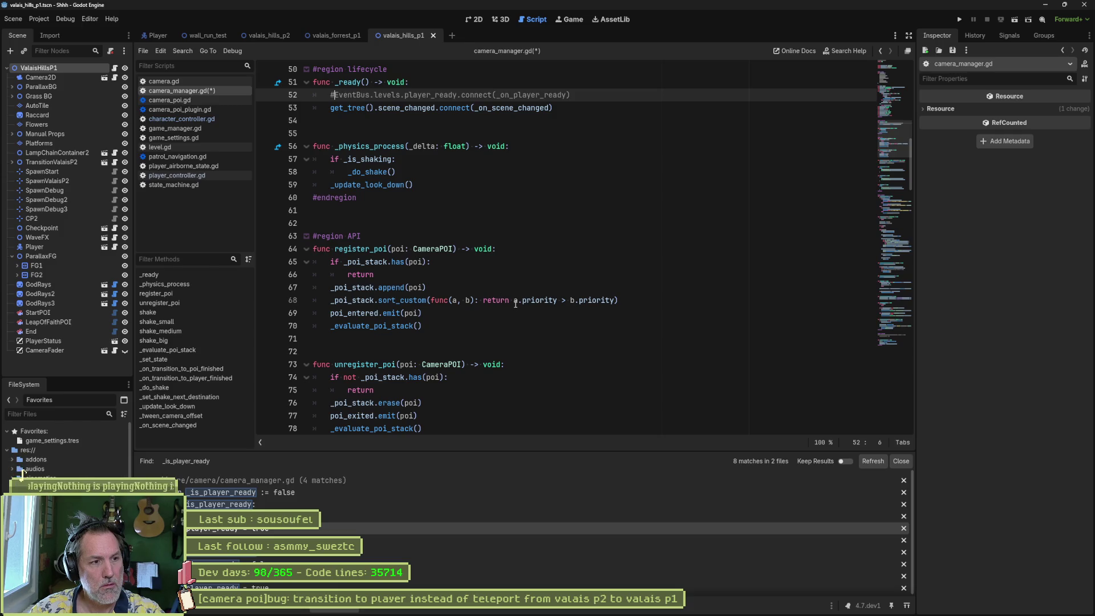
scroll(516, 303, down, 8)
scroll(514, 303, down, 6)
scroll(514, 301, down, 1)
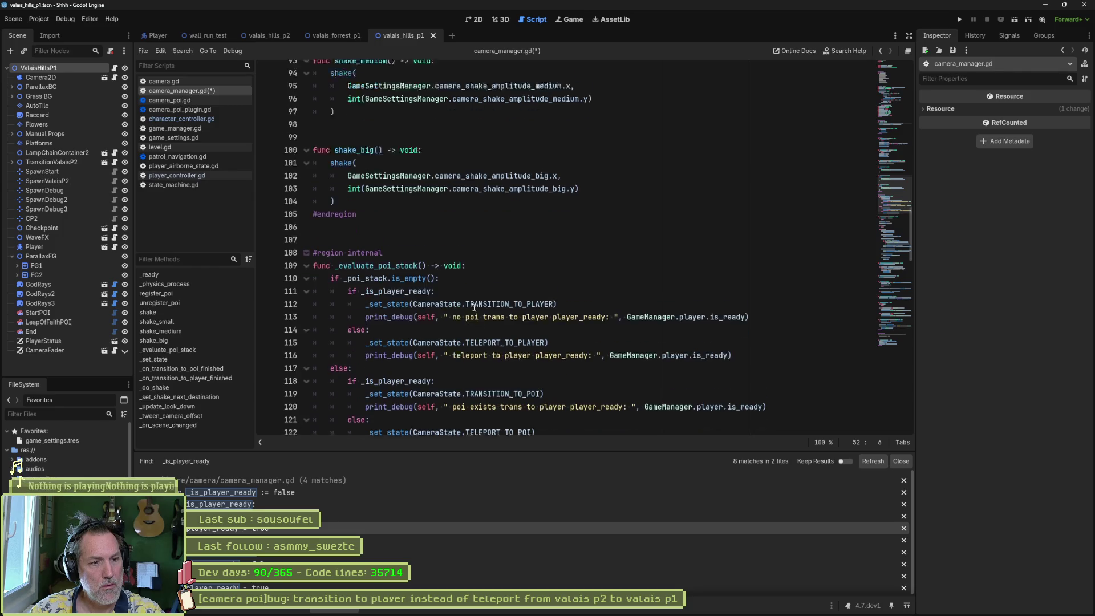
drag(627, 300, 745, 300)
key(ctrl+c)
double_click(420, 273)
key(ctrl+v)
key(F3)
key(ctrl+v)
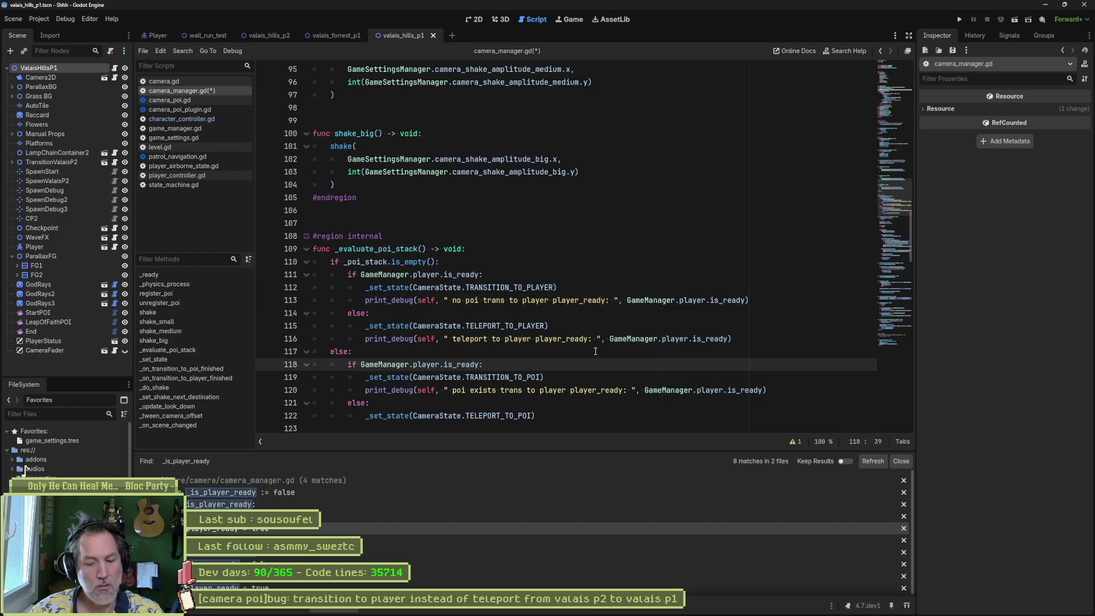
key(F5)
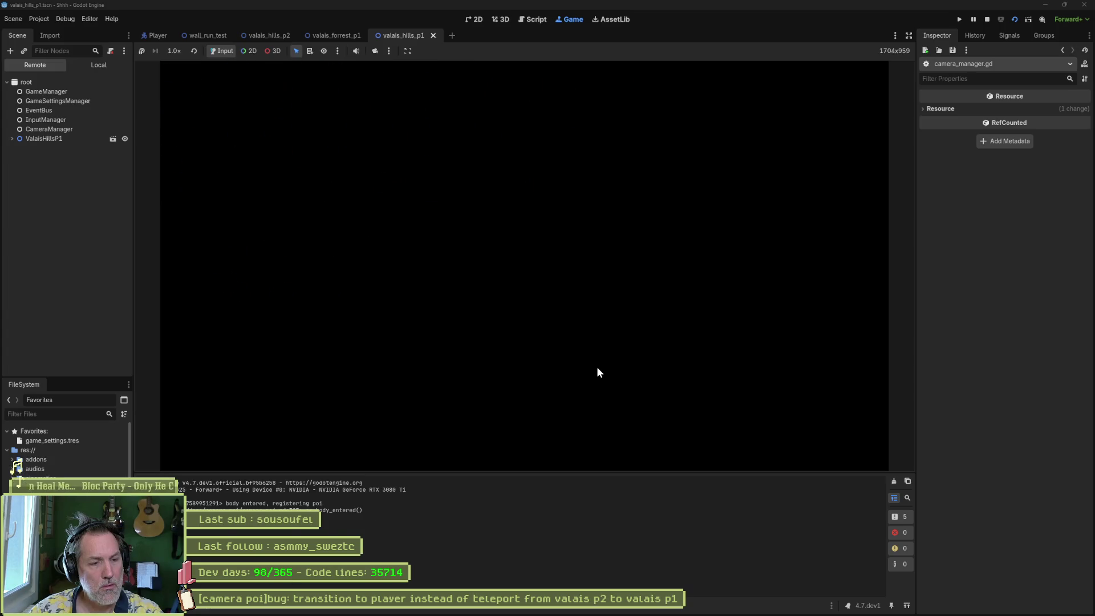
Step: Run the player between valais p1 and p2, checking the log shows player_ready: true, then stop
key(Left)
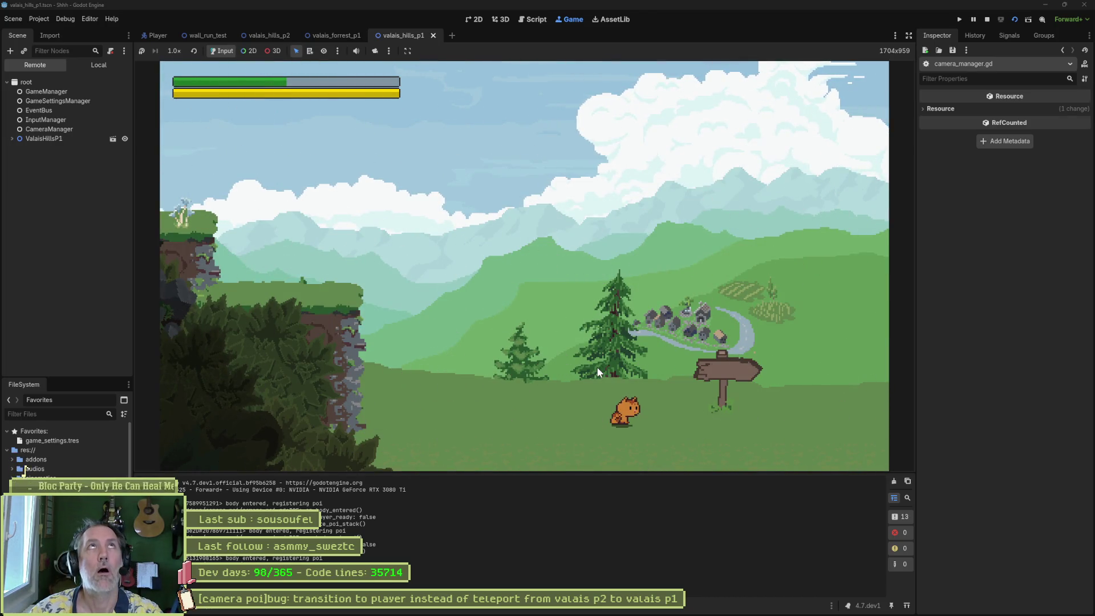
key(Right)
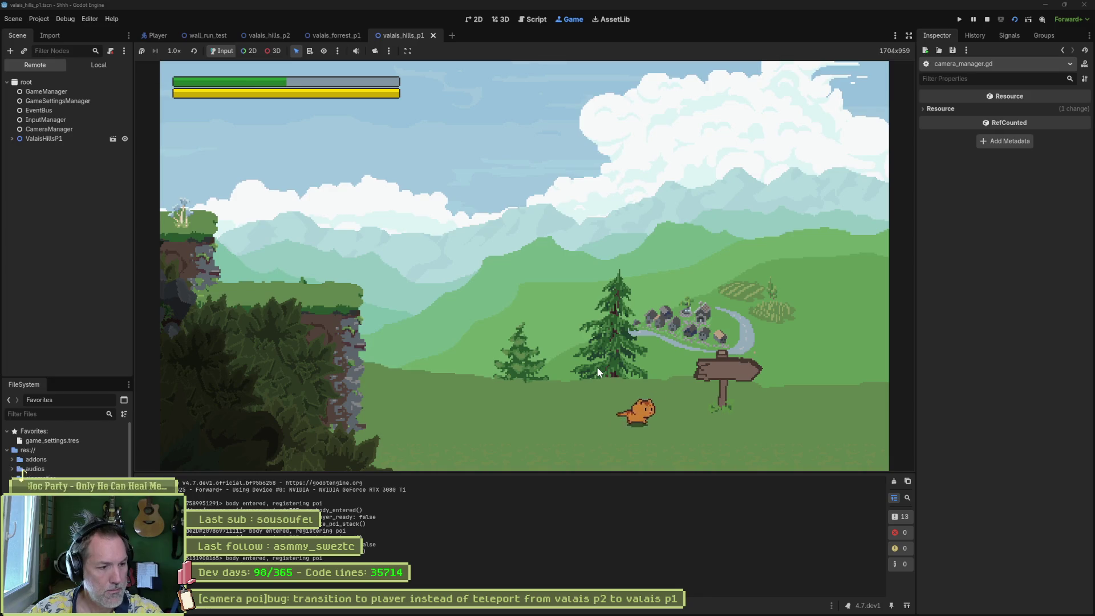
key(Left)
key(space)
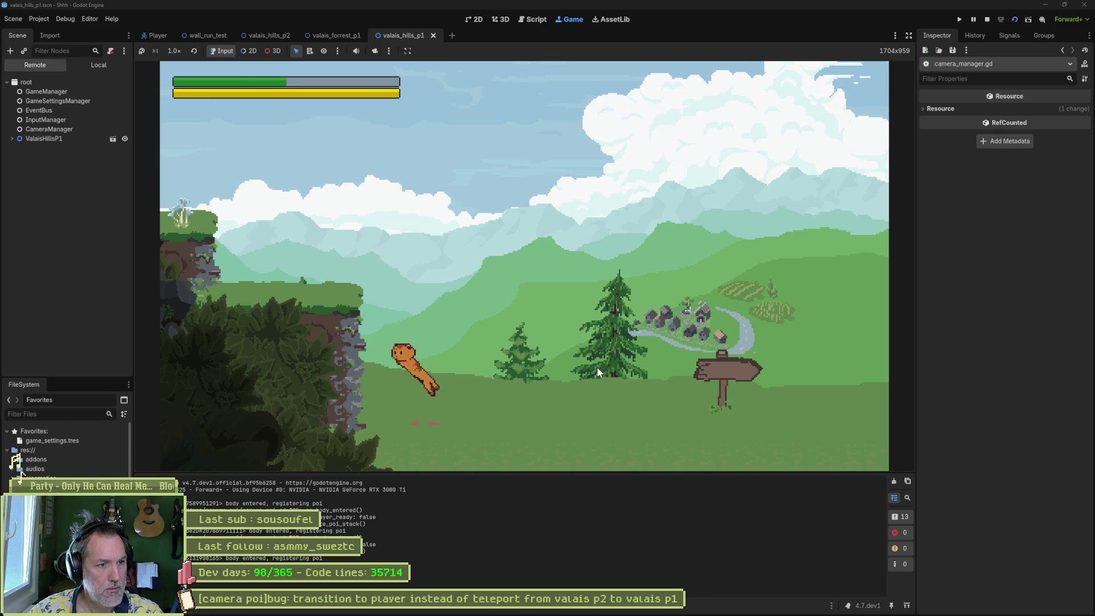
key(Right)
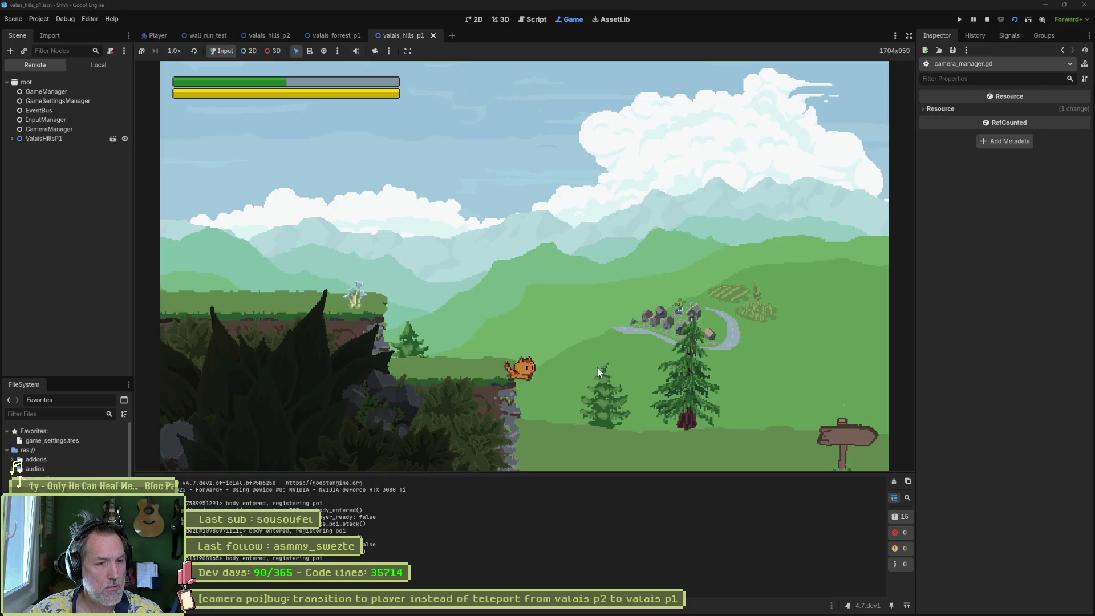
key(Right)
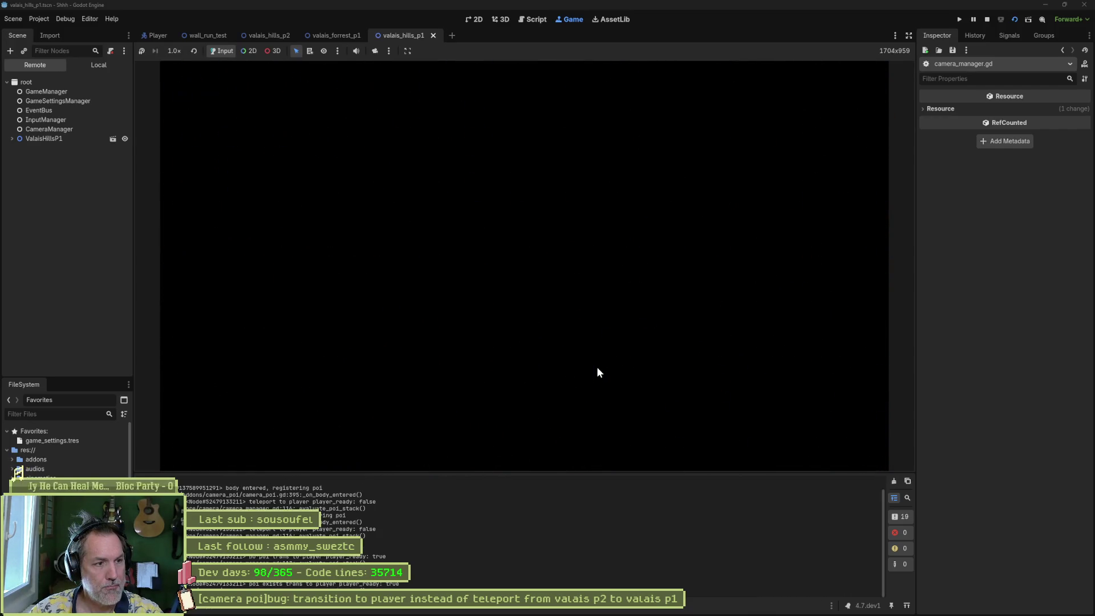
key(Right)
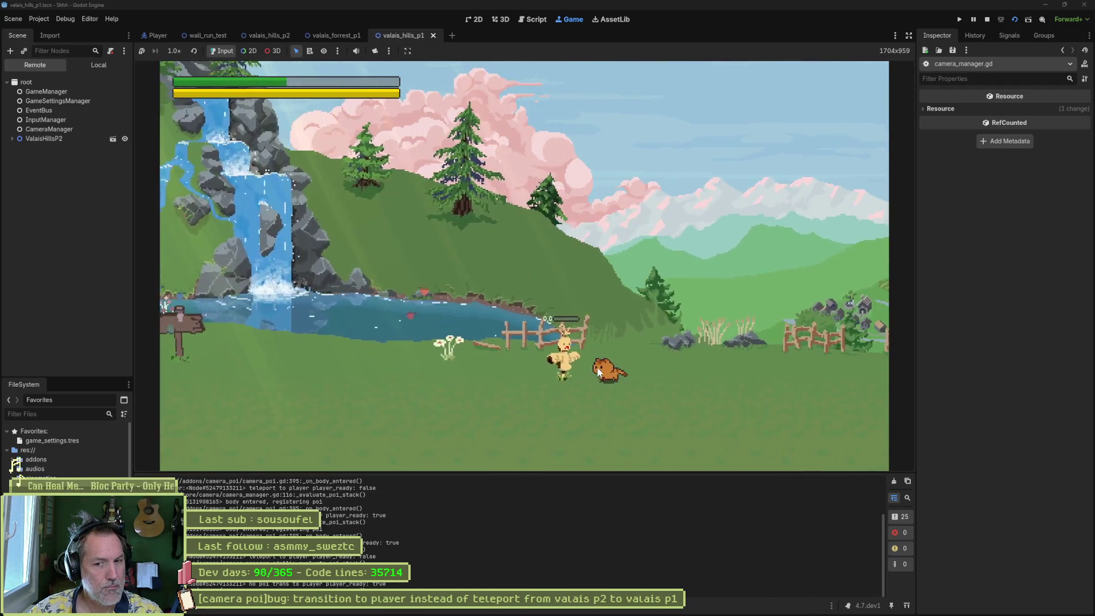
key(Left)
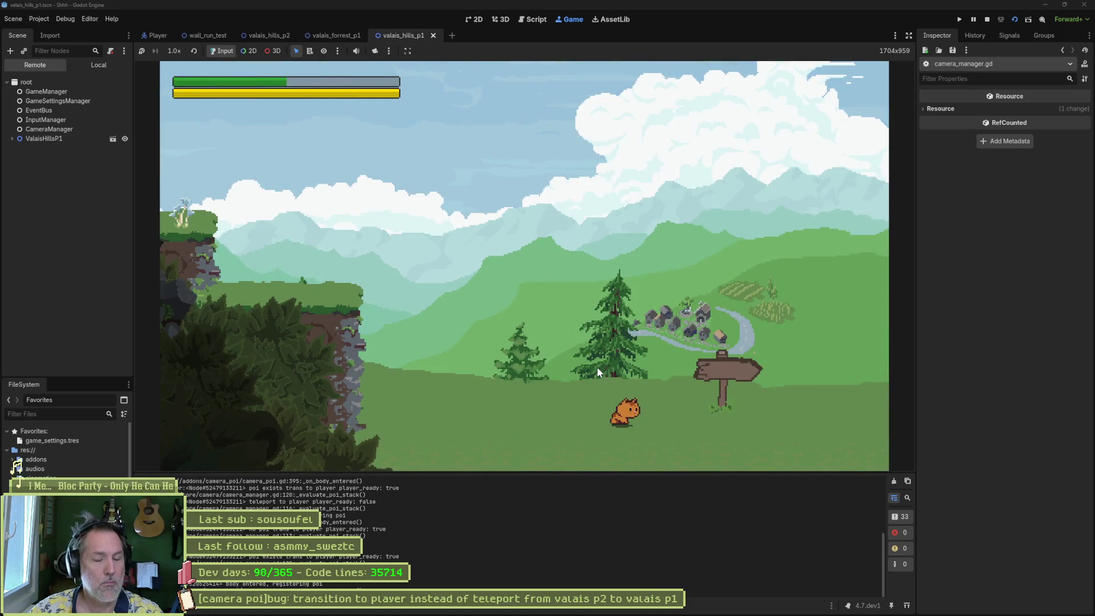
key(F8)
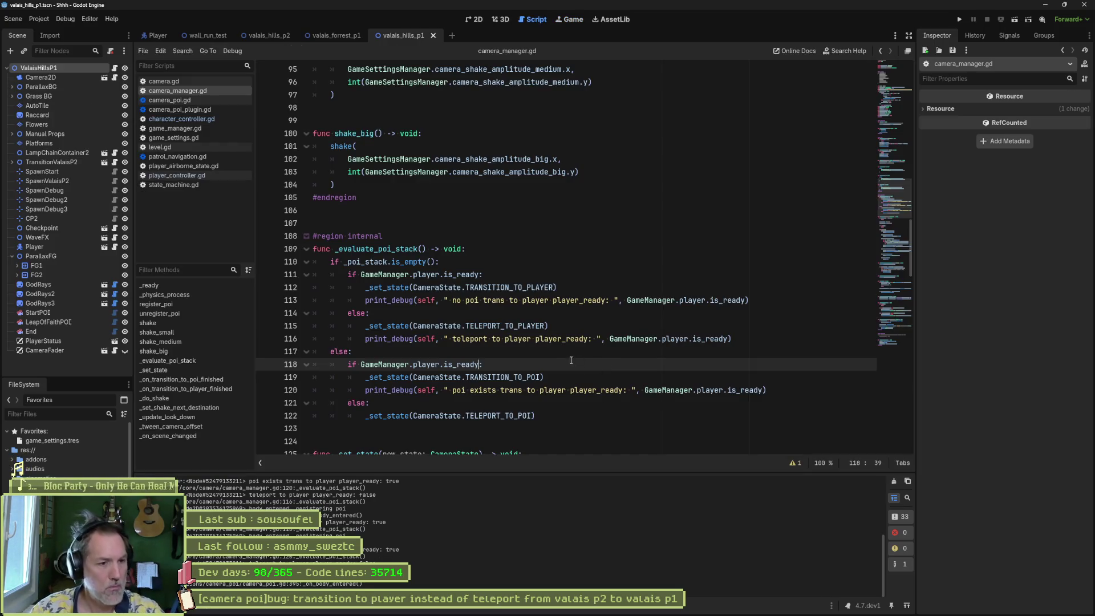
Step: Delete the three print_debug lines from camera_manager.gd
key(Up)
key(Up)
key(ctrl+shift+k)
click(550, 302)
key(ctrl+shift+k)
click(557, 365)
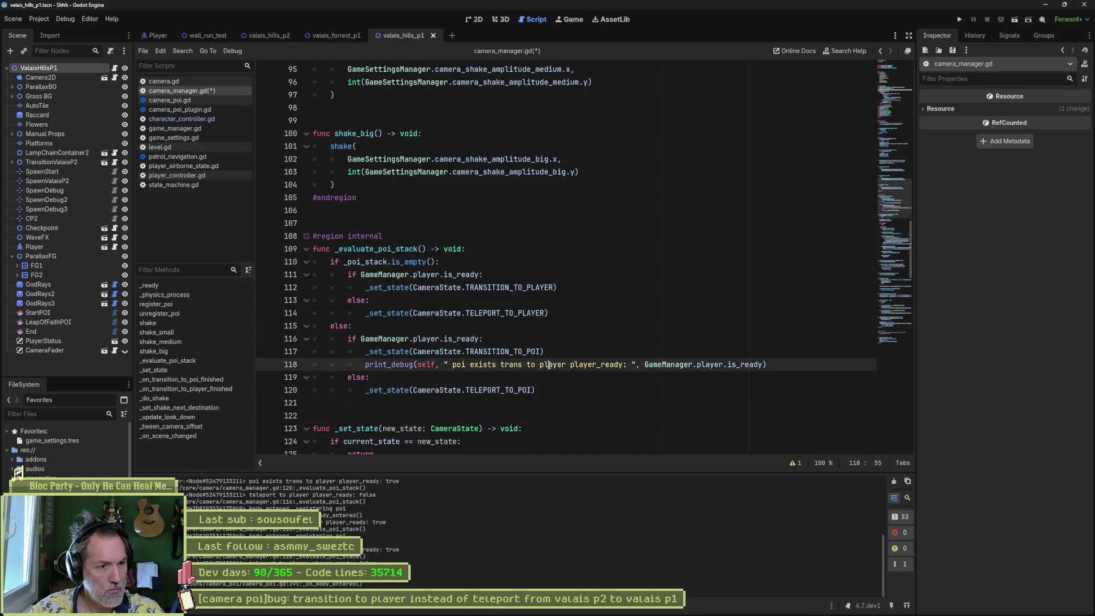
key(ctrl+shift+k)
scroll(557, 369, down, 8)
scroll(557, 370, down, 20)
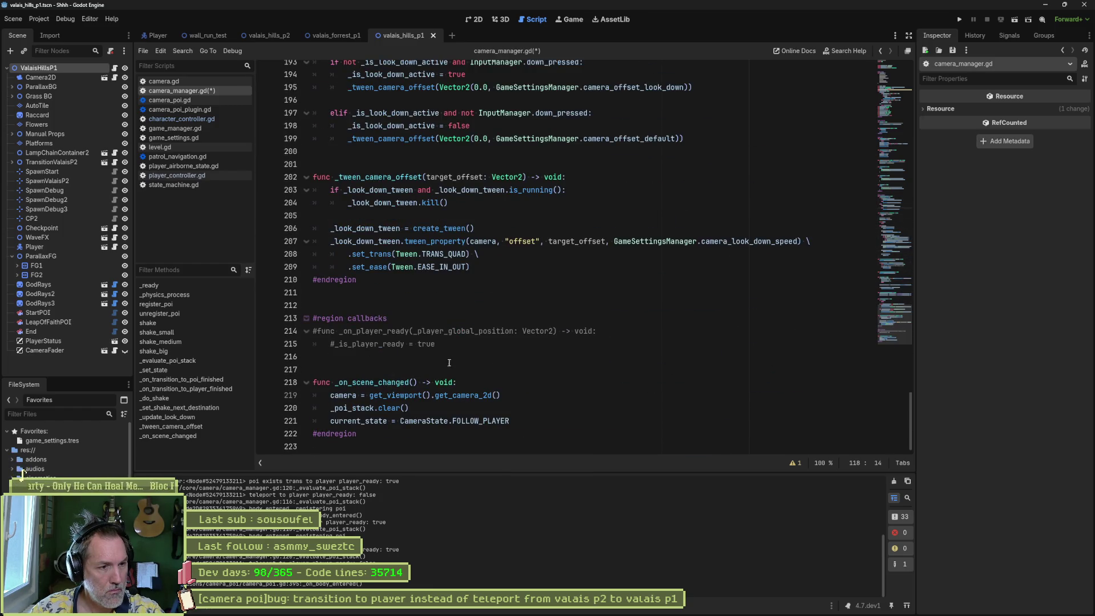
Step: Remove the commented _on_player_ready callback and EventBus line, save, and search resources for 'test'
drag(450, 356, 455, 325)
key(BackSpace)
drag(893, 320, 905, 101)
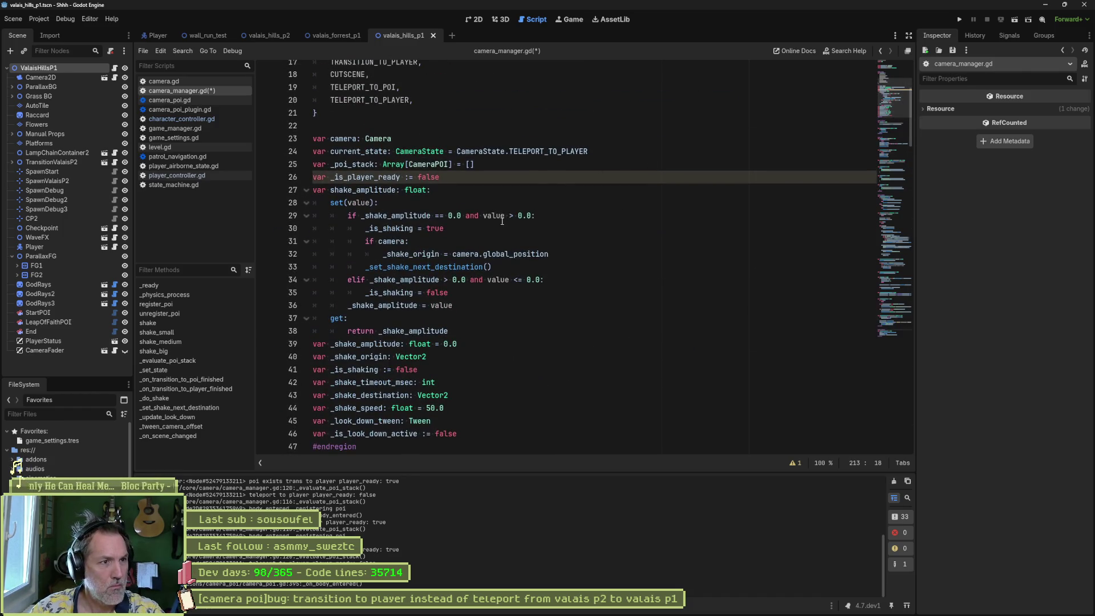
click(483, 179)
scroll(557, 306, down, 8)
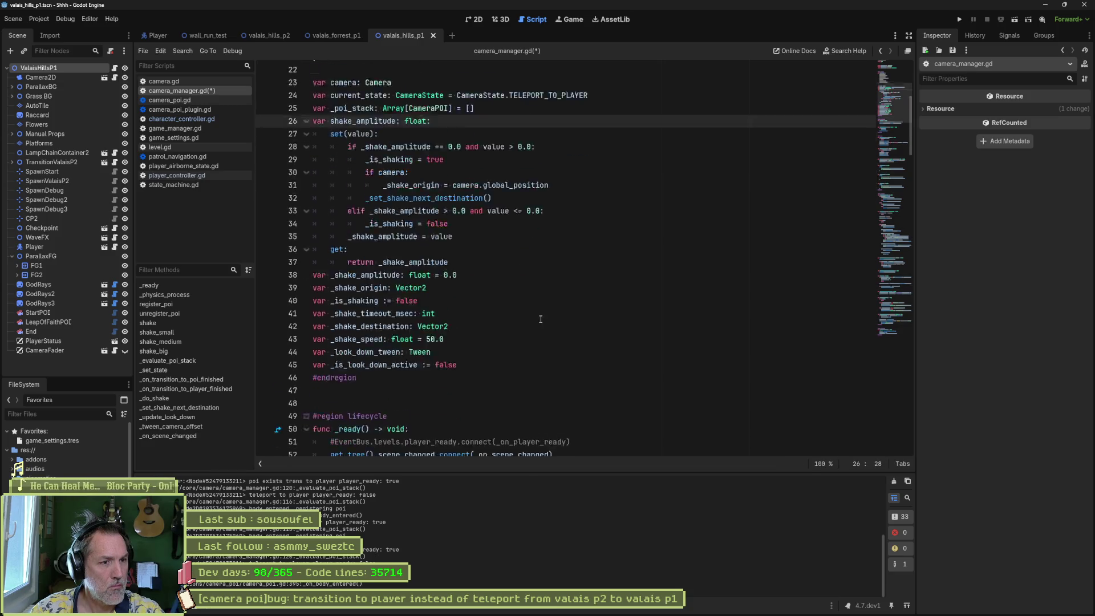
click(602, 198)
key(ctrl+shift+k)
key(ctrl+s)
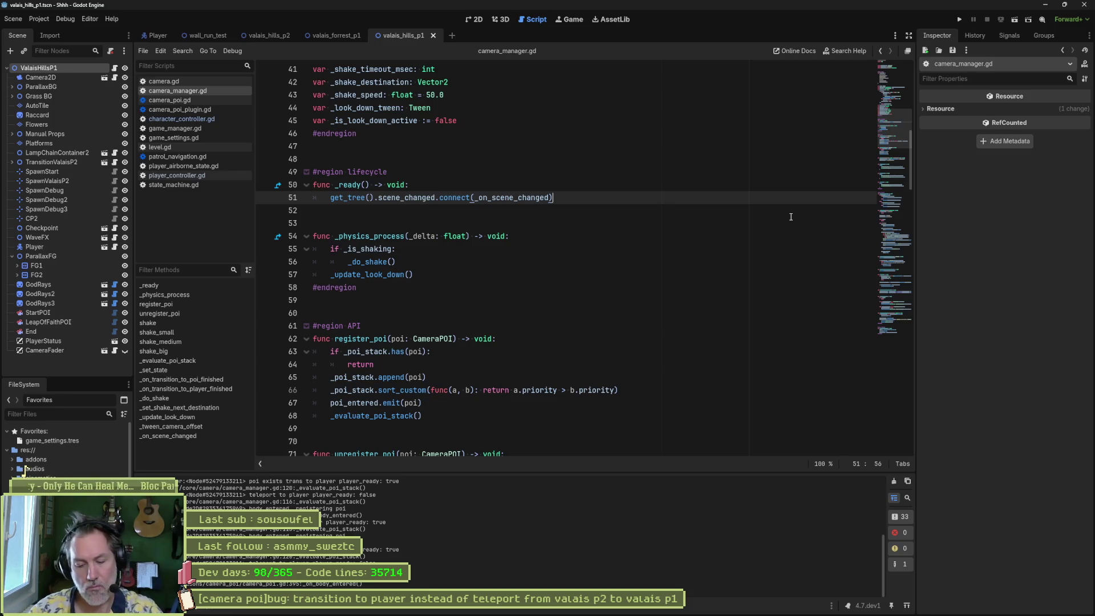
key(shift+alt+o)
text(test)
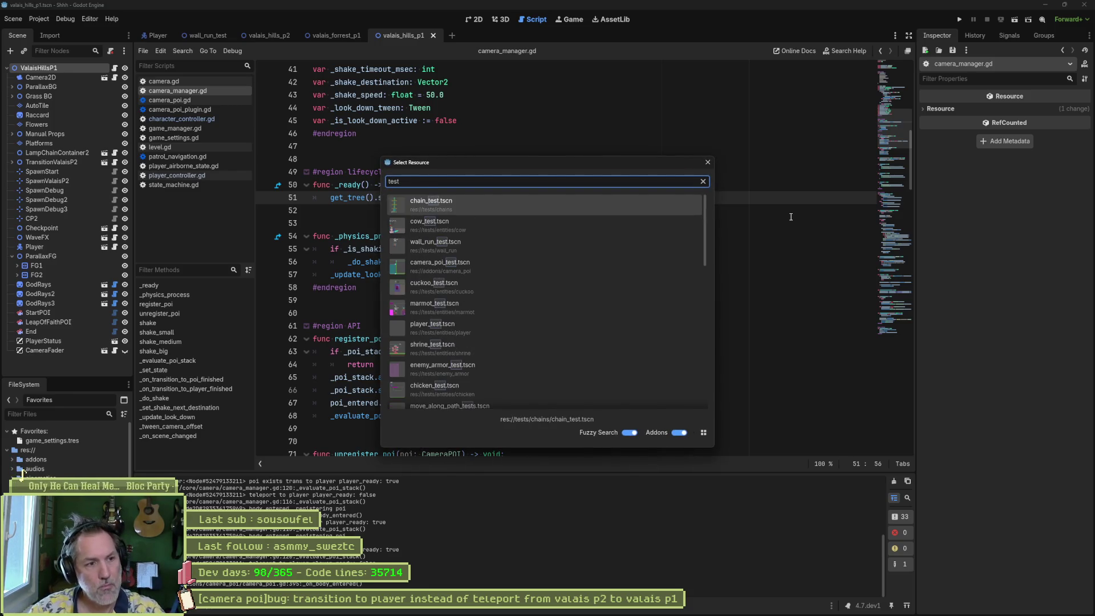
Step: Open player_test.tscn from the 'test' search results
key(Down)
key(Down)
key(Down)
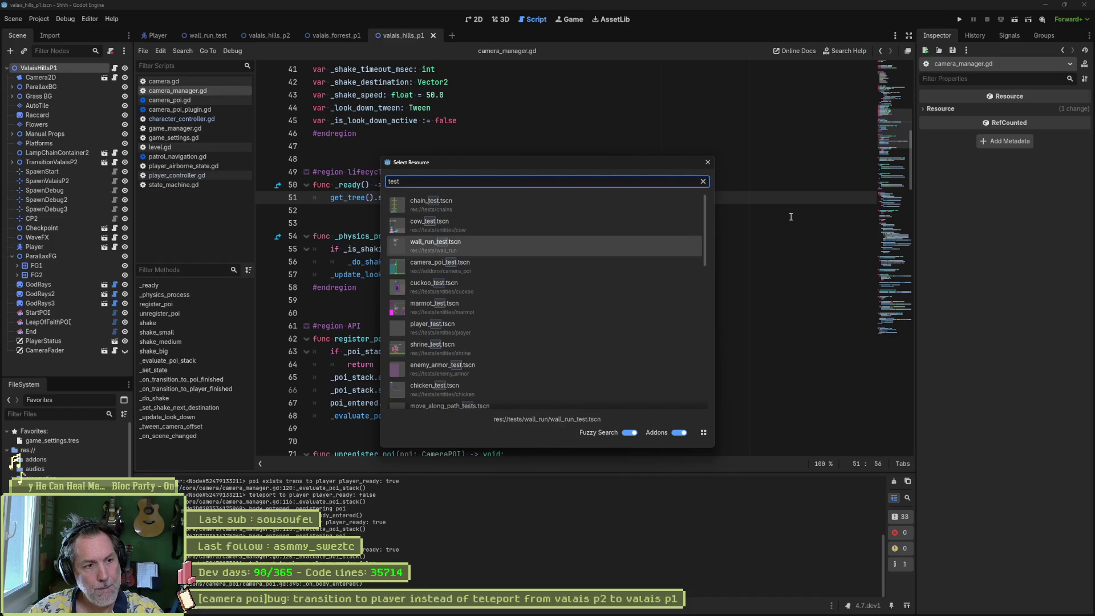
key(Return)
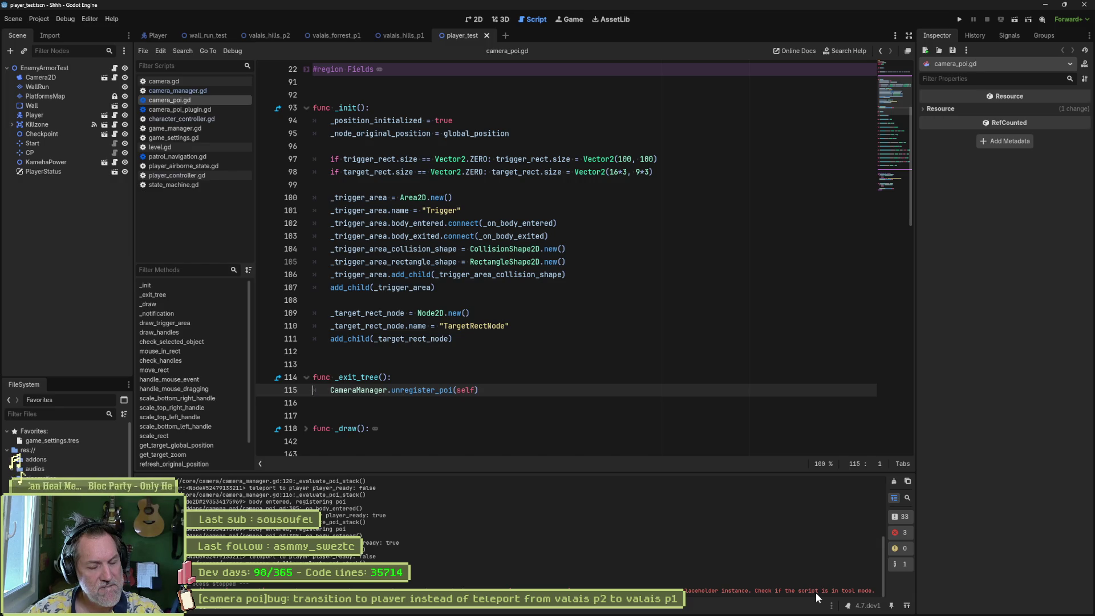
Step: Delete the _exit_tree unregister function from camera_poi.gd
mouse_move(904, 118)
mouse_down()
mouse_move(901, 77)
mouse_move(904, 104)
mouse_up()
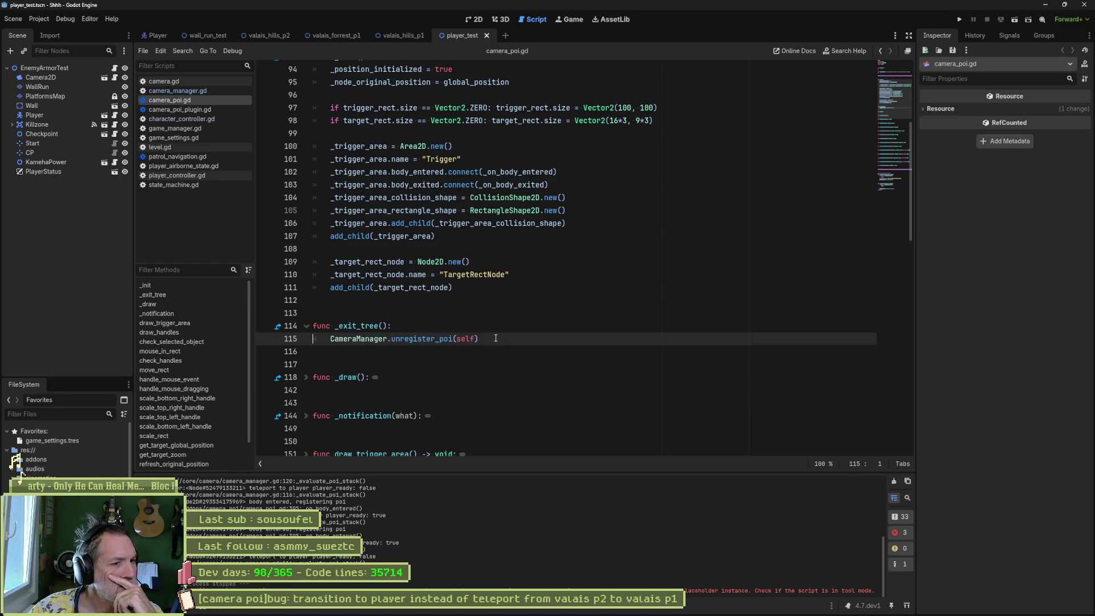
drag(505, 334, 511, 298)
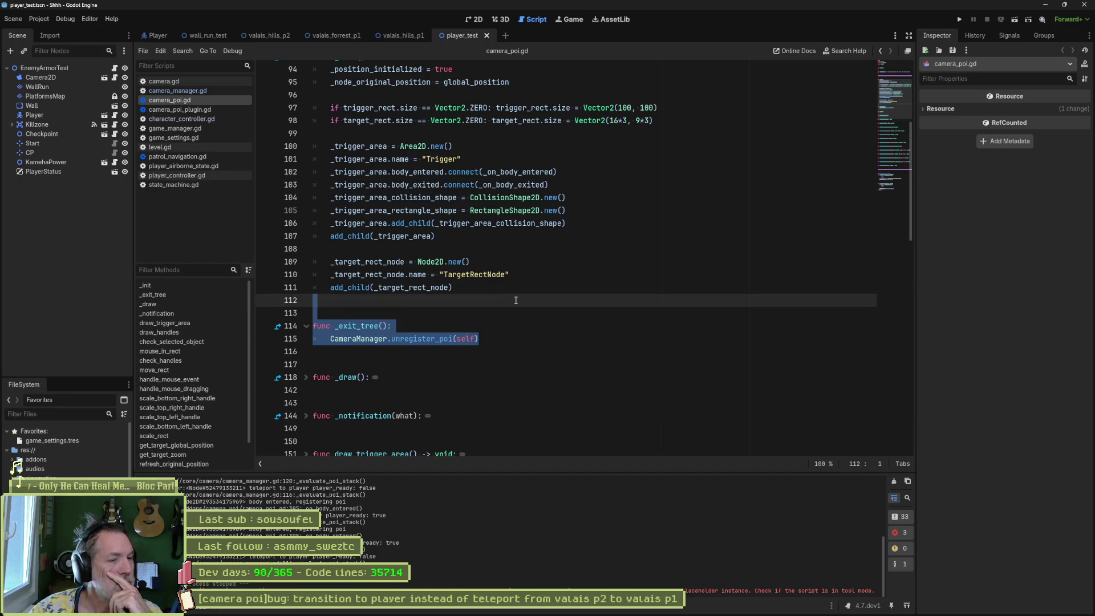
key(Delete)
Step: Playtest player_test by walking right, stop it, and close the player_test scene
key(F6)
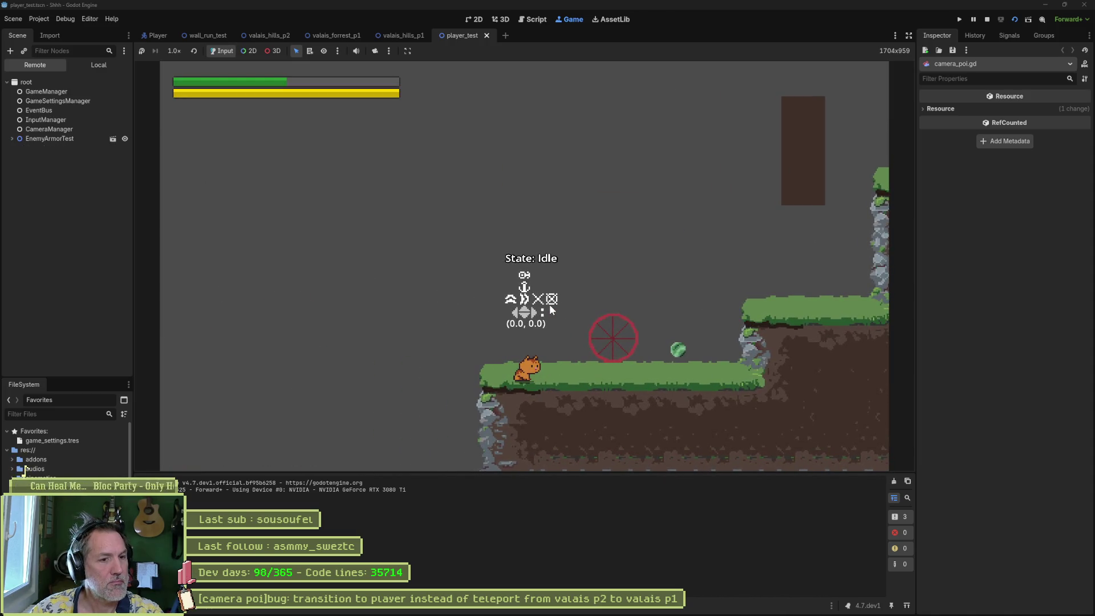
key(Right)
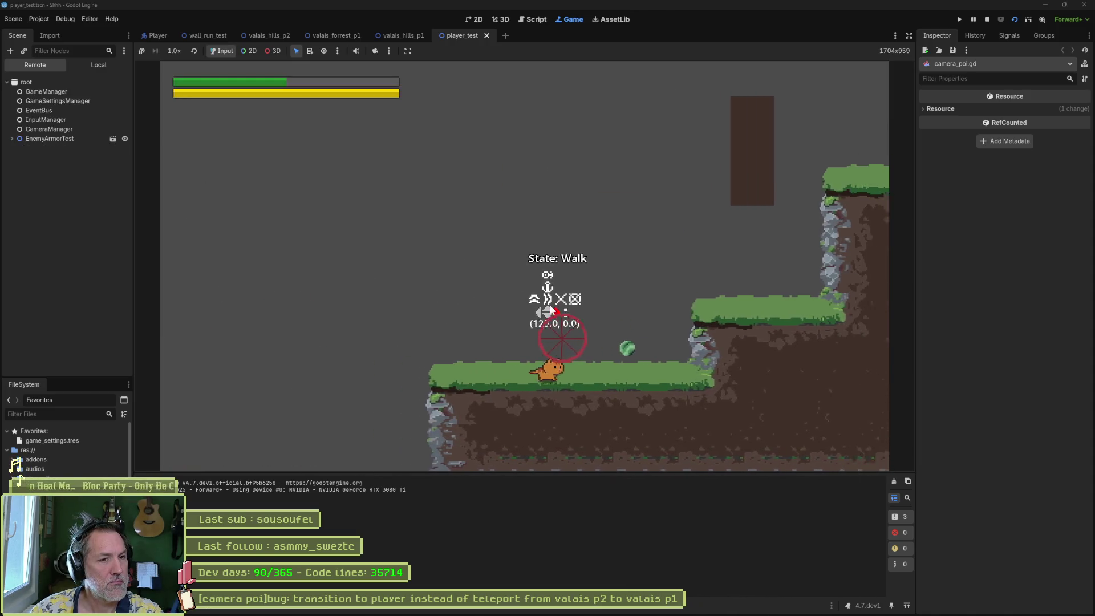
key(F8)
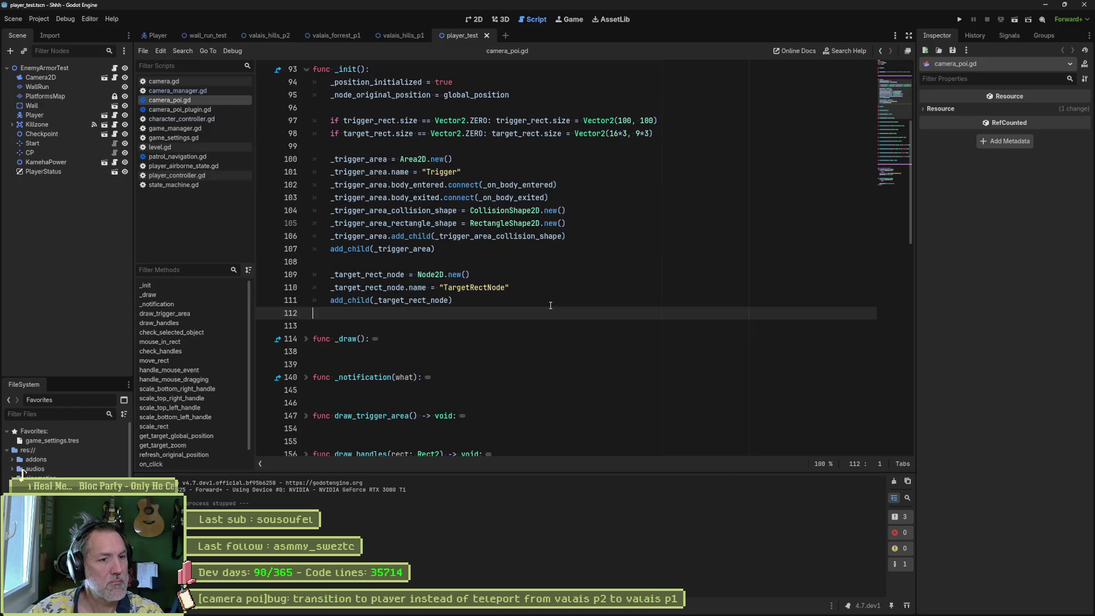
middle_click(464, 35)
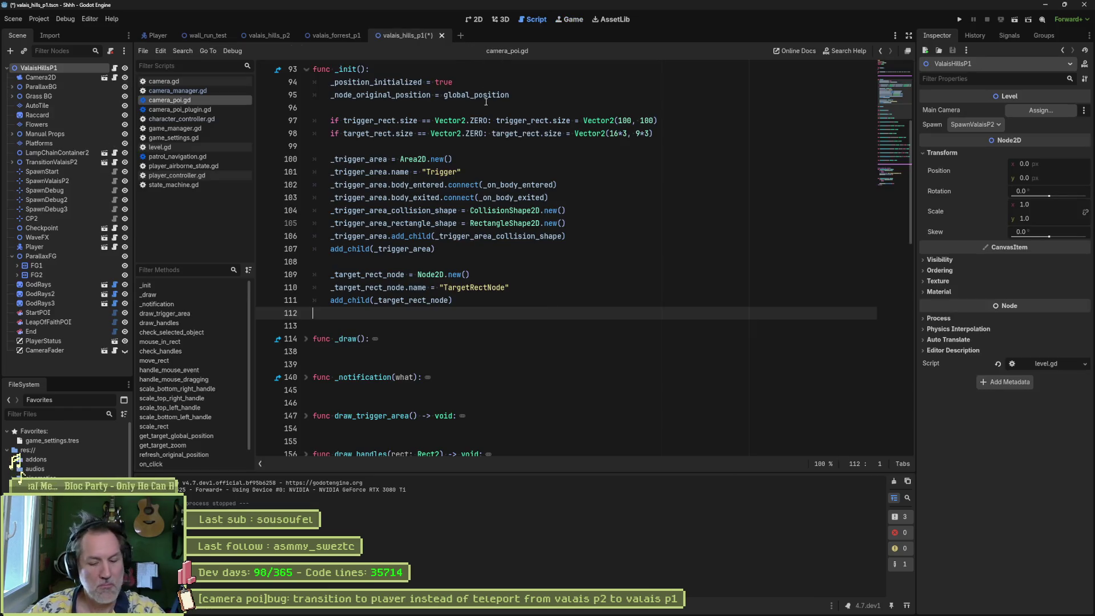
Step: Reopen player_test in the 2D view, then close it again
key(ctrl+shift+o)
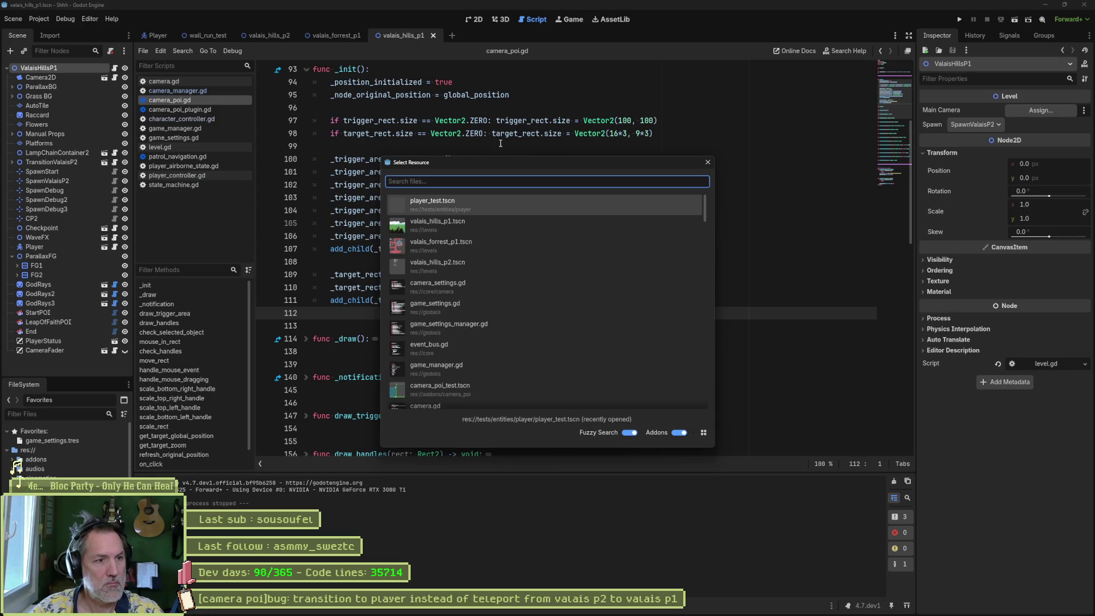
key(Return)
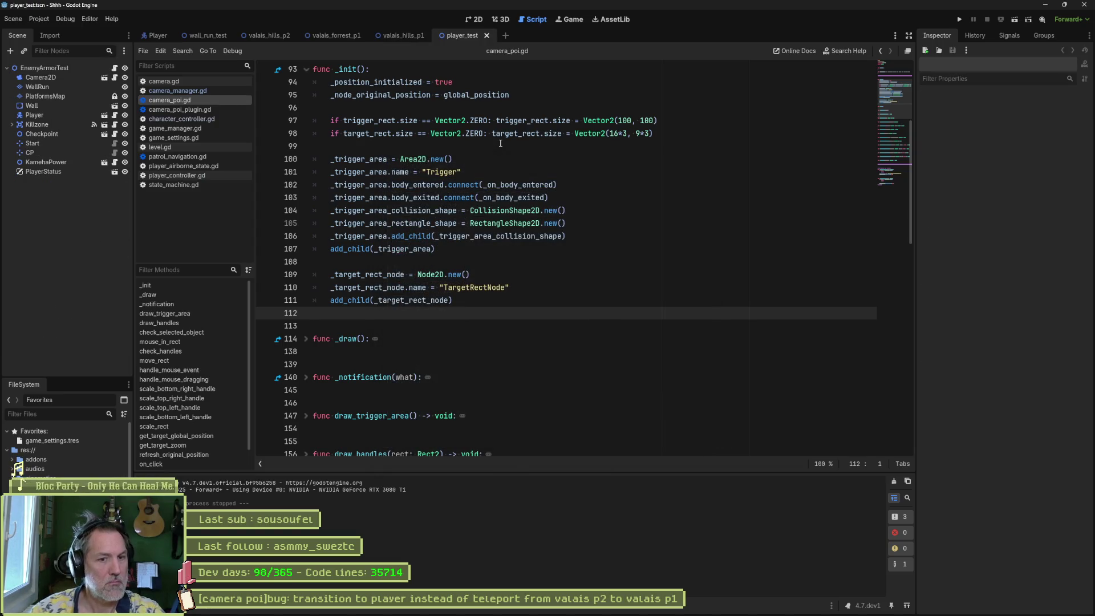
click(478, 21)
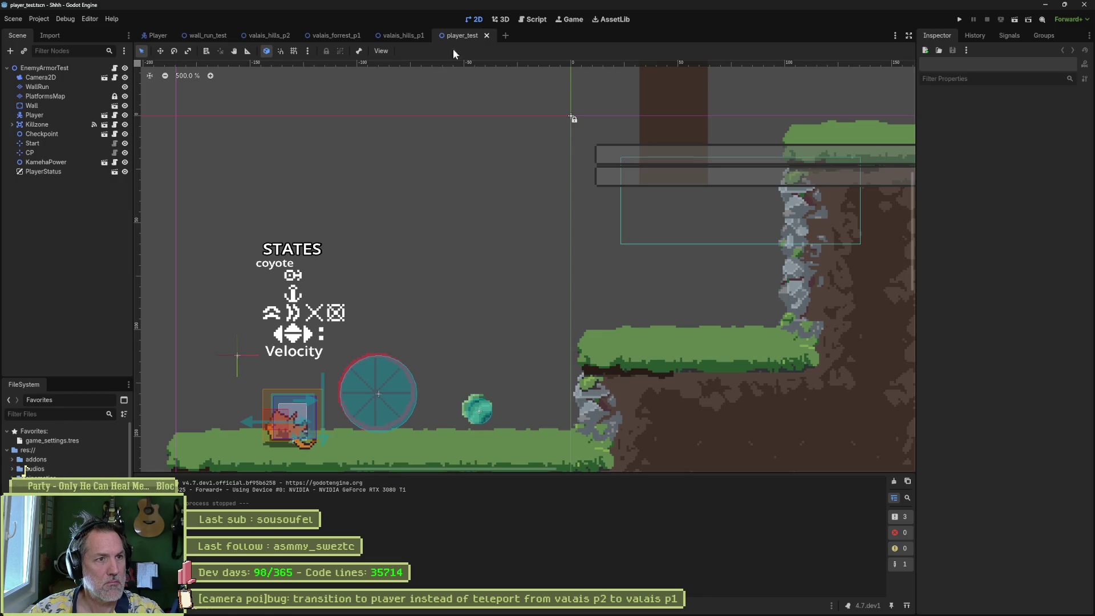
key(ctrl+shift+w)
Step: Open move_along_path_tests.tscn from the FileSystem dock
scroll(67, 451, down, 3)
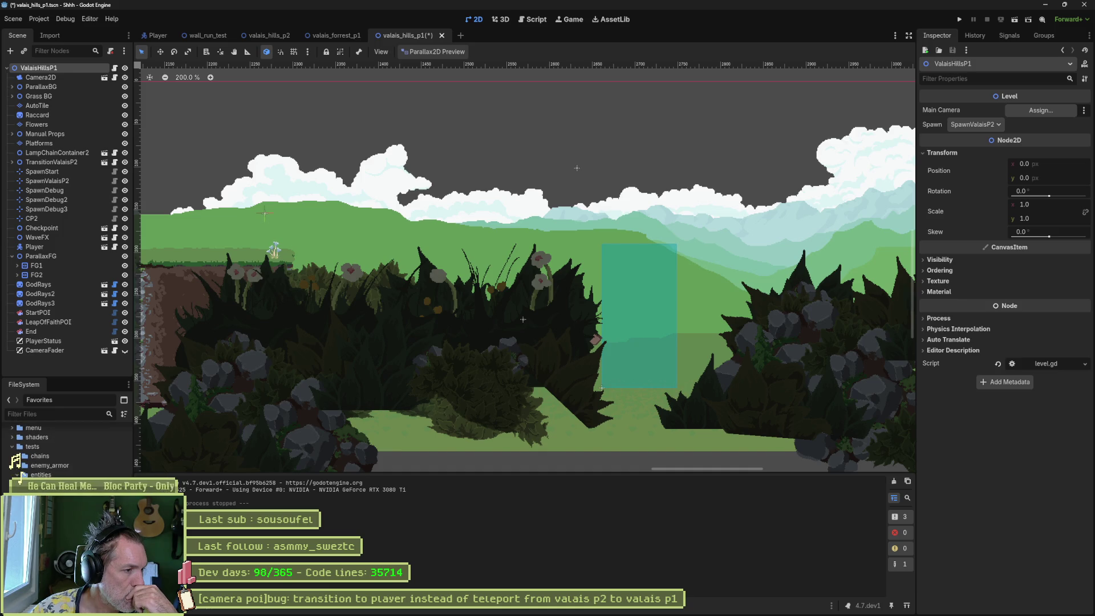
scroll(66, 450, down, 3)
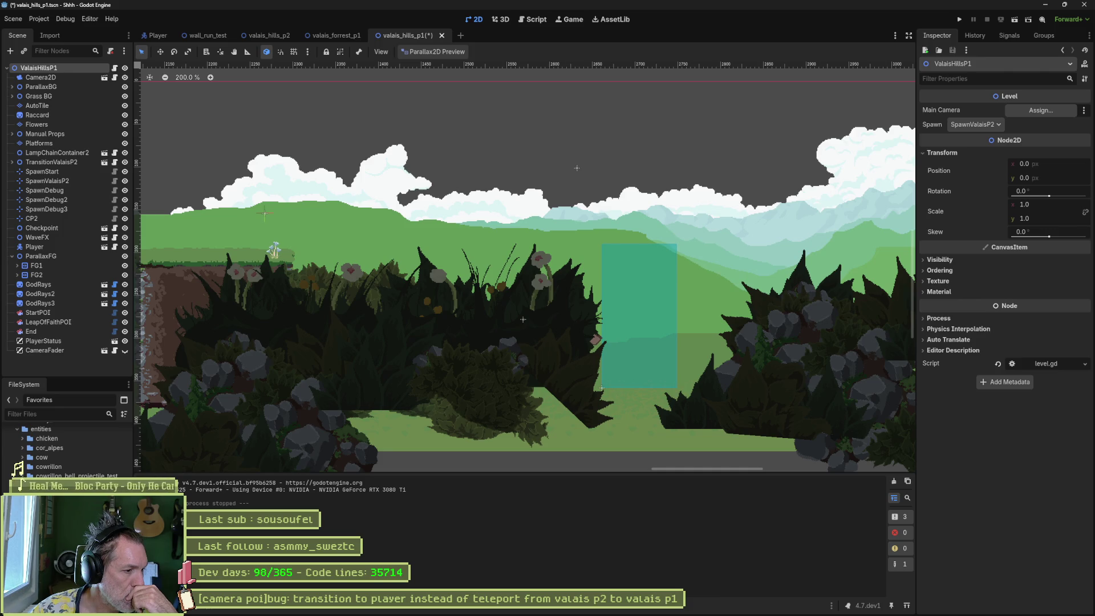
double_click(24, 471)
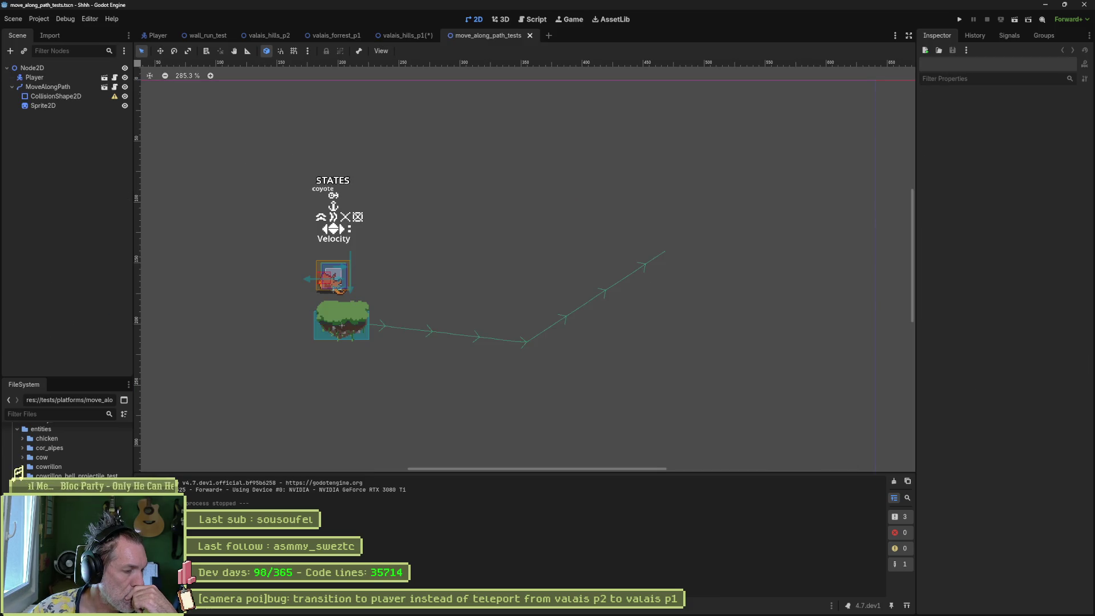
Step: Open patrol_plugin_tests, dismiss the file-changed prompt, then open enemy_armor_test.tscn
key(ctrl+shift+t)
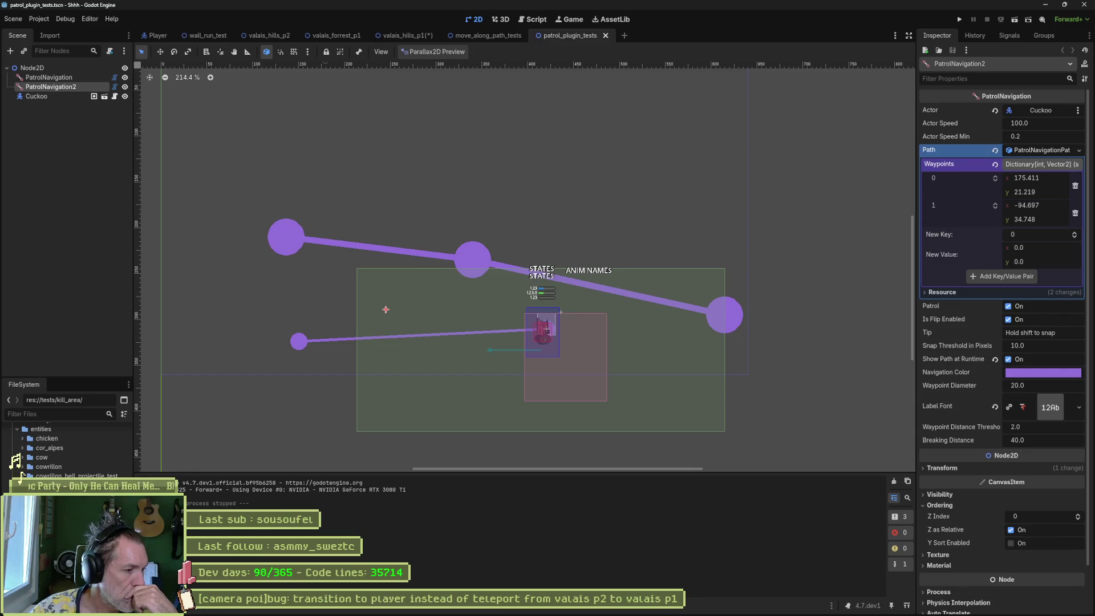
key(Return)
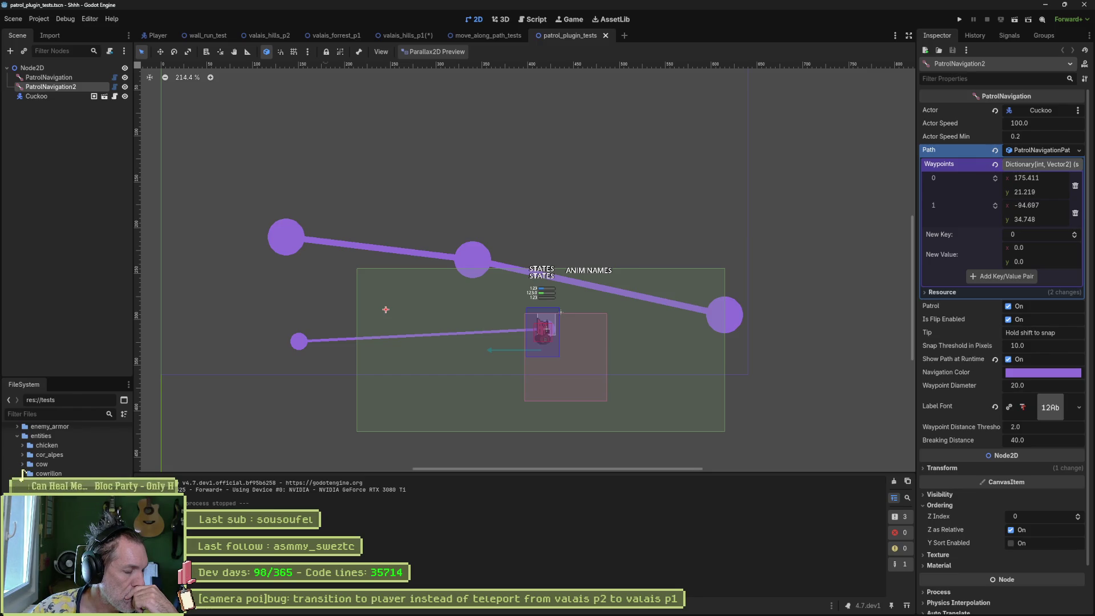
scroll(23, 473, up, 1)
click(17, 450)
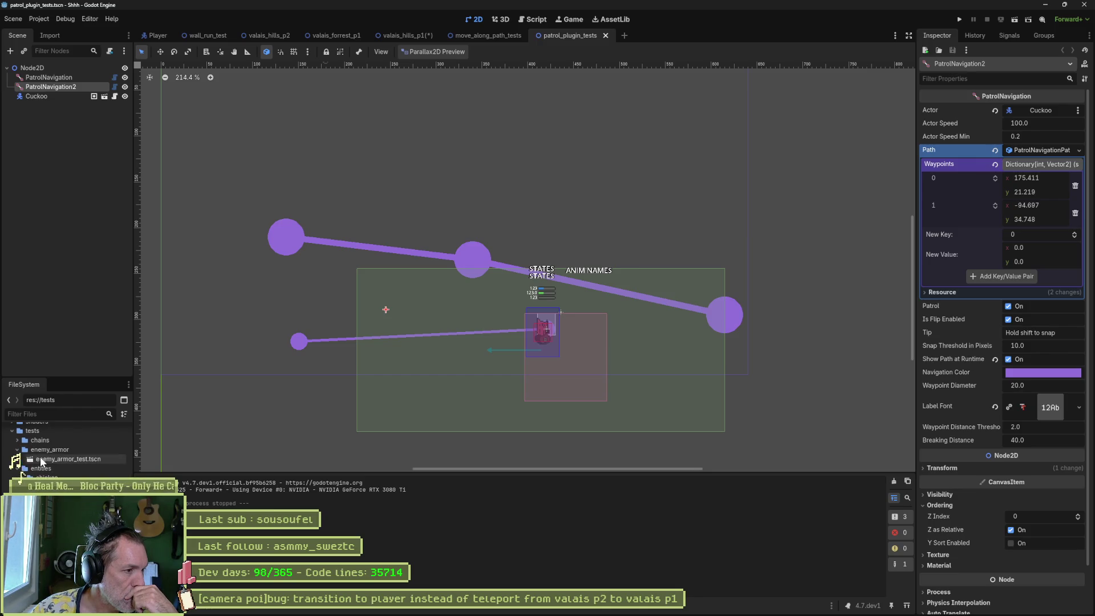
double_click(41, 459)
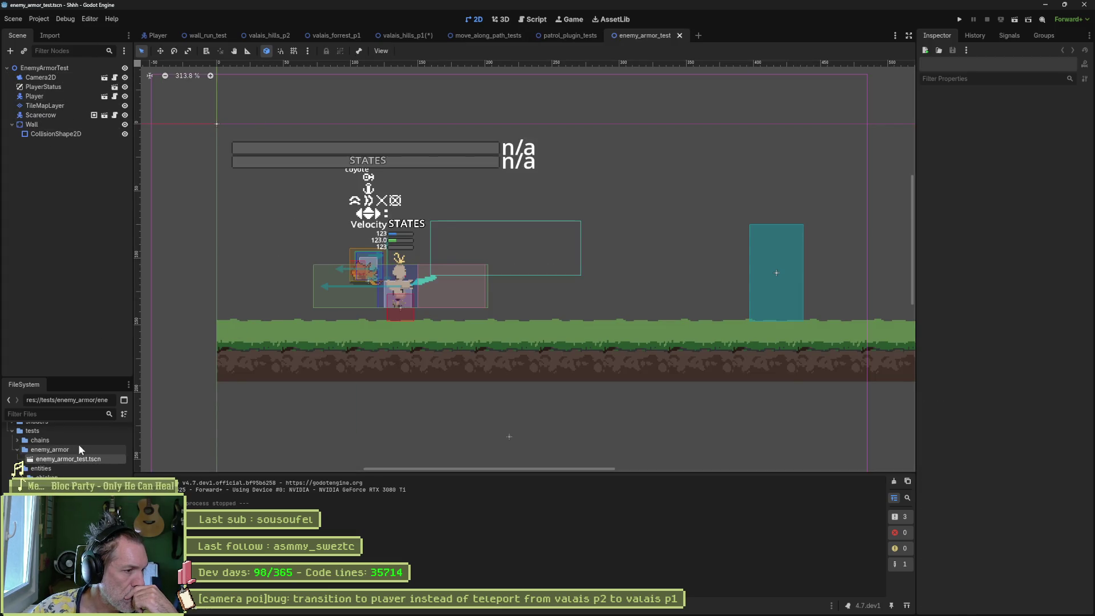
Step: Open chicken_test.tscn from the FileSystem dock
click(18, 440)
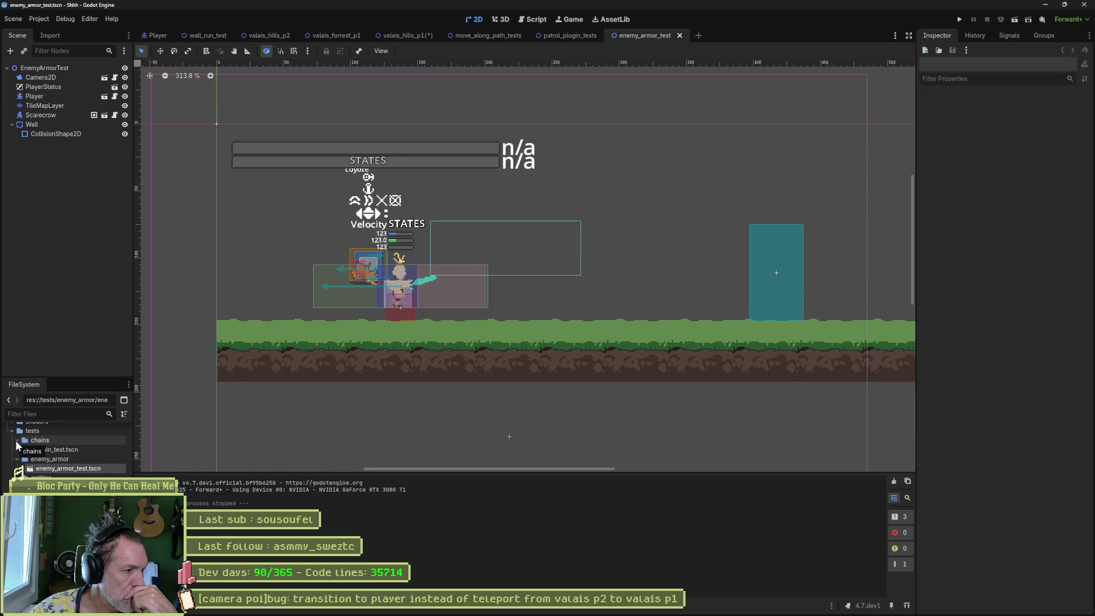
click(17, 440)
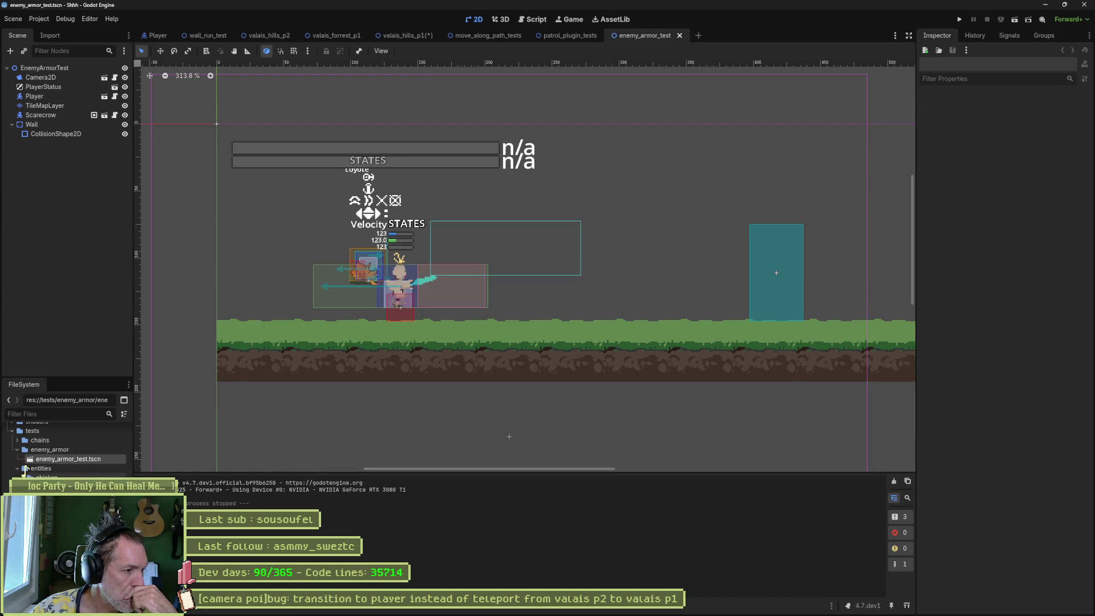
double_click(23, 476)
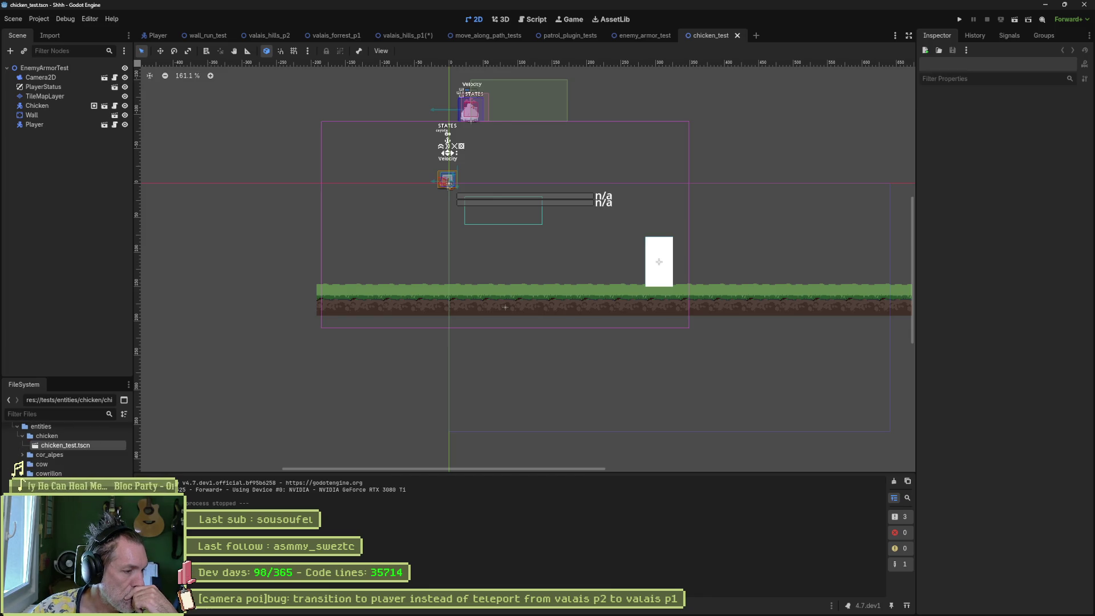
scroll(66, 450, up, 3)
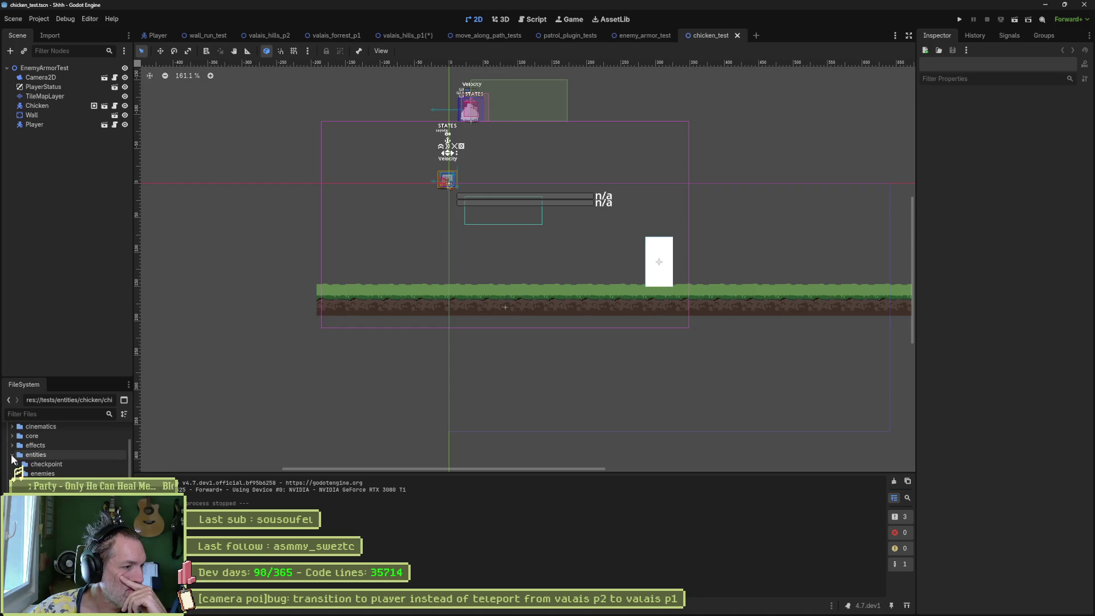
drag(12, 456, 14, 461)
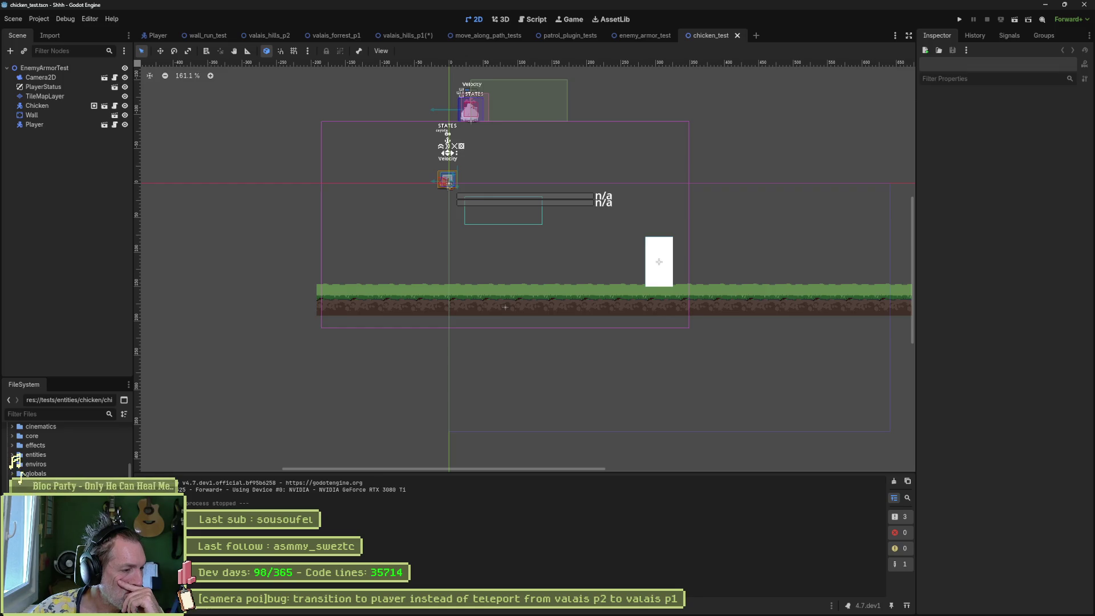
key(alt+shift+o)
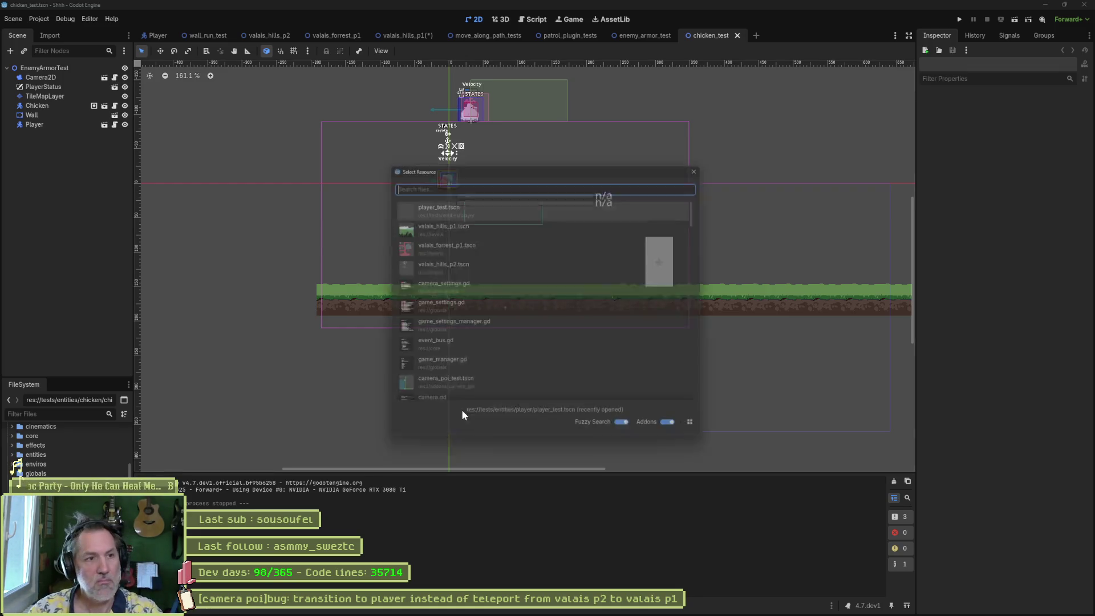
Step: Open camera_poi_test.tscn via Quick Open and reveal it in the FileSystem dock
text(camera_poi)
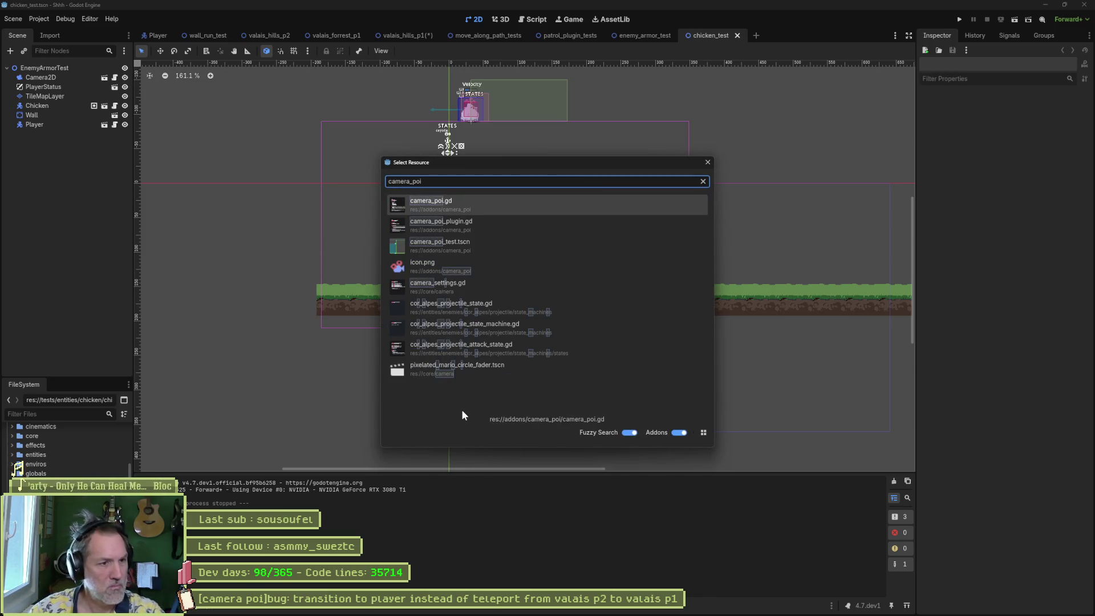
key(Down)
key(Down)
key(Return)
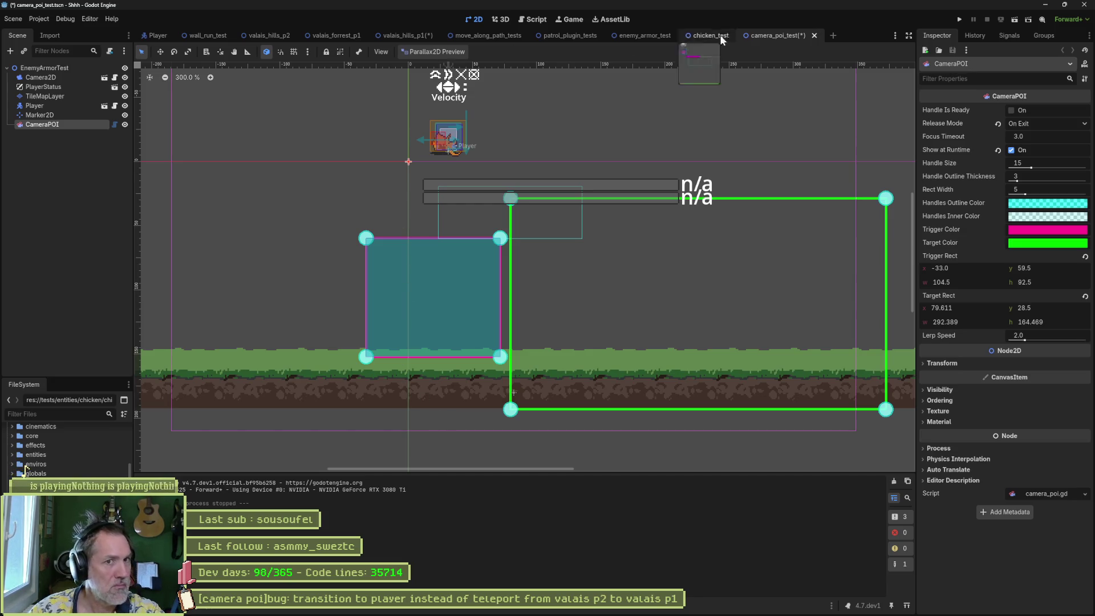
right_click(775, 36)
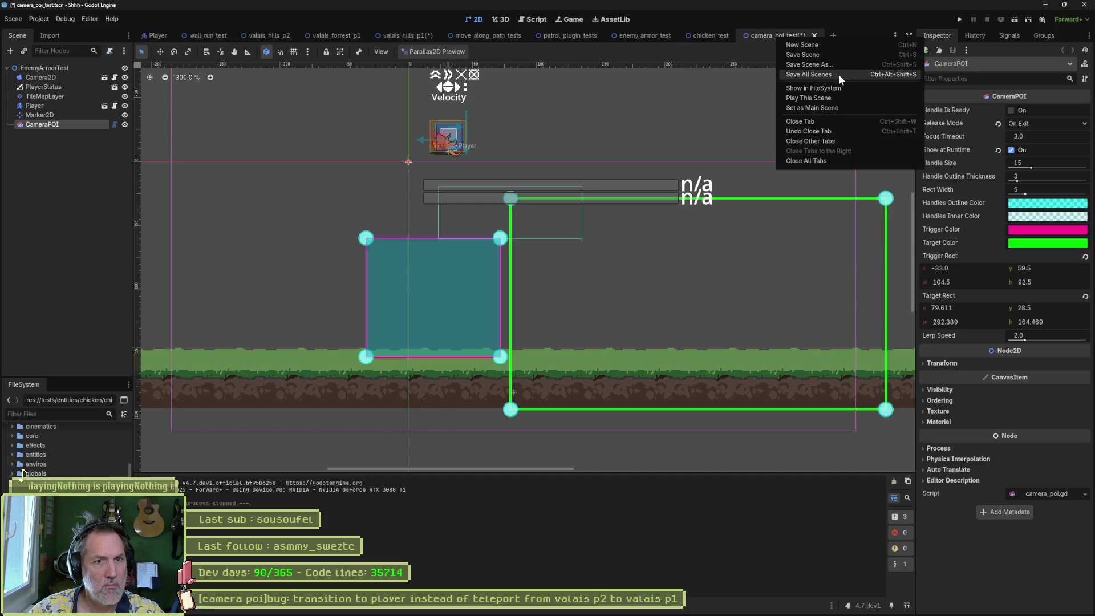
click(844, 87)
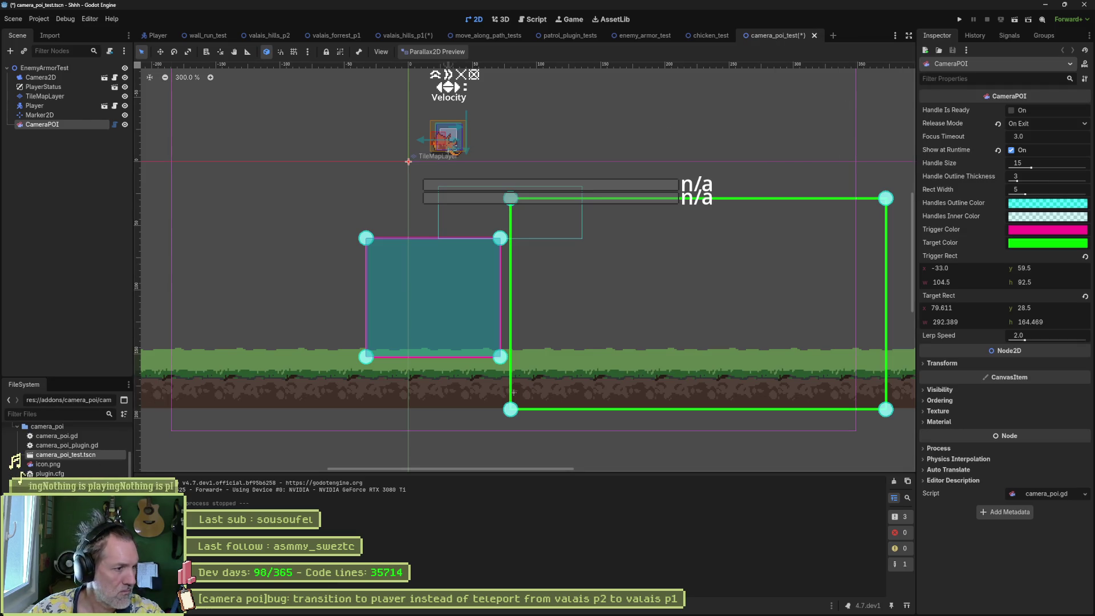
scroll(21, 474, up, 2)
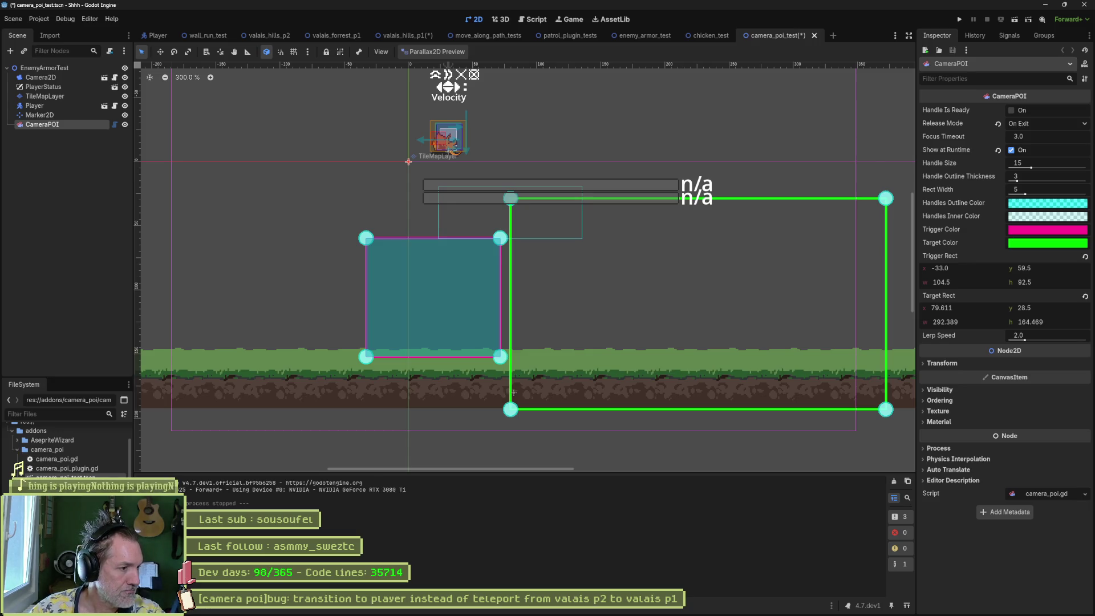
Step: Playtest camera_poi_test, move the CameraPOI trigger rect up to -35, 14.167, retest and save
key(F6)
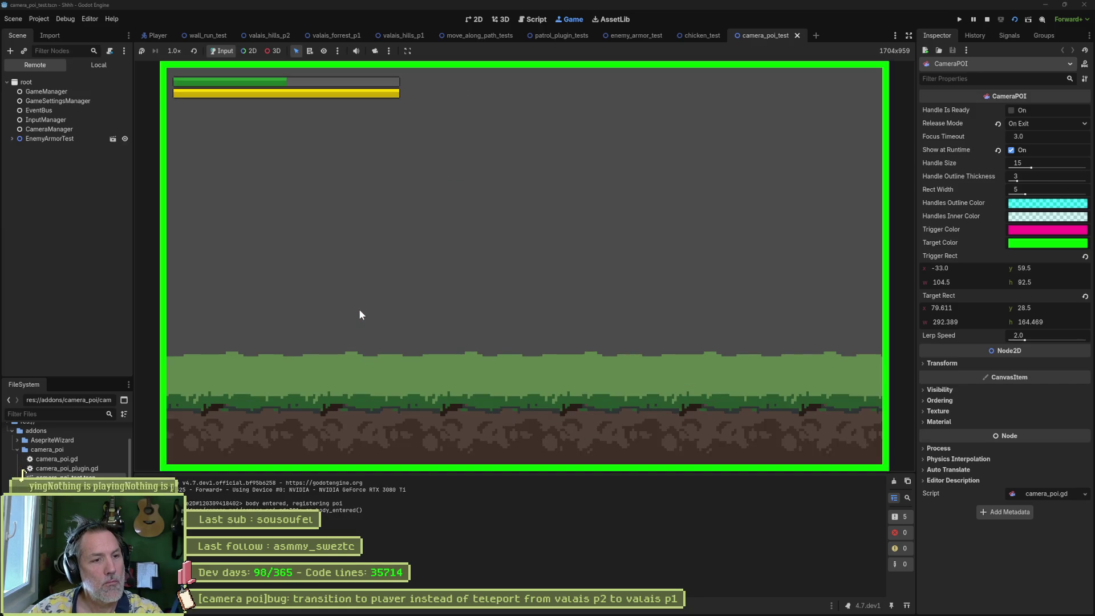
key(Right)
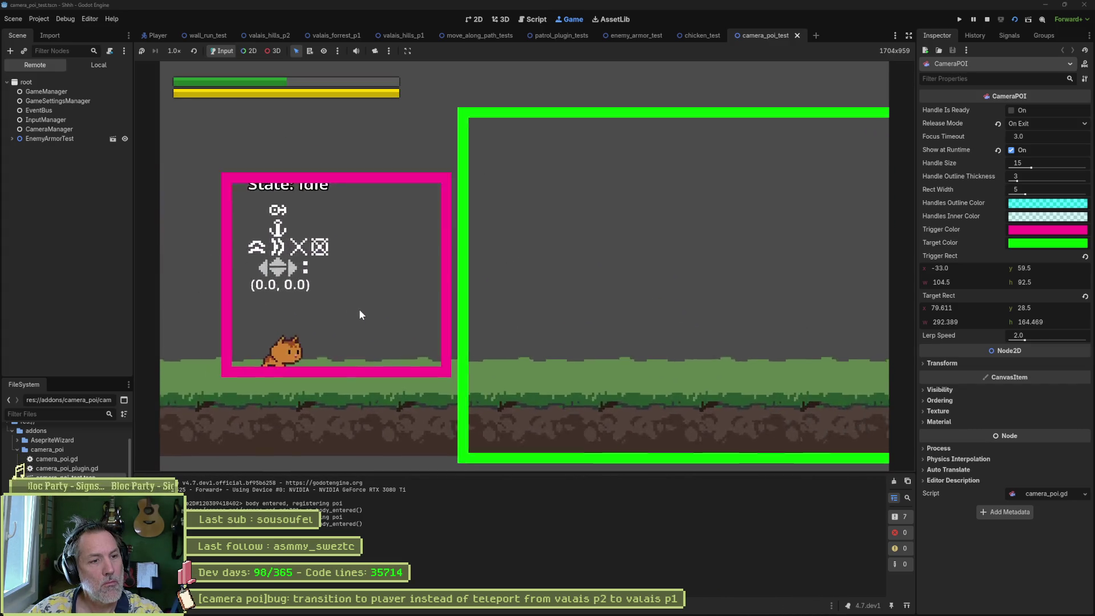
key(F8)
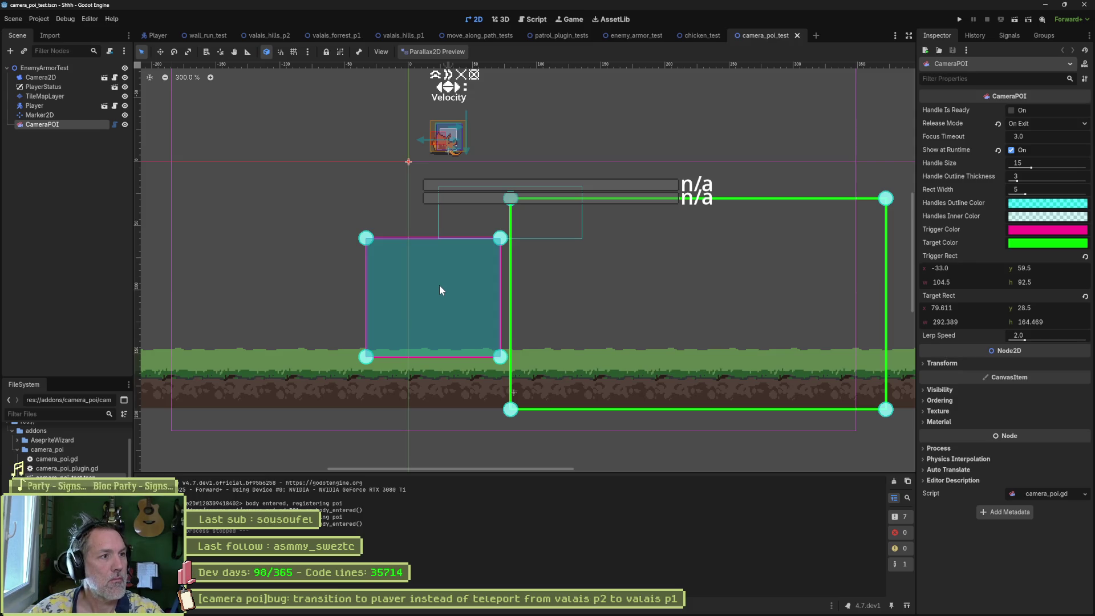
mouse_move(450, 287)
mouse_down()
mouse_move(425, 276)
mouse_move(435, 228)
mouse_up()
click(435, 230)
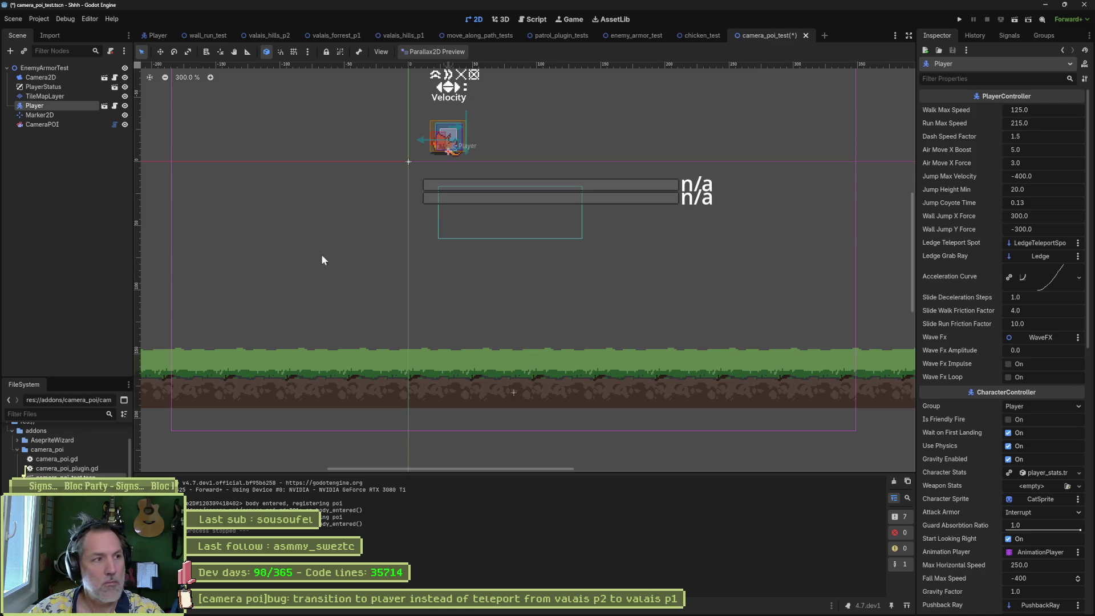
click(54, 124)
key(F6)
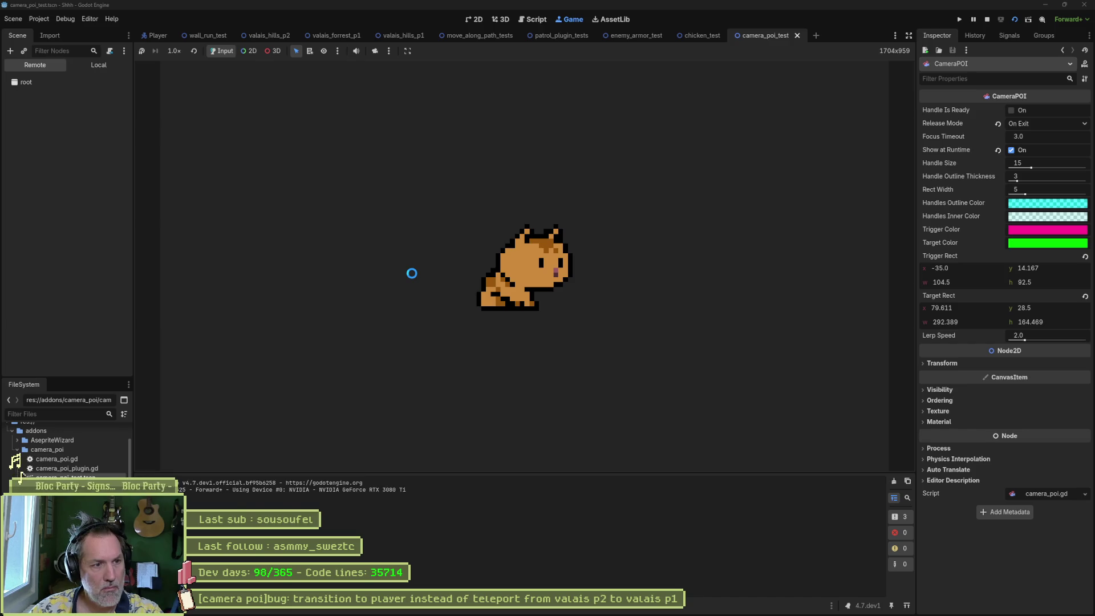
key(F8)
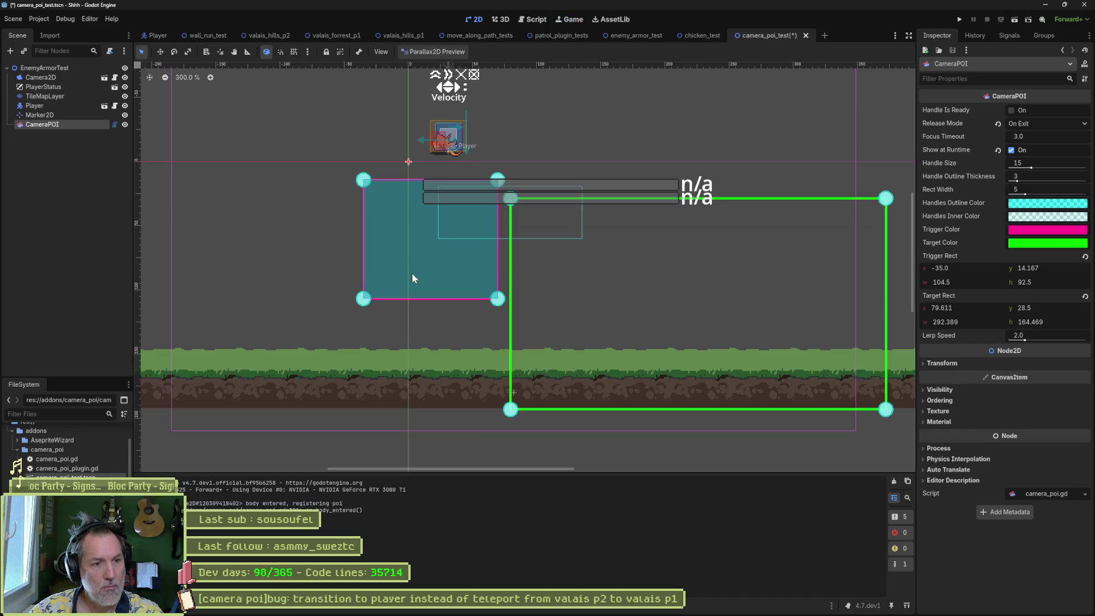
key(ctrl+s)
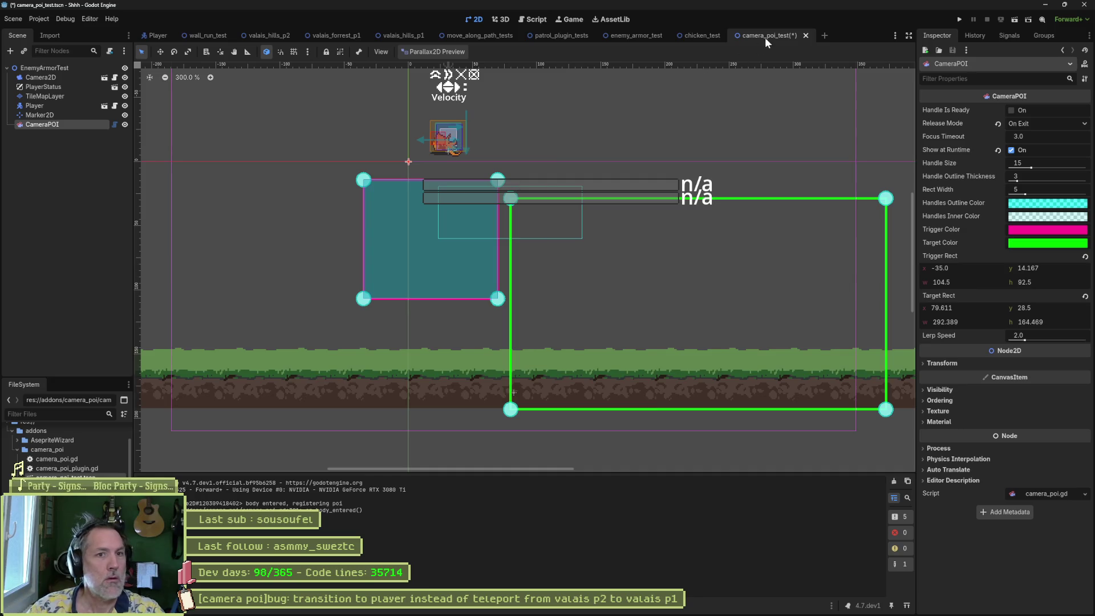
Step: Close camera_poi_test (saving), chicken_test, enemy_armor_test and patrol_plugin_tests
middle_click(764, 36)
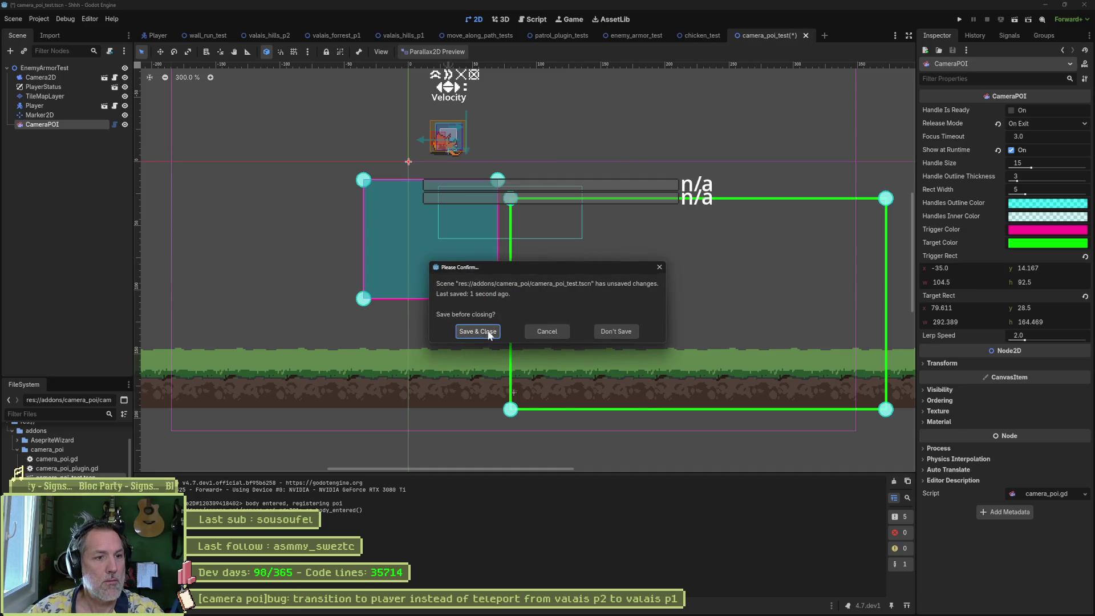
click(477, 331)
middle_click(707, 38)
middle_click(656, 37)
middle_click(564, 38)
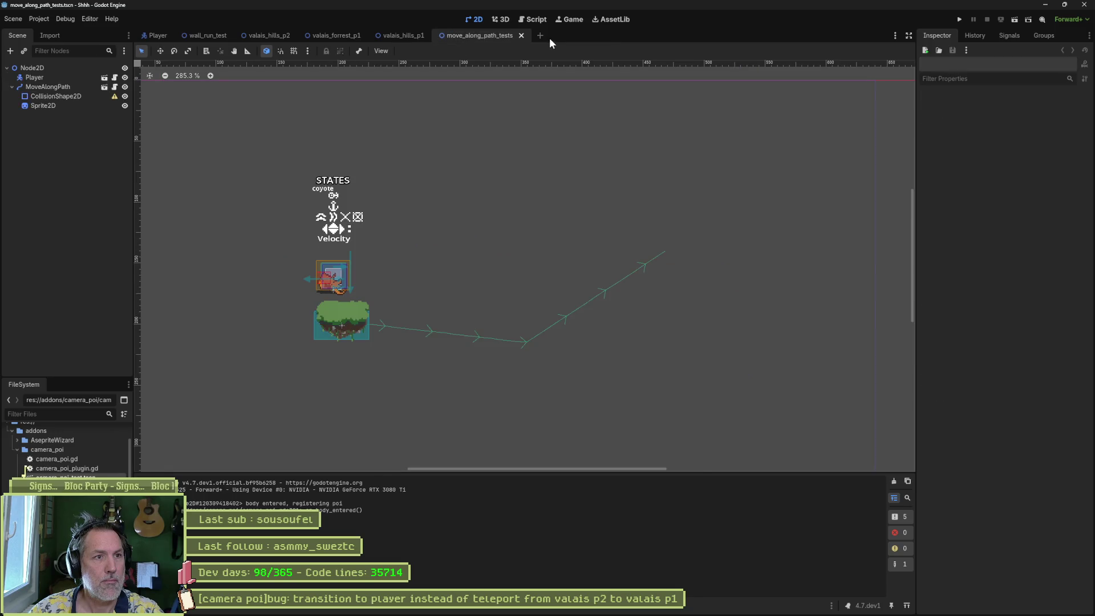
Step: Close move_along_path_tests, save valais_hills_p1, test-run wall_run_test, then close it
middle_click(473, 37)
key(ctrl+s)
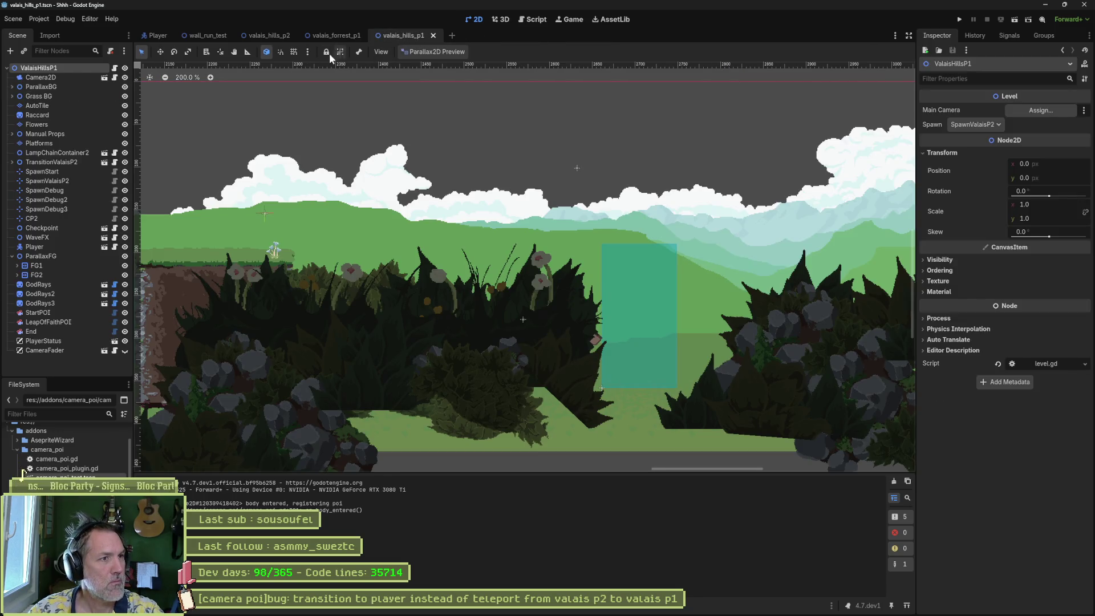
click(206, 35)
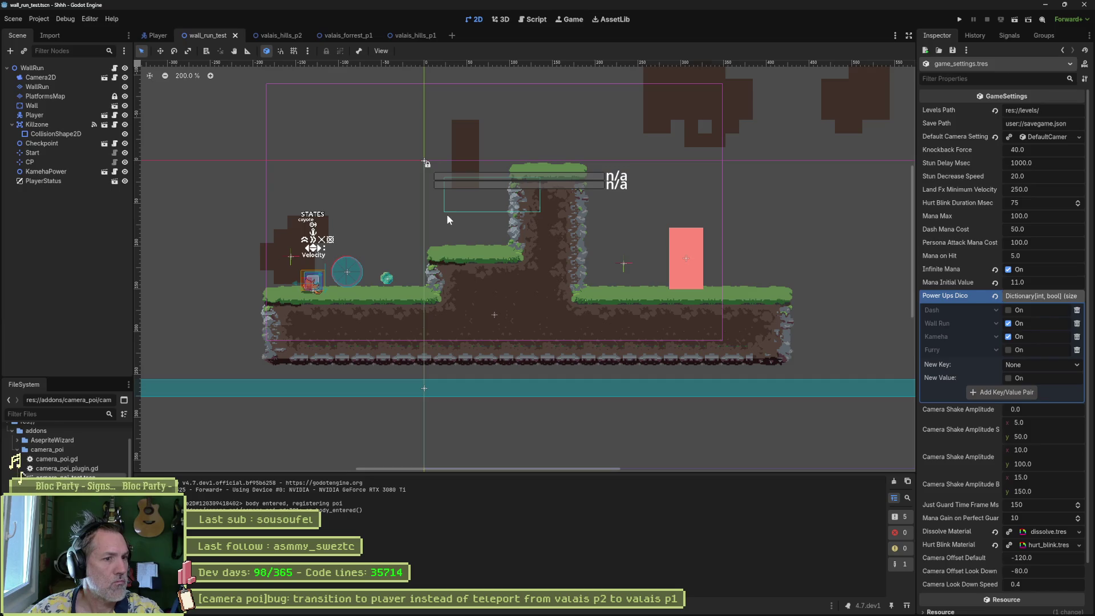
key(F6)
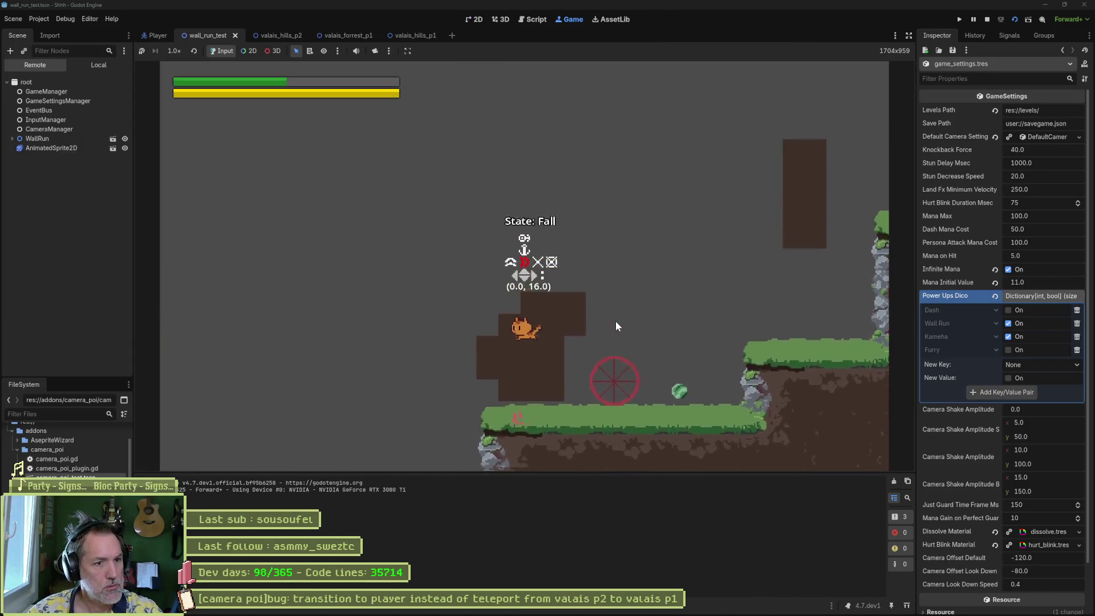
key(F8)
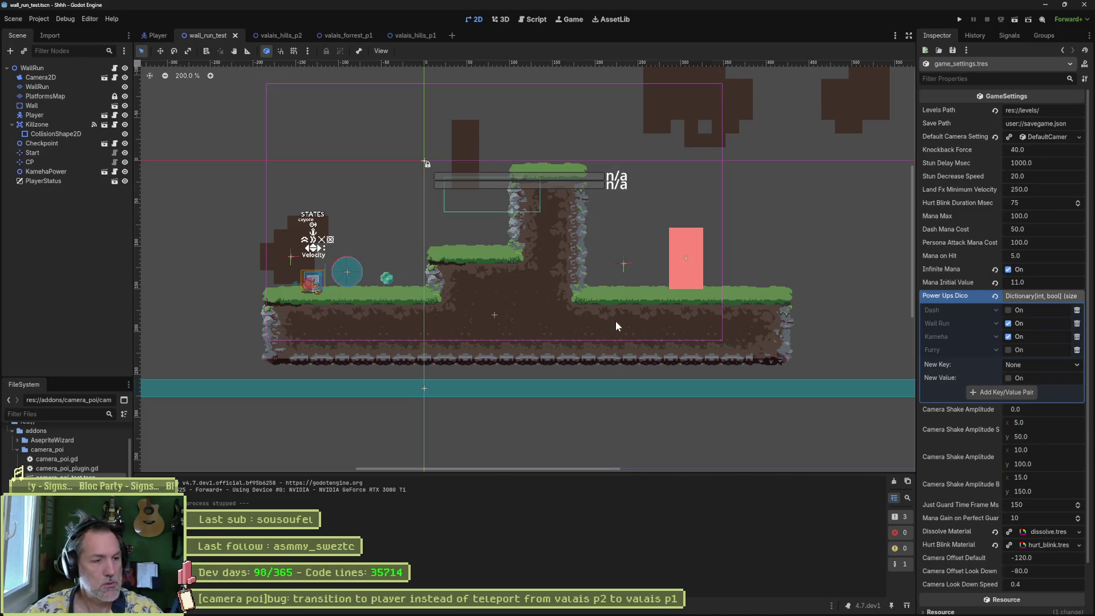
mouse_move(624, 613)
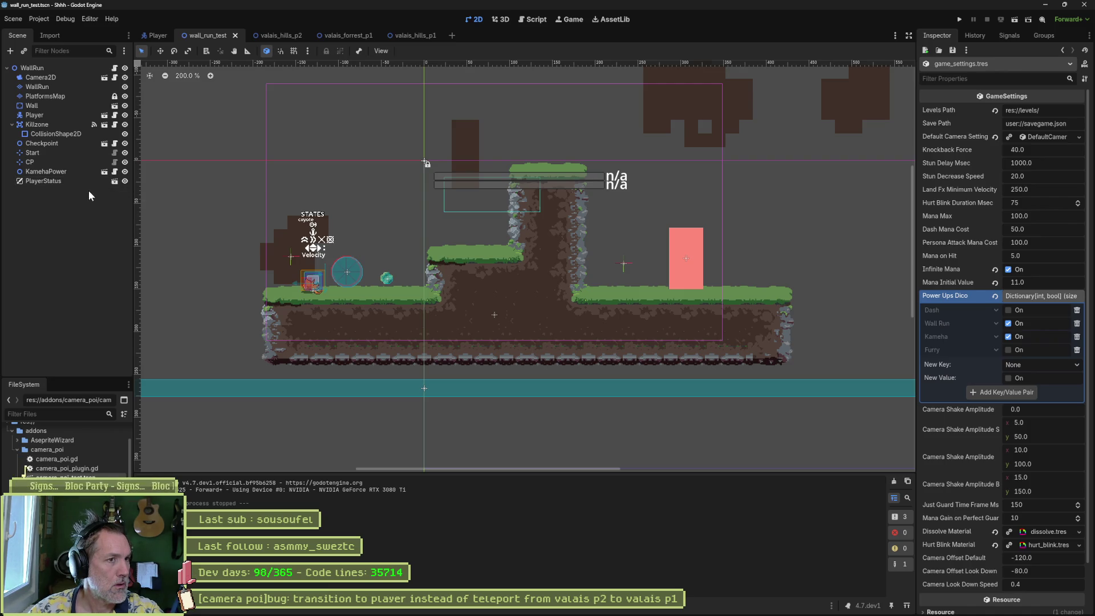
middle_click(206, 35)
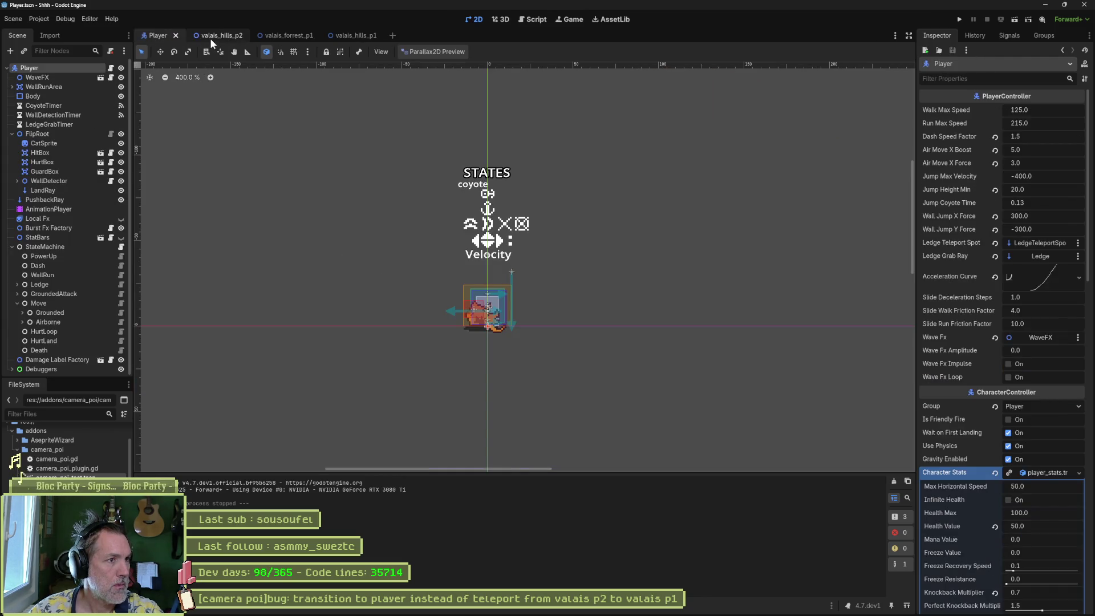
Step: Run valais_hills_p2 and walk right through the exit into ValaisHillsP1, then stop
click(210, 38)
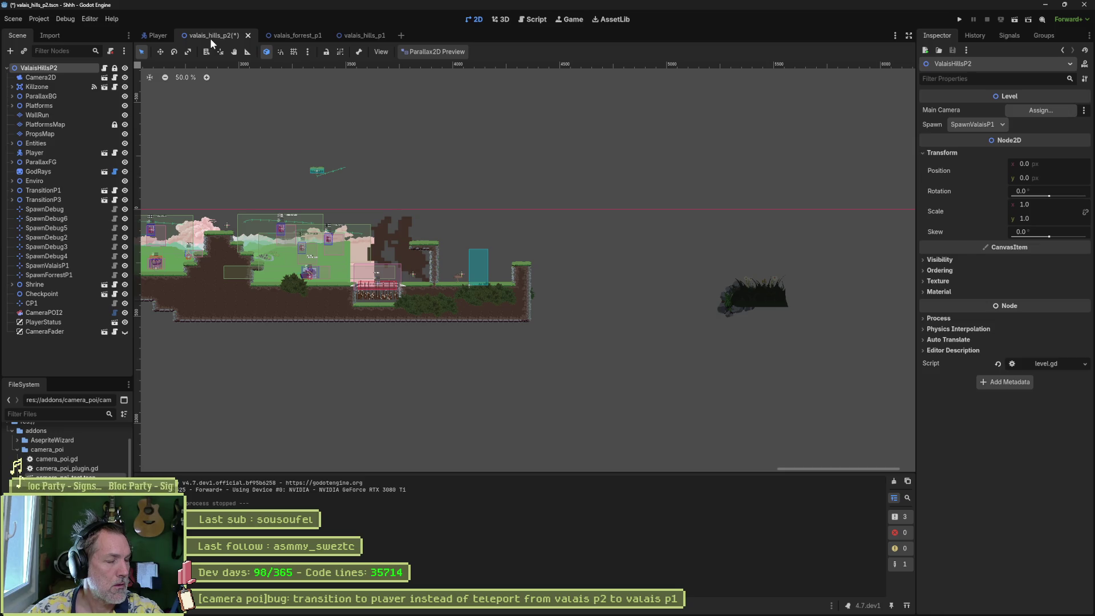
key(F6)
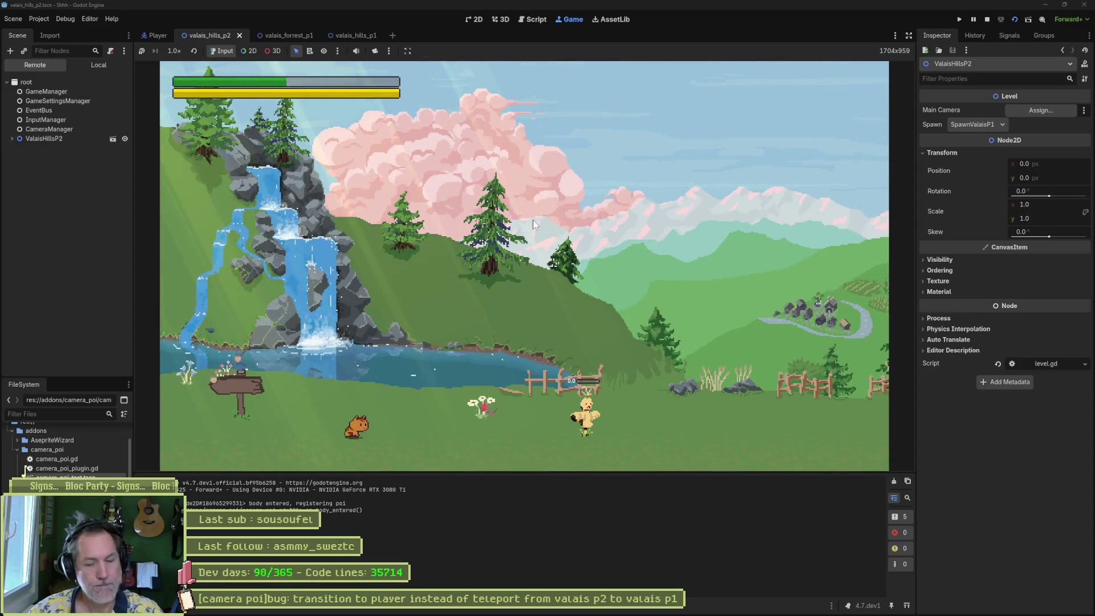
key(Left)
key(Left)
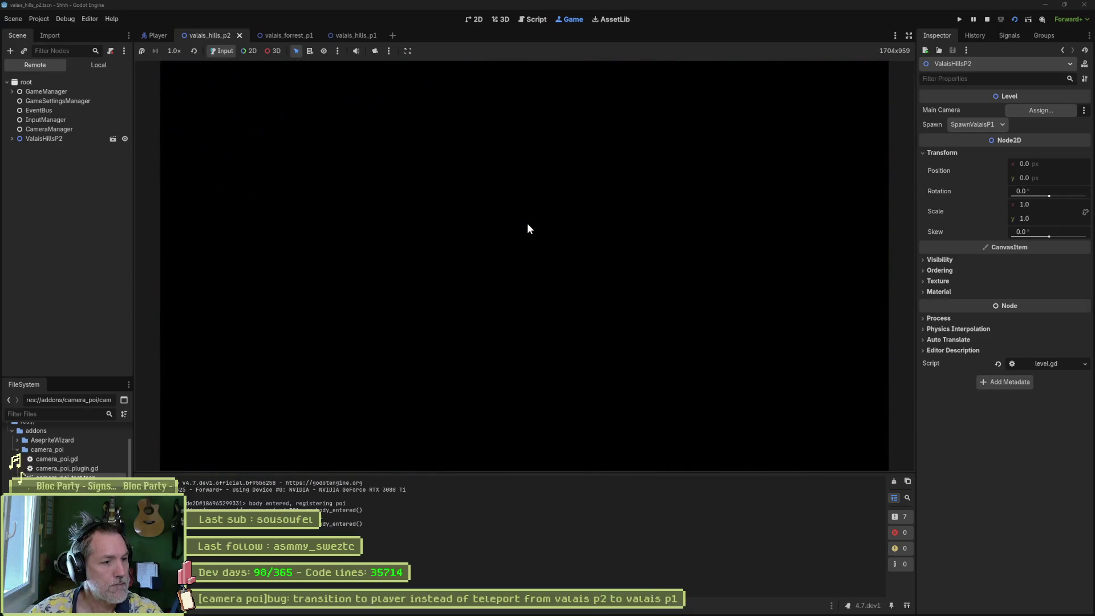
key(Right)
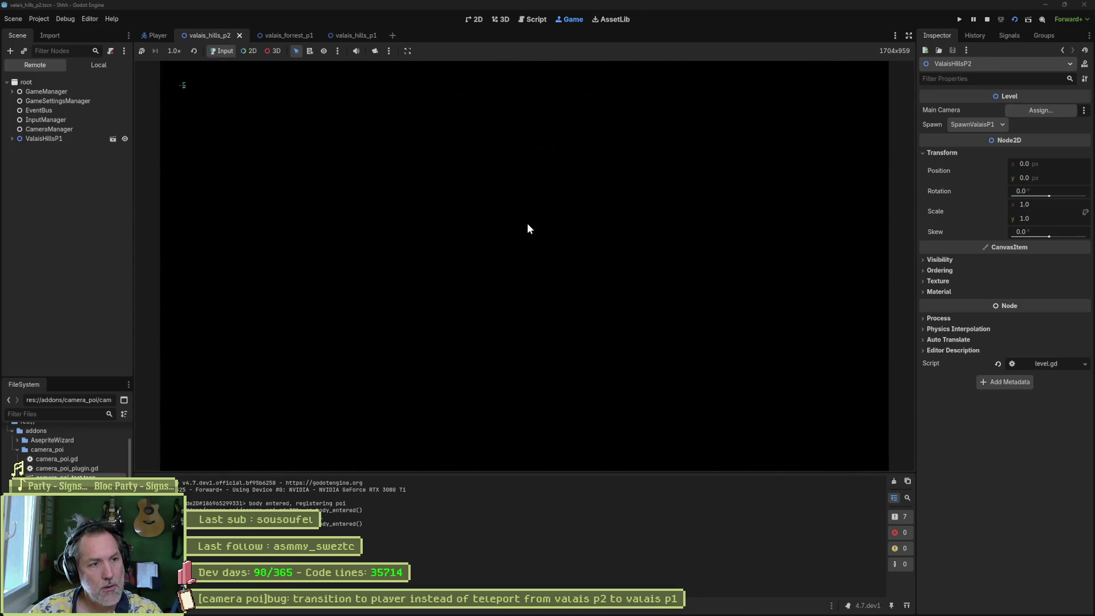
key(F8)
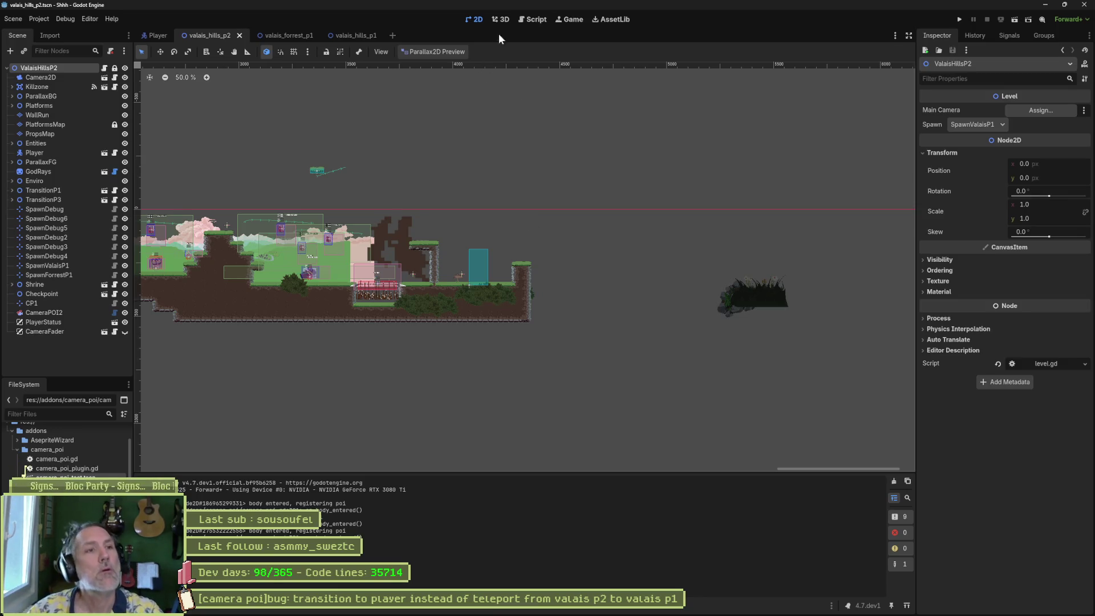
click(532, 20)
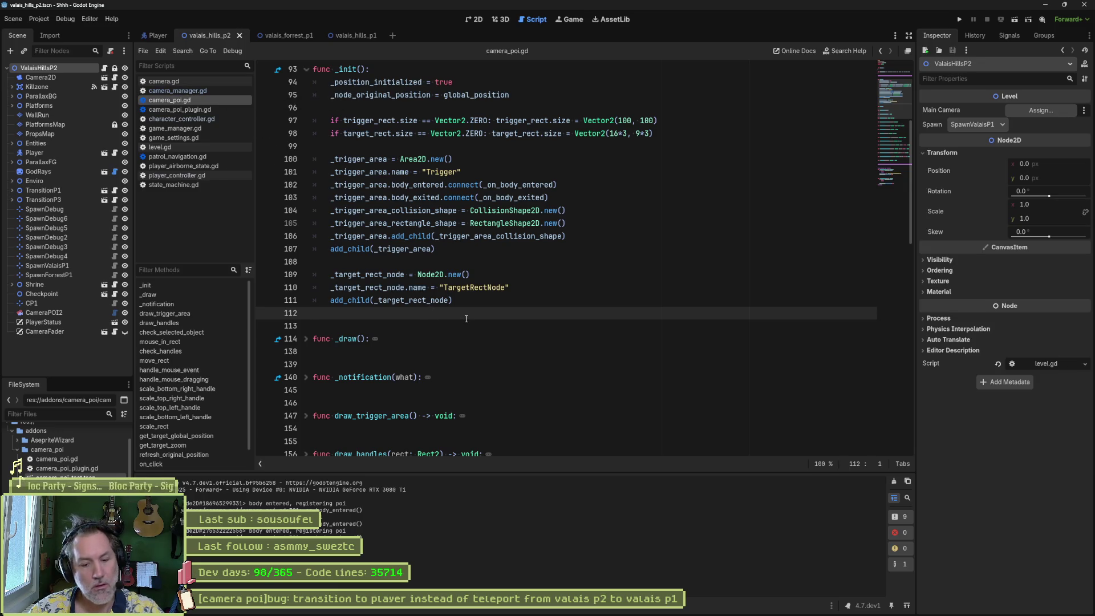
Step: Restore _exit_tree and wrap its unregister call in 'if CameraManager', then save camera_poi.gd
key(ctrl+z)
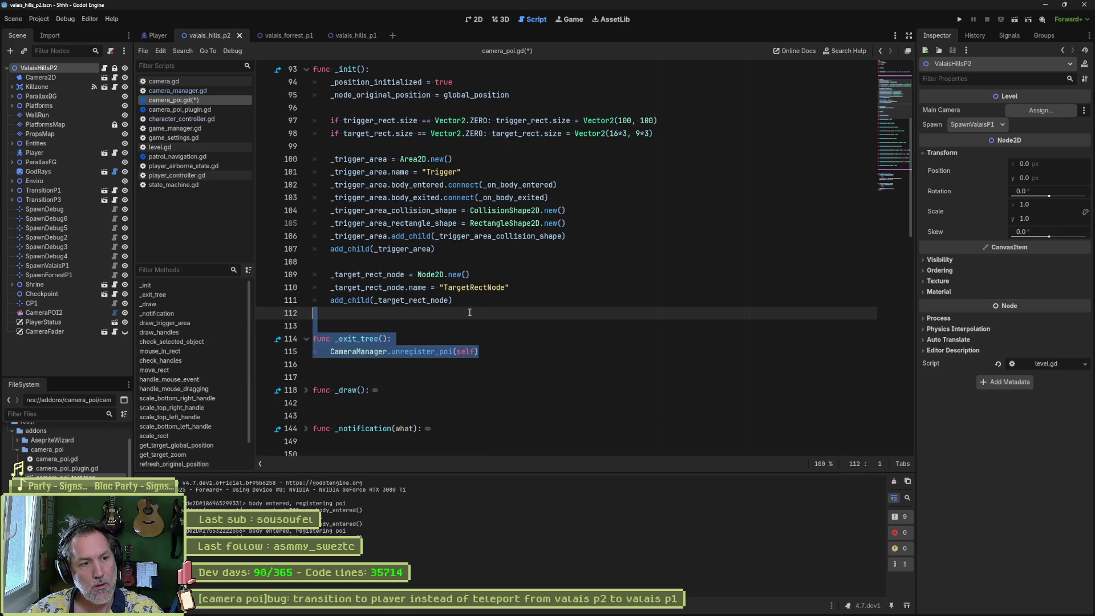
click(378, 352)
key(Home)
key(Return)
key(Up)
text(if CameraManager)
key(Down)
key(Home)
key(Tab)
key(ctrl+s)
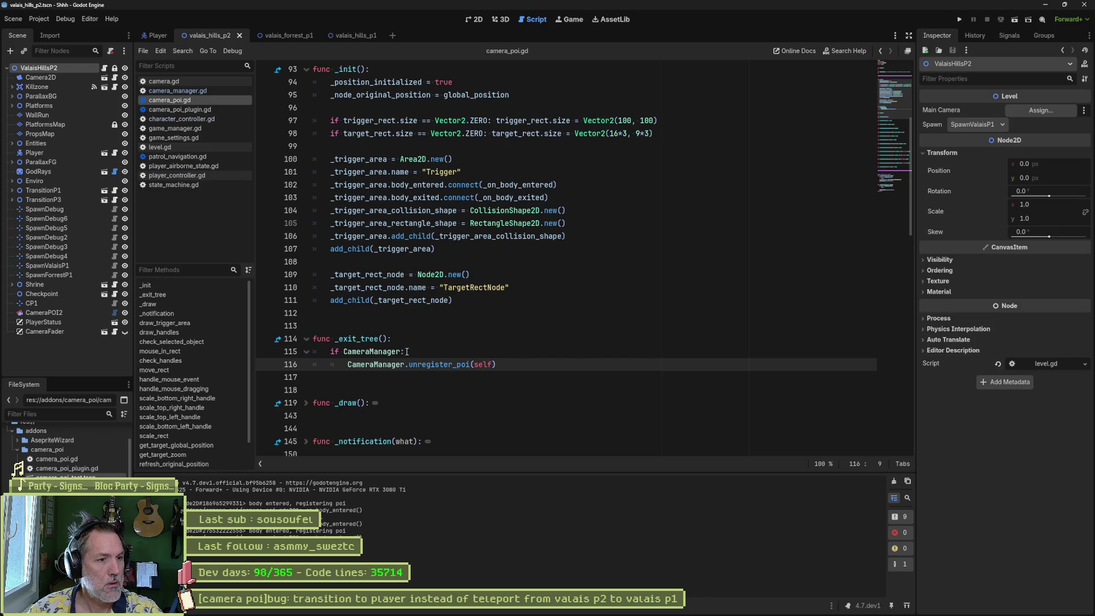
click(401, 352)
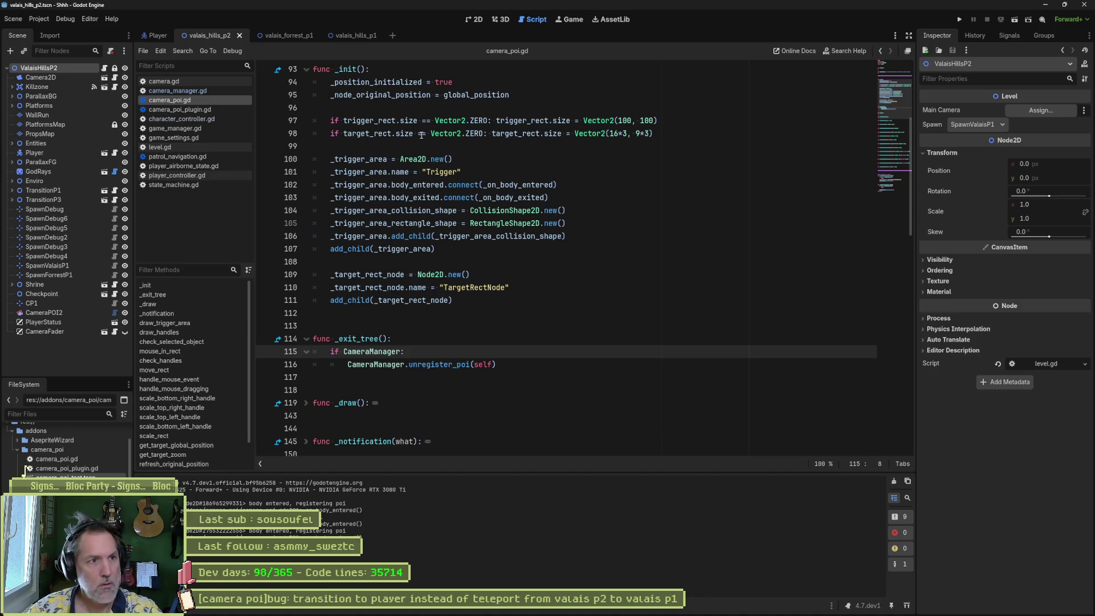
Step: Reopen camera_poi_test, select the CameraManager condition on line 115, and switch to the browser
key(shift+alt+o)
text(ca)
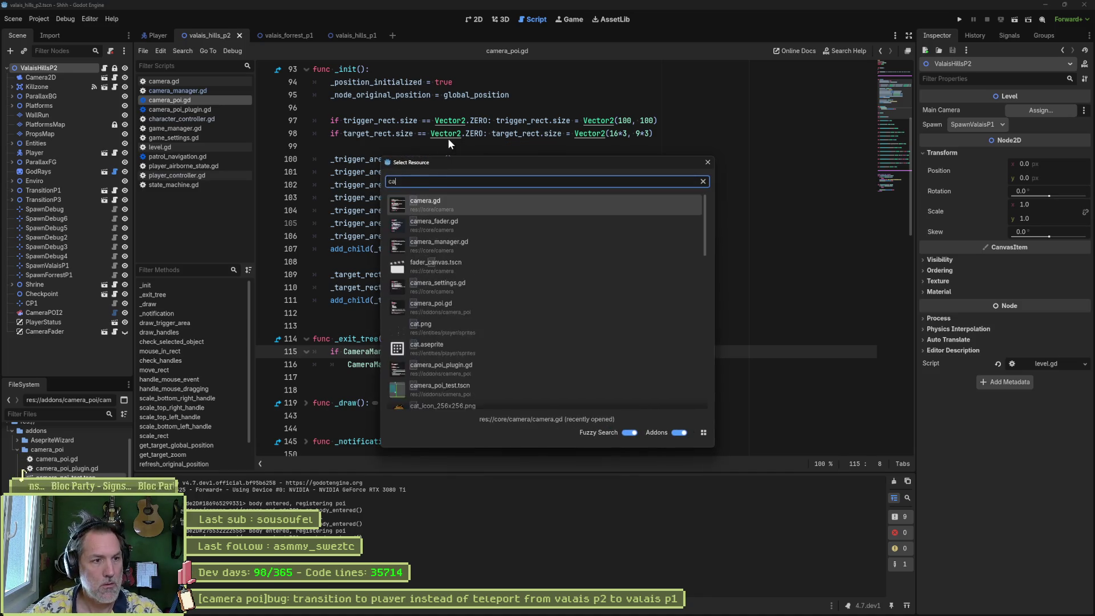
text(mera_poi)
key(Down)
key(Down)
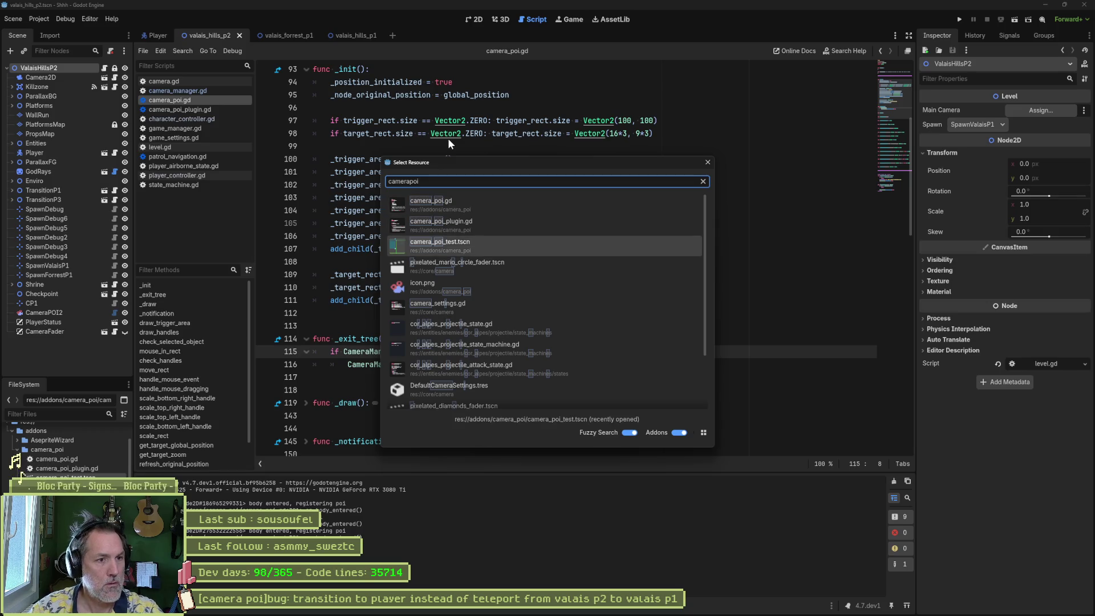
key(Return)
mouse_move(448, 140)
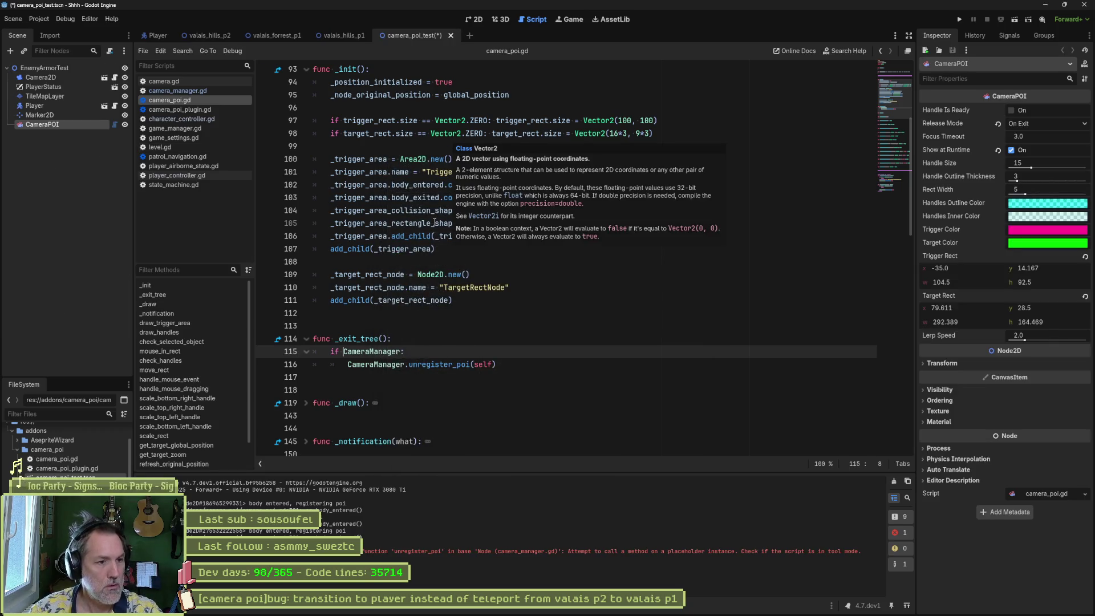
double_click(373, 352)
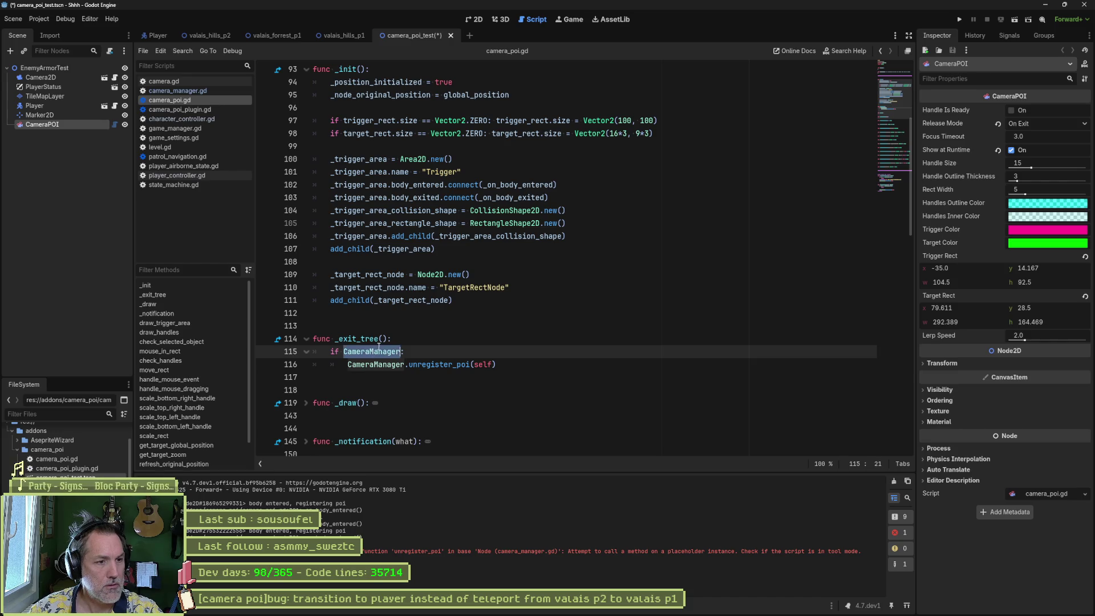
click(502, 612)
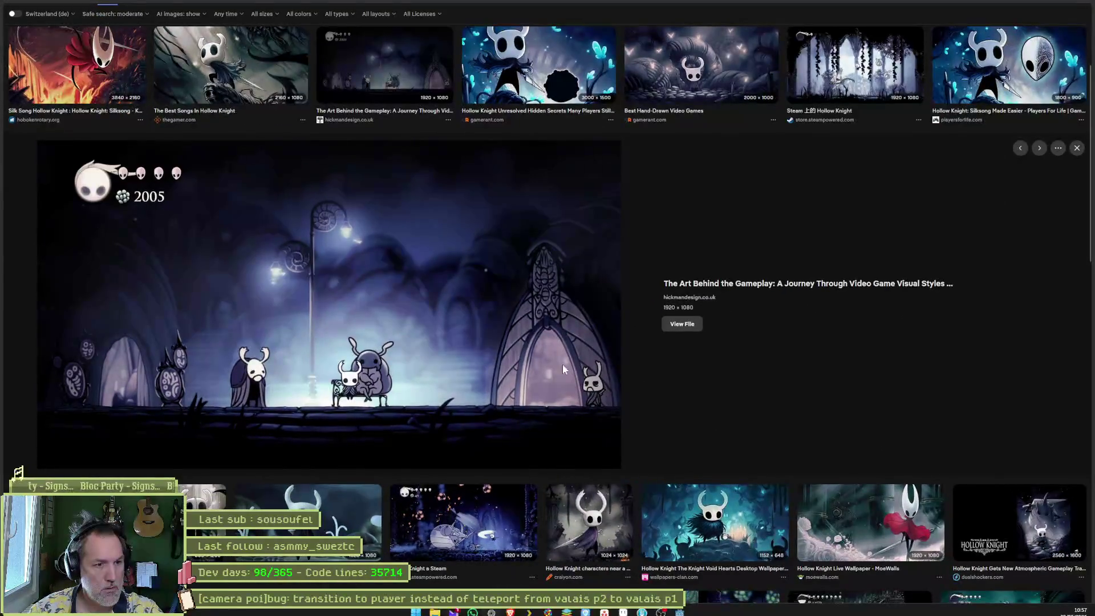
Step: Load chatgpt.com in the browser
key(ctrl+l)
text(chatgpt.com/)
key(Return)
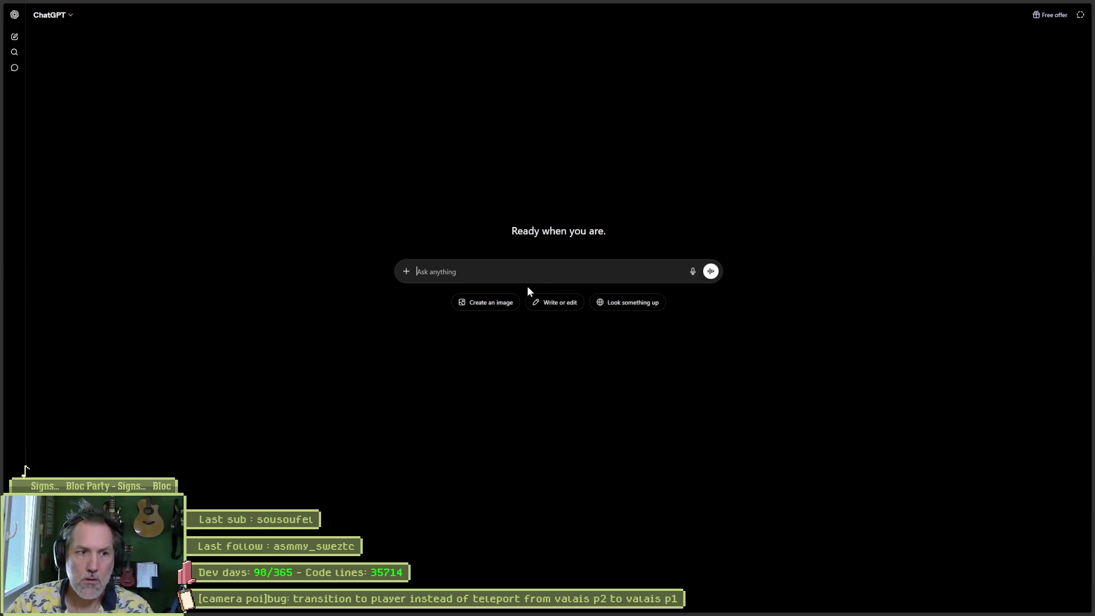
Step: Ask 'en gdscript test si runtime ou editor' and grab the Engine.is_editor_hint() line
text(en gdscript test si run)
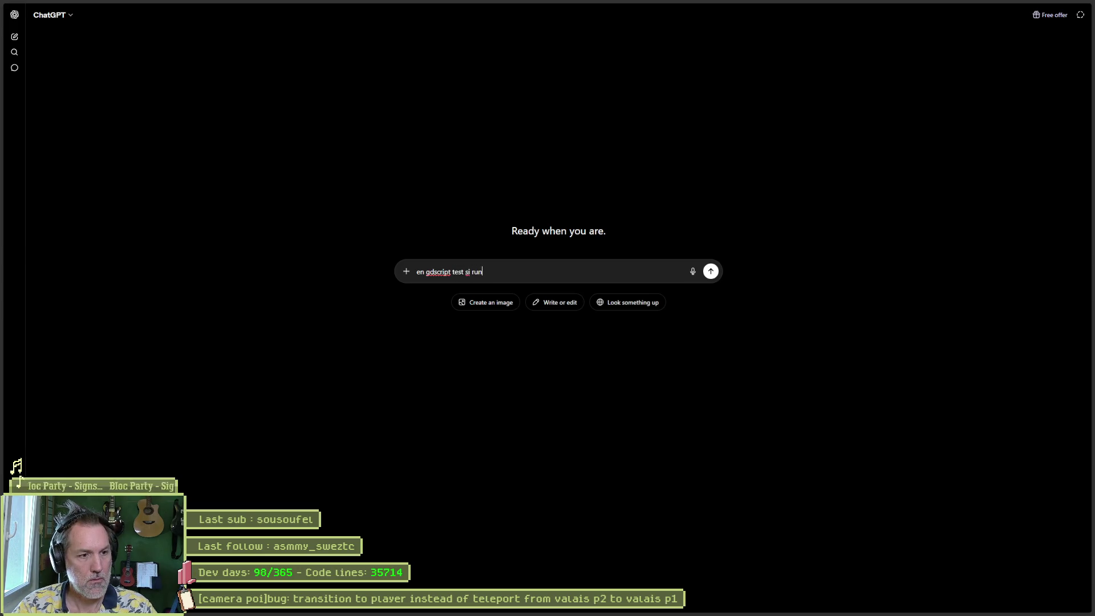
text(tor)
key(Return)
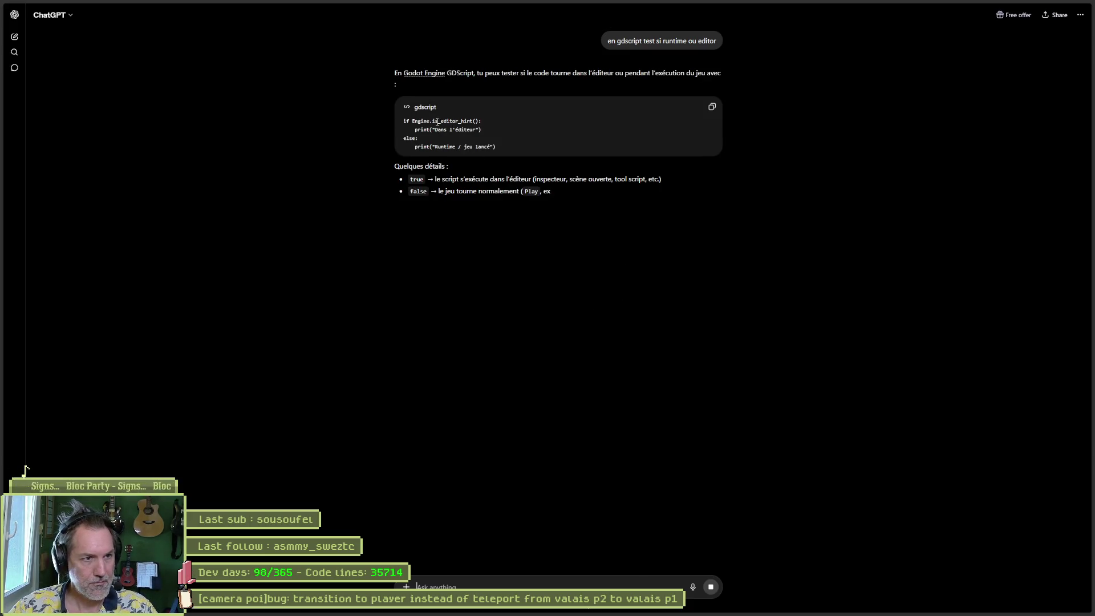
drag(486, 120, 411, 129)
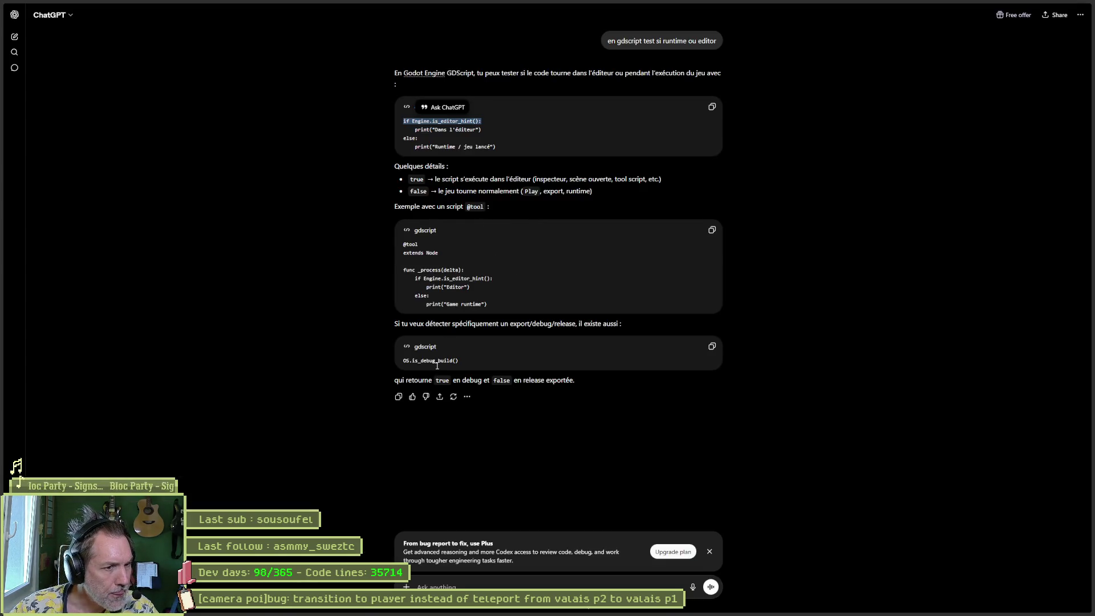
key(alt+Tab)
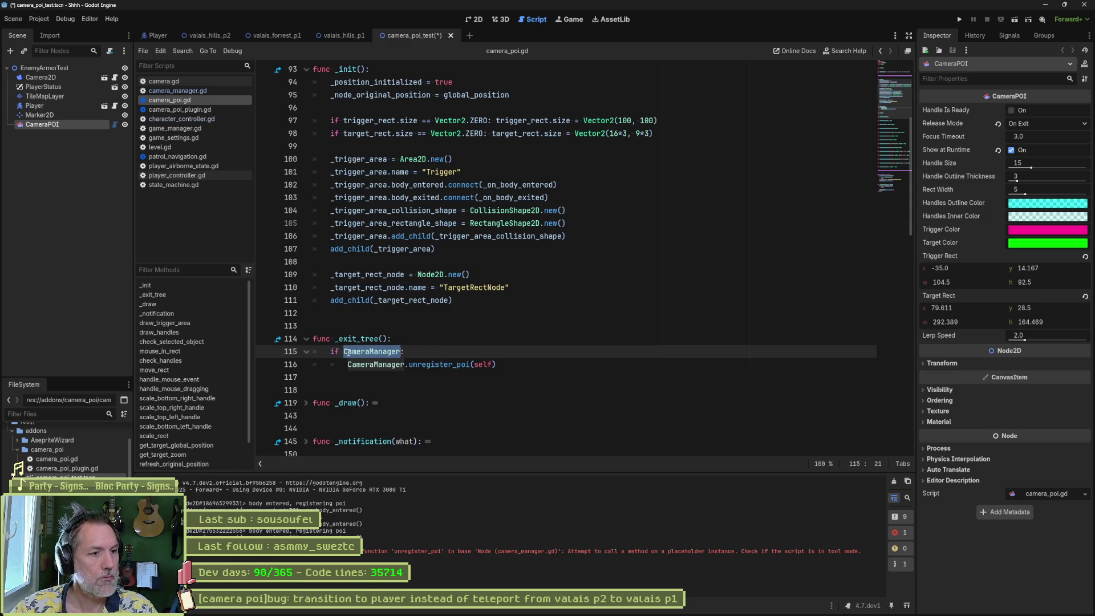
Step: Change the condition to 'if not Engine.is_editor_hint()' and save camera_poi.gd
text(not :)
text(if Engine.is_editor_hint():)
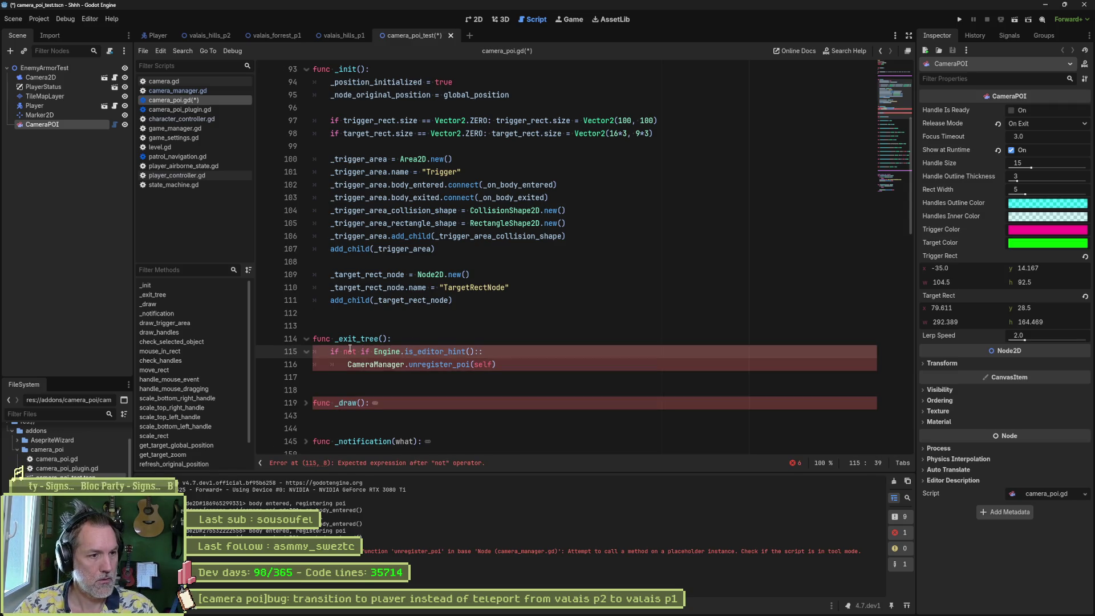
key(BackSpace)
key(BackSpace)
key(BackSpace)
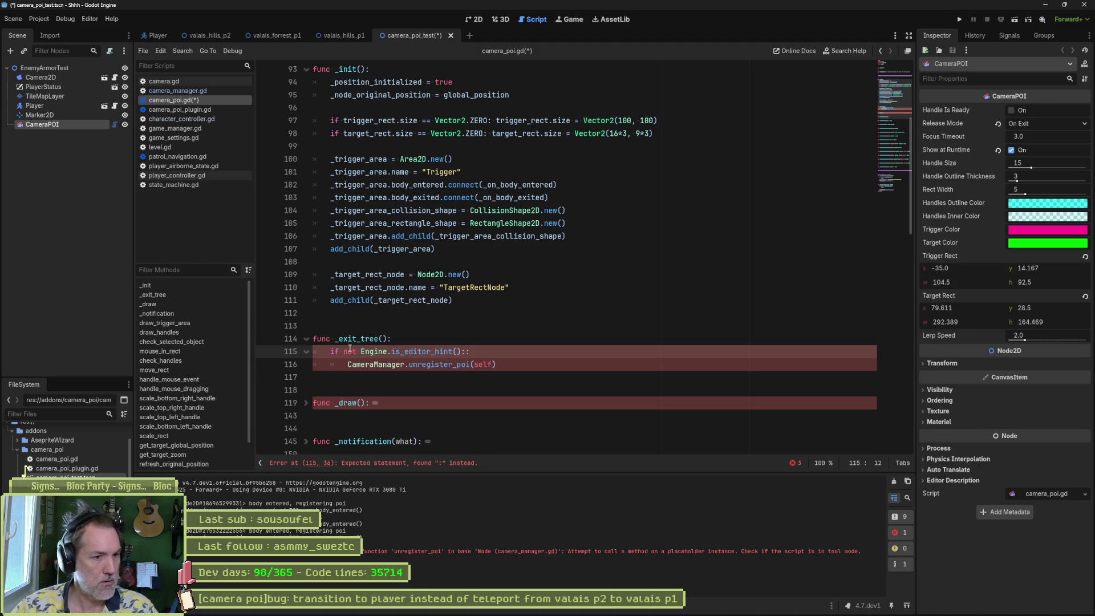
key(ctrl+s)
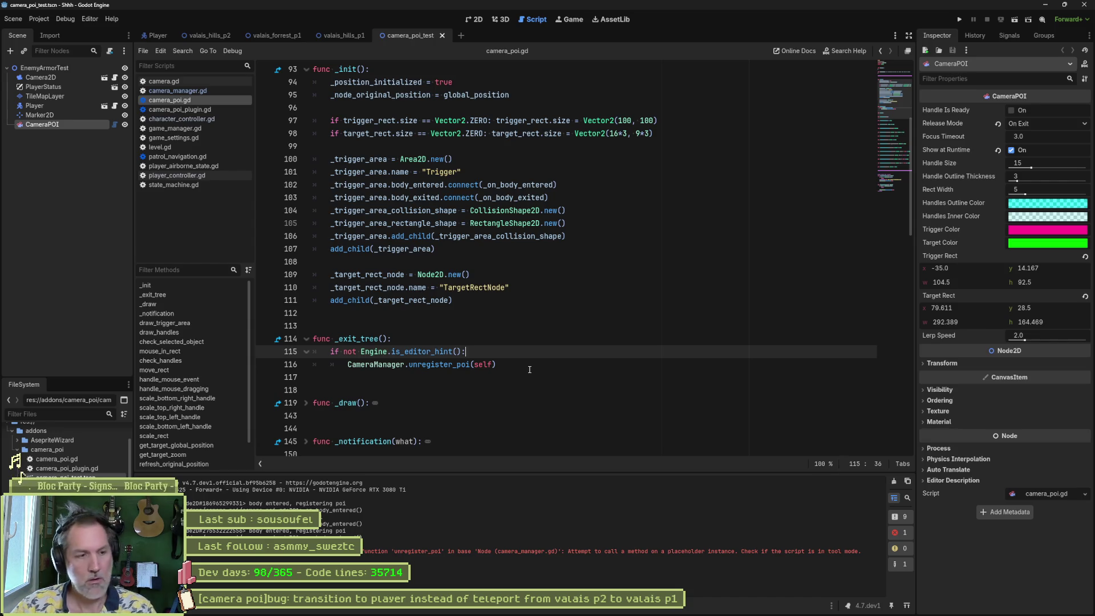
Step: Reopen camera_poi_test, clear the output log, save the scene and close it
click(442, 35)
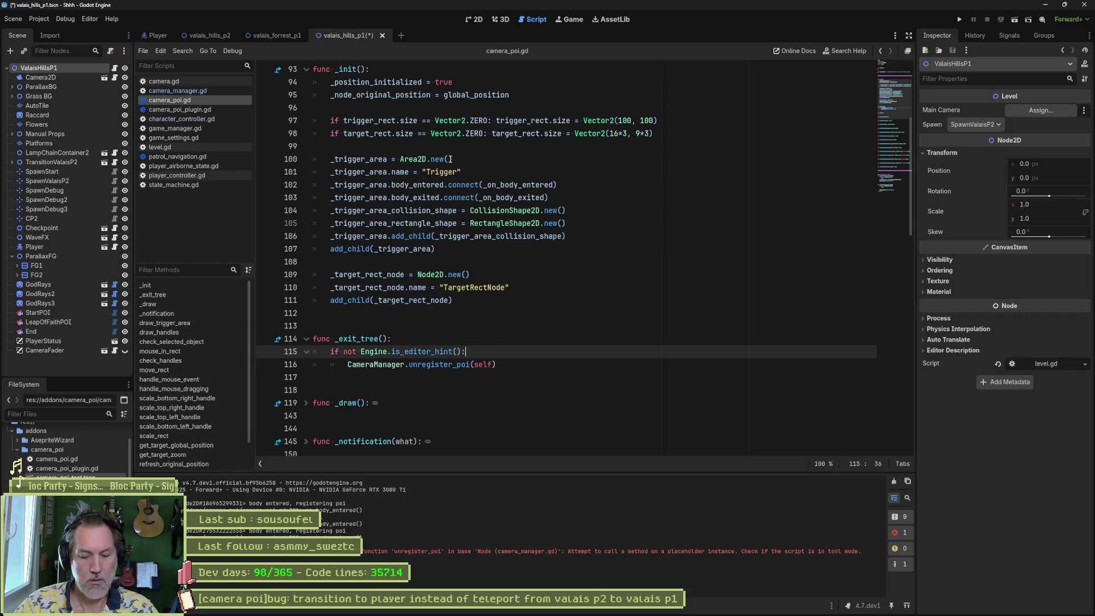
key(alt+shift+o)
key(Return)
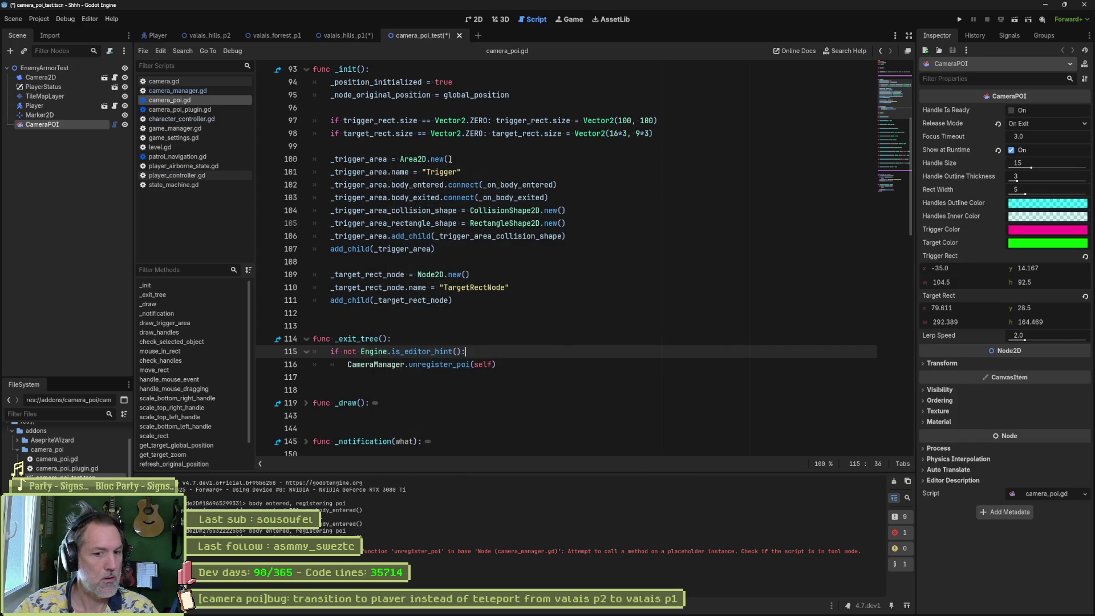
click(894, 482)
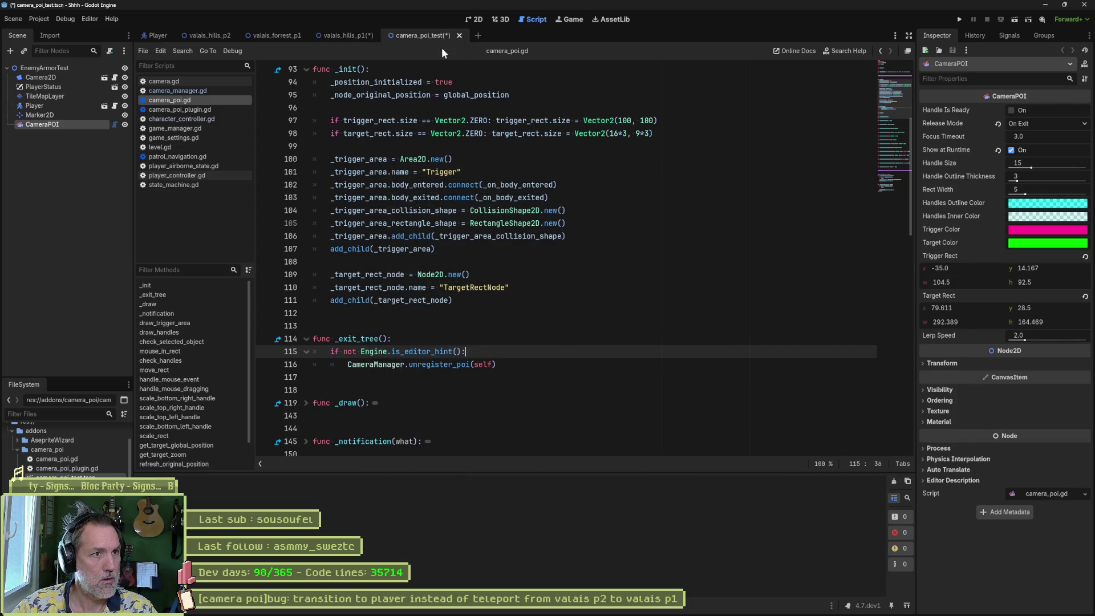
click(459, 35)
click(482, 329)
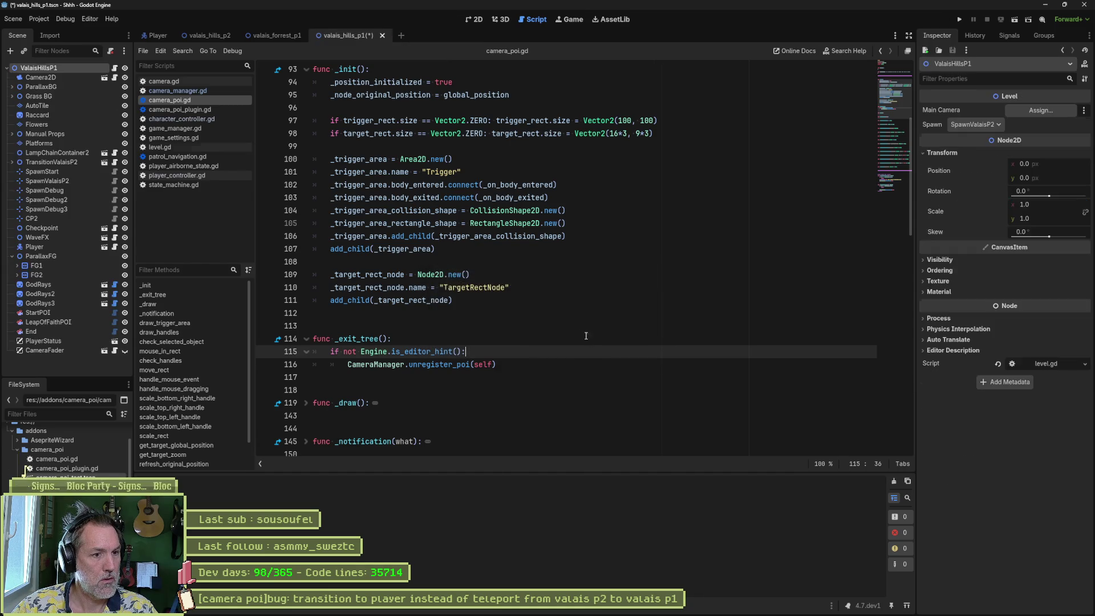
key(ctrl+shift+o)
key(Return)
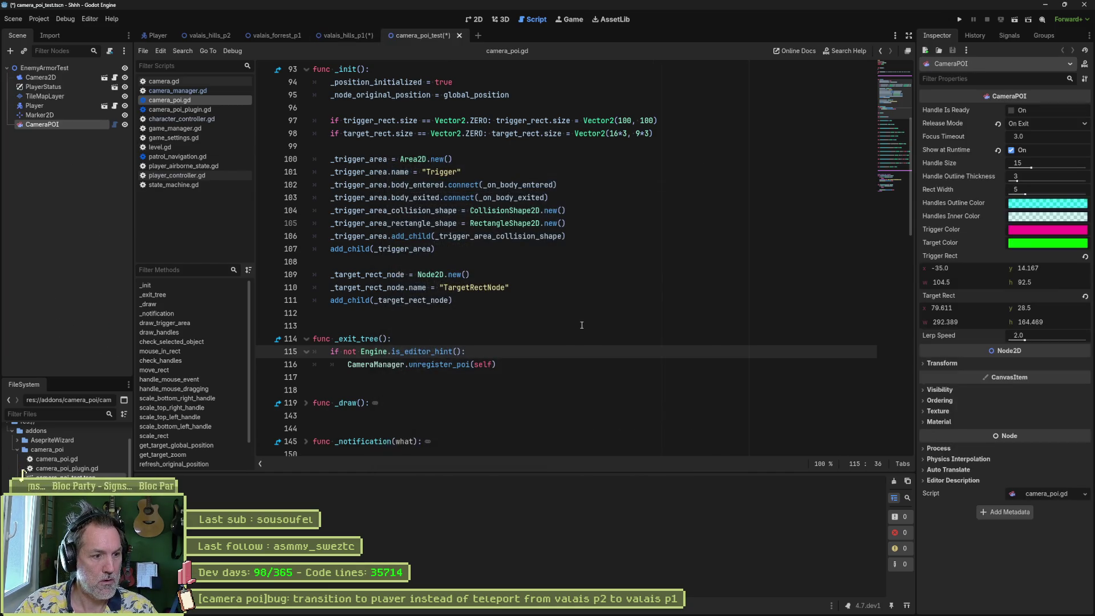
click(476, 19)
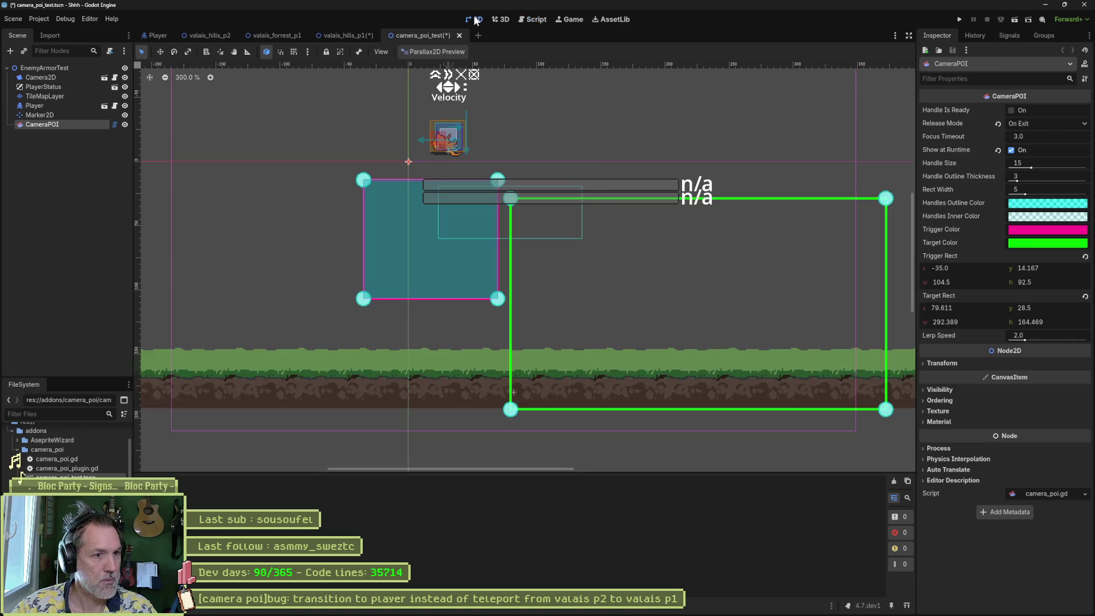
key(ctrl+s)
middle_click(410, 37)
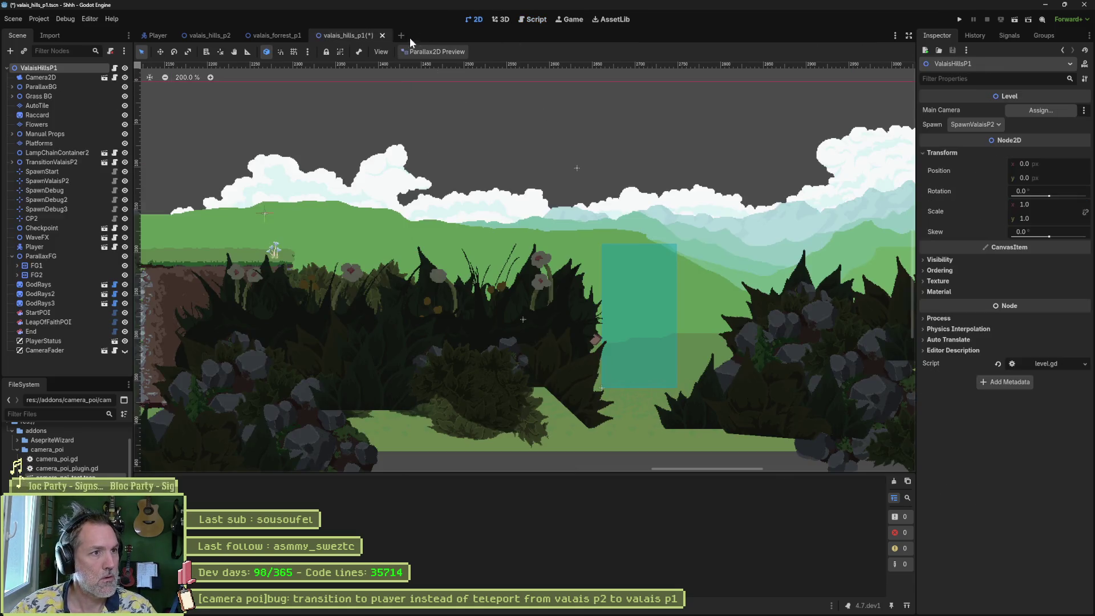
Step: Switch to the valais_hills_p2 scene and run it
click(285, 36)
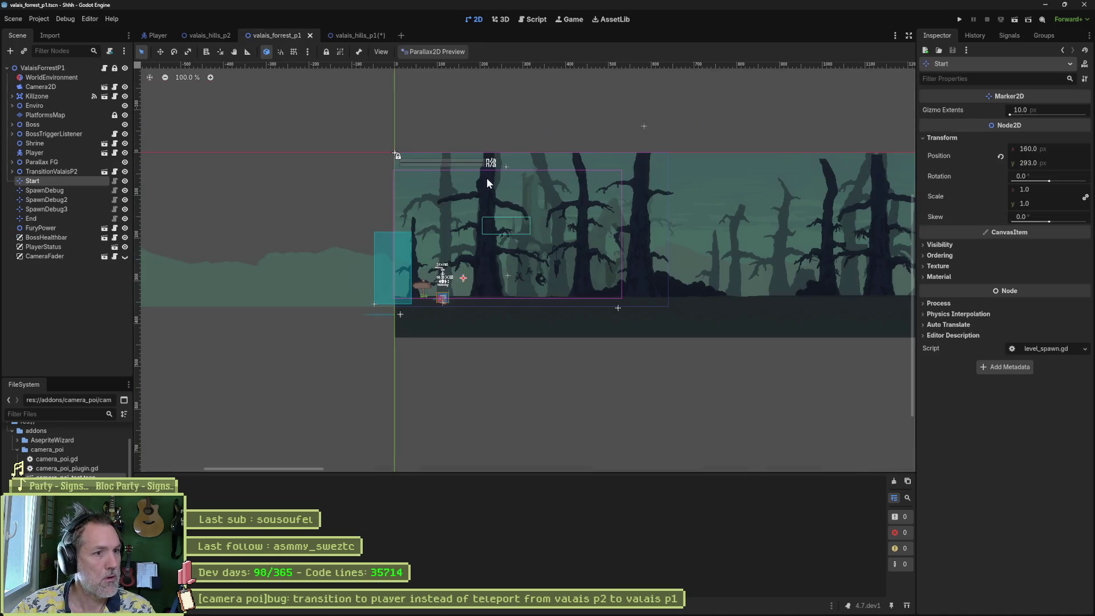
click(210, 35)
key(F6)
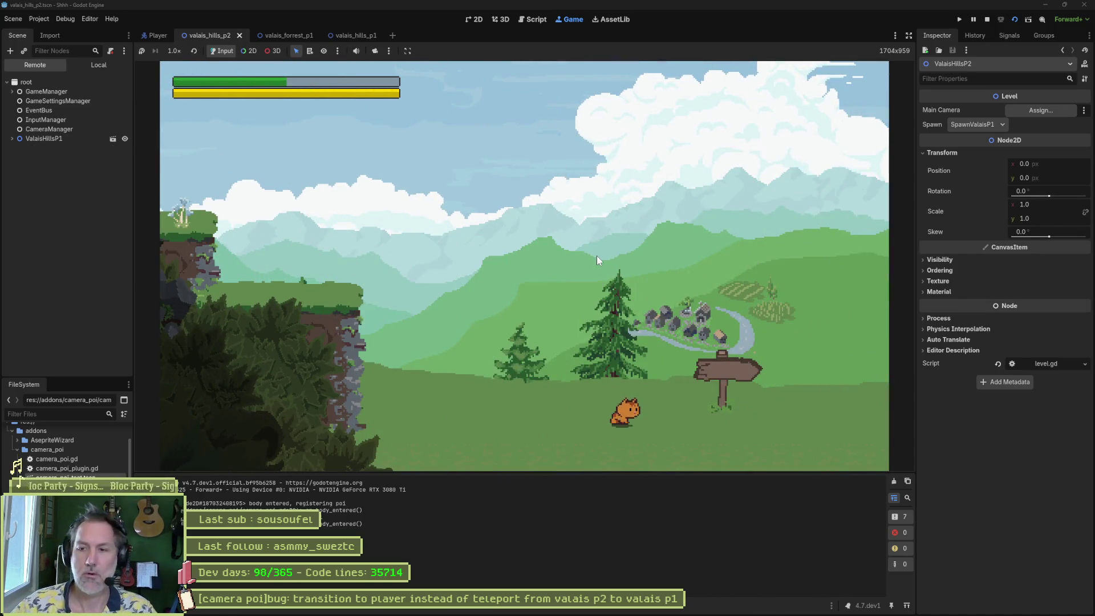
Step: Walk the cat right through the Valais hills P2 signpost to ValaisHillsP1 and back, relaunch, then stop the game
key(Right)
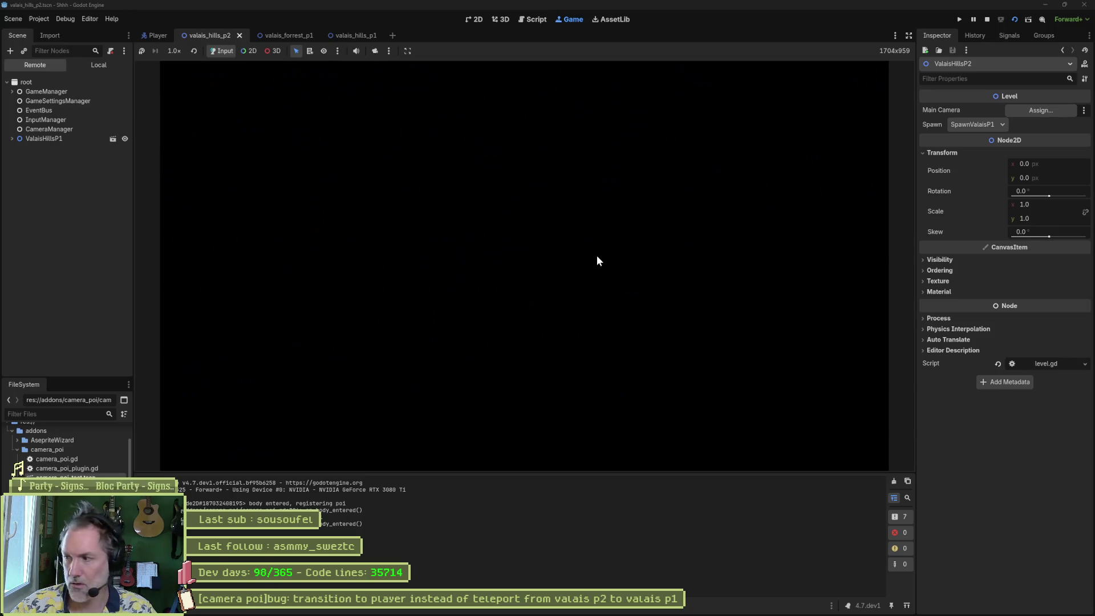
key(Left)
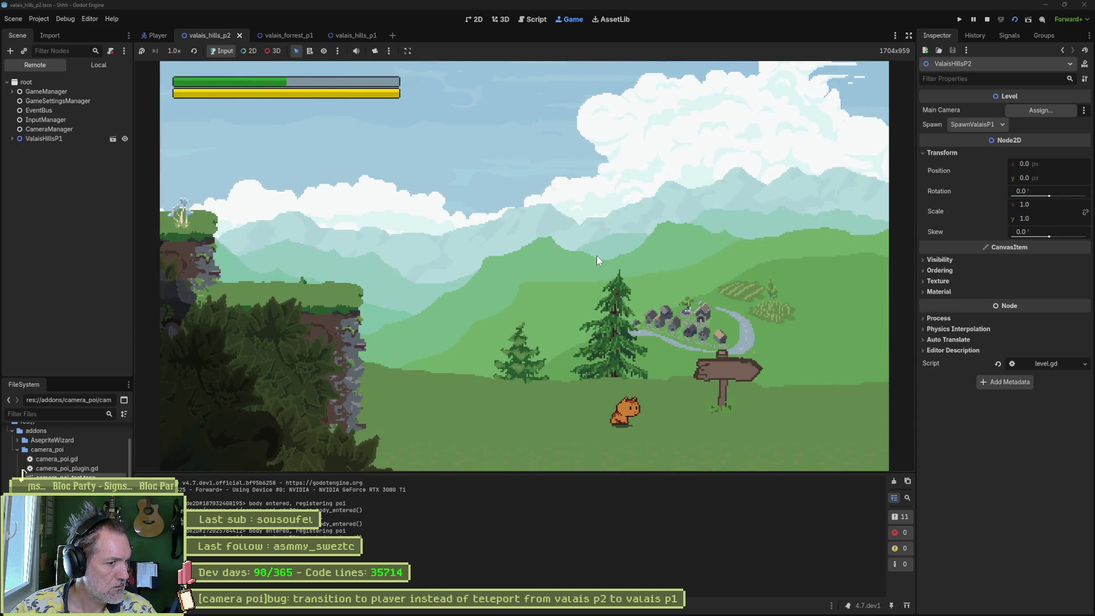
key(F5)
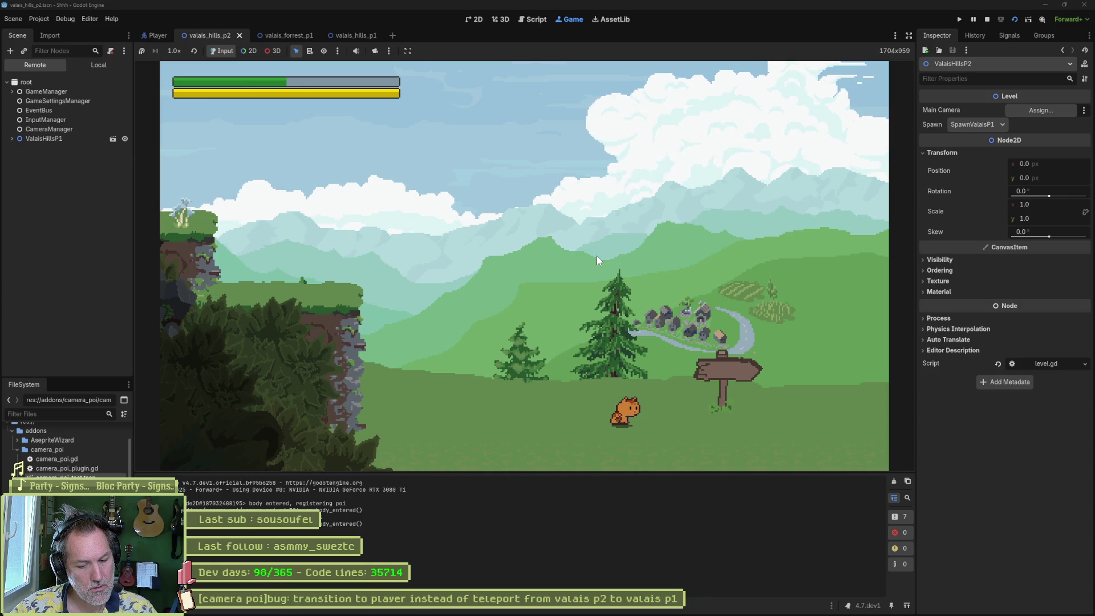
key(F8)
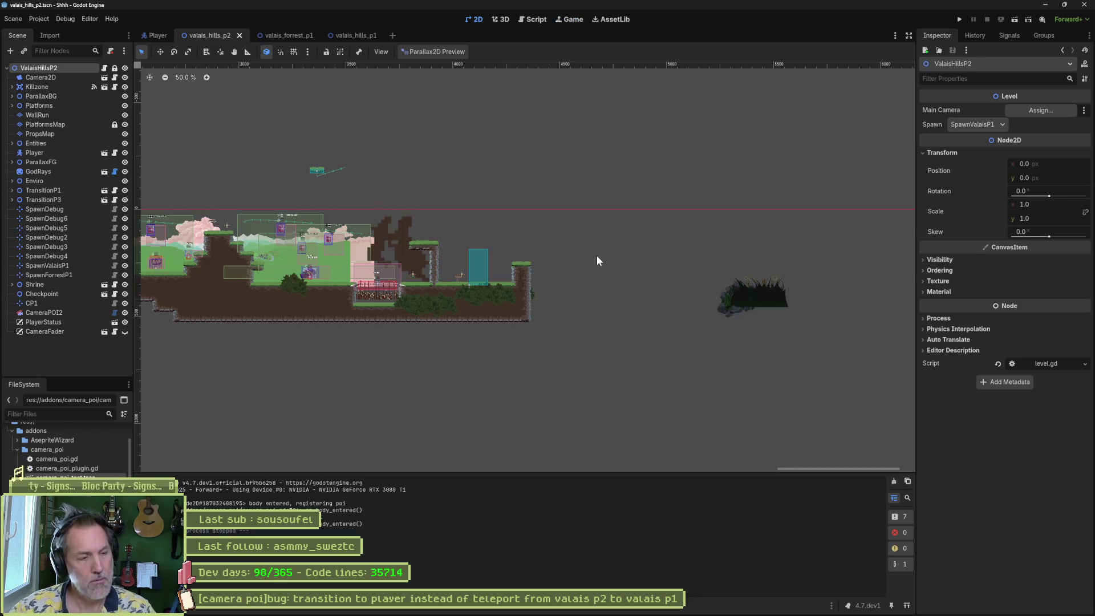
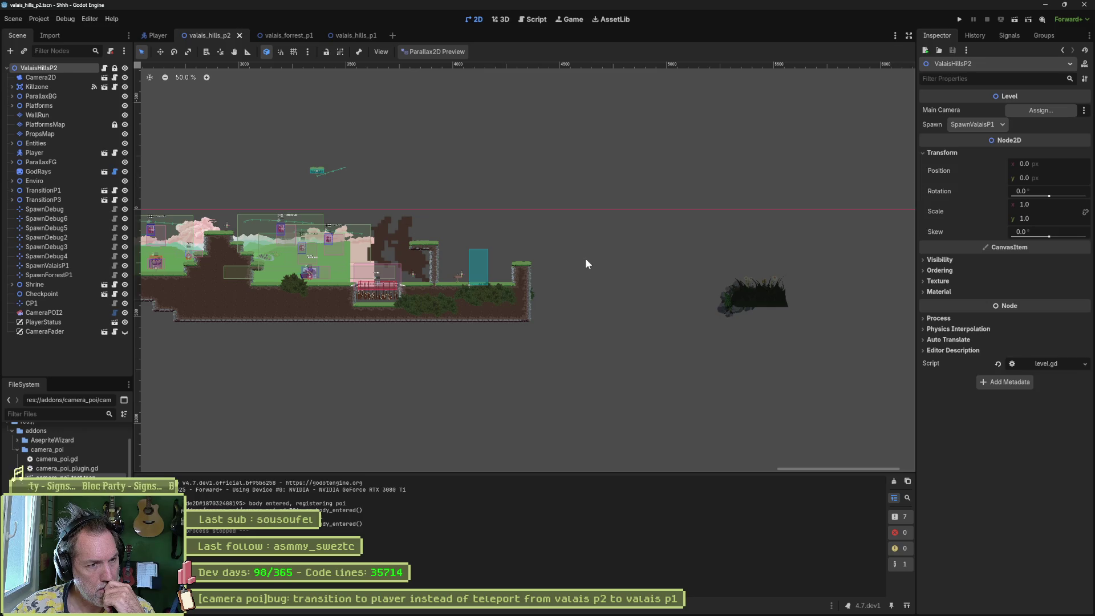
Step: Enable Show at Runtime on CameraPOI2 and run the game with F6
scroll(705, 255, down, 1)
scroll(245, 278, up, 6)
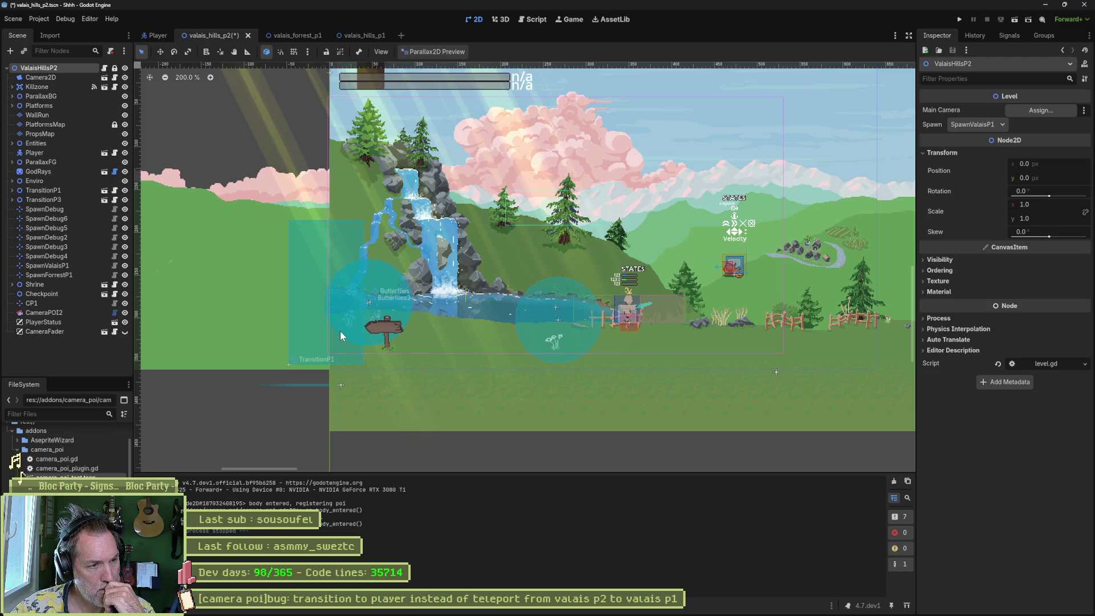
click(59, 313)
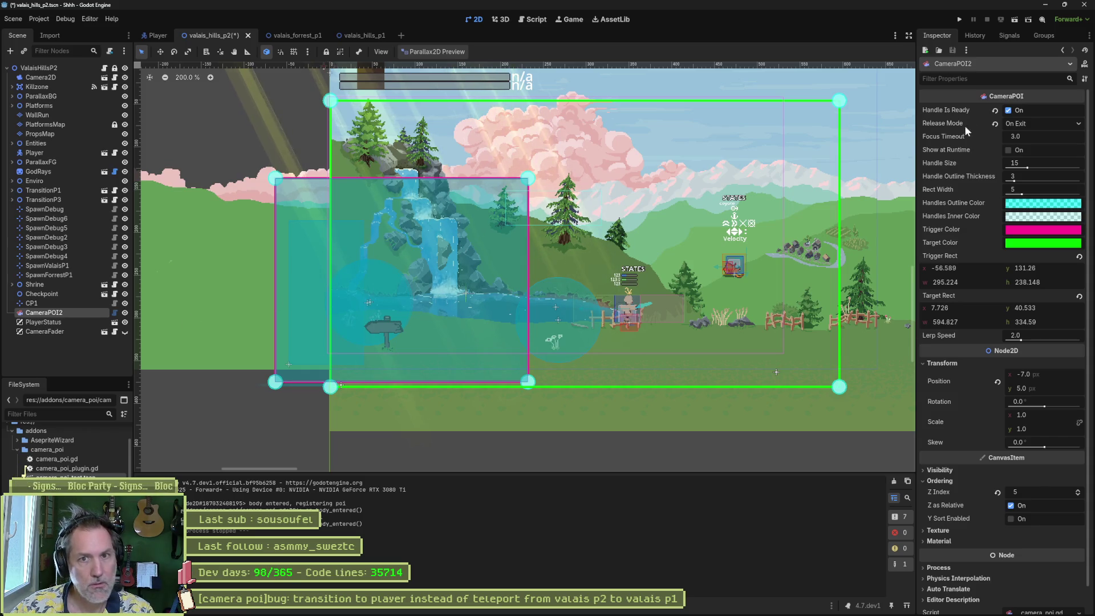
click(1008, 150)
key(F6)
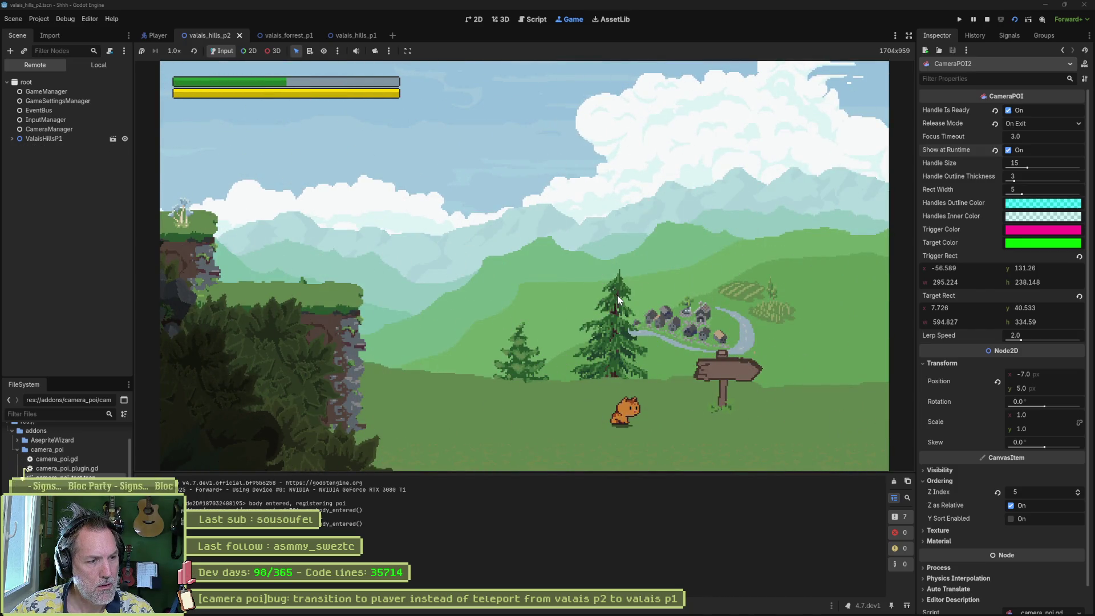
Step: Walk the cat right, then left into the transition trigger, and stop the game with F8
key(Right)
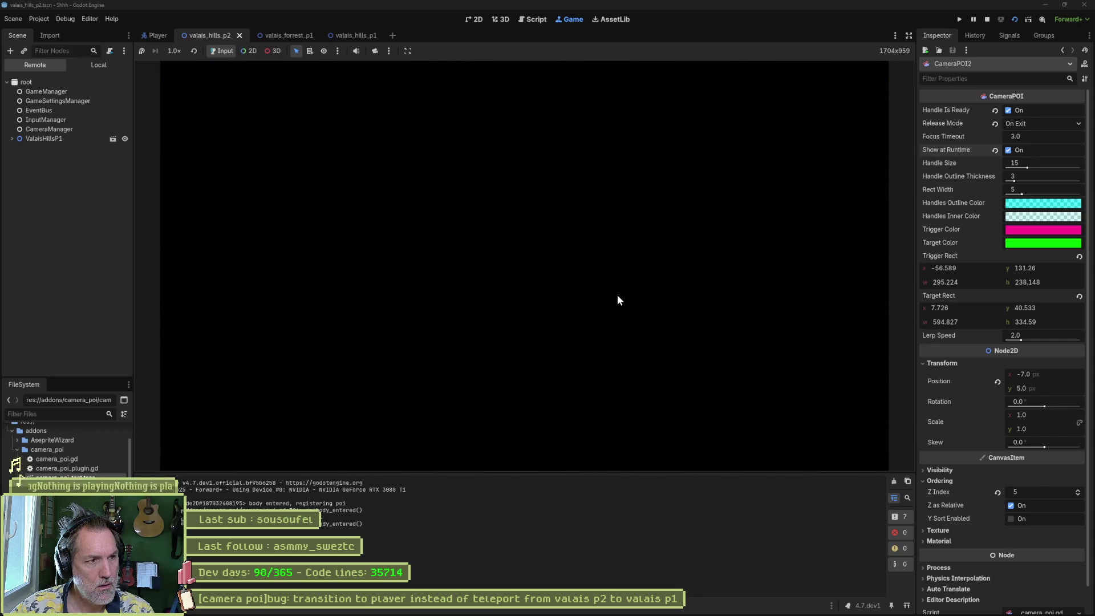
key(Left)
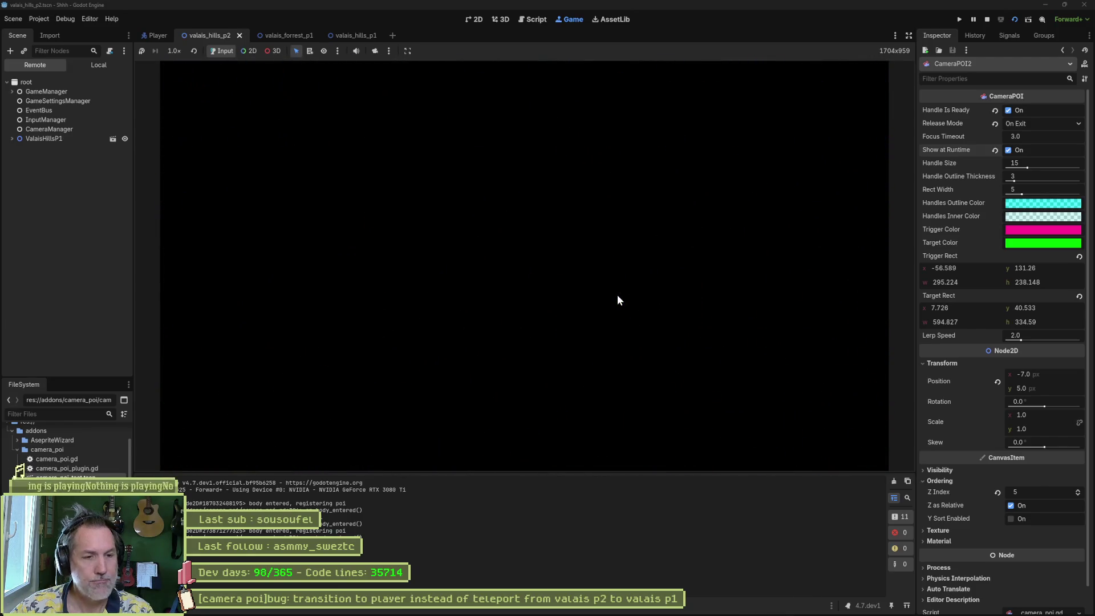
key(F8)
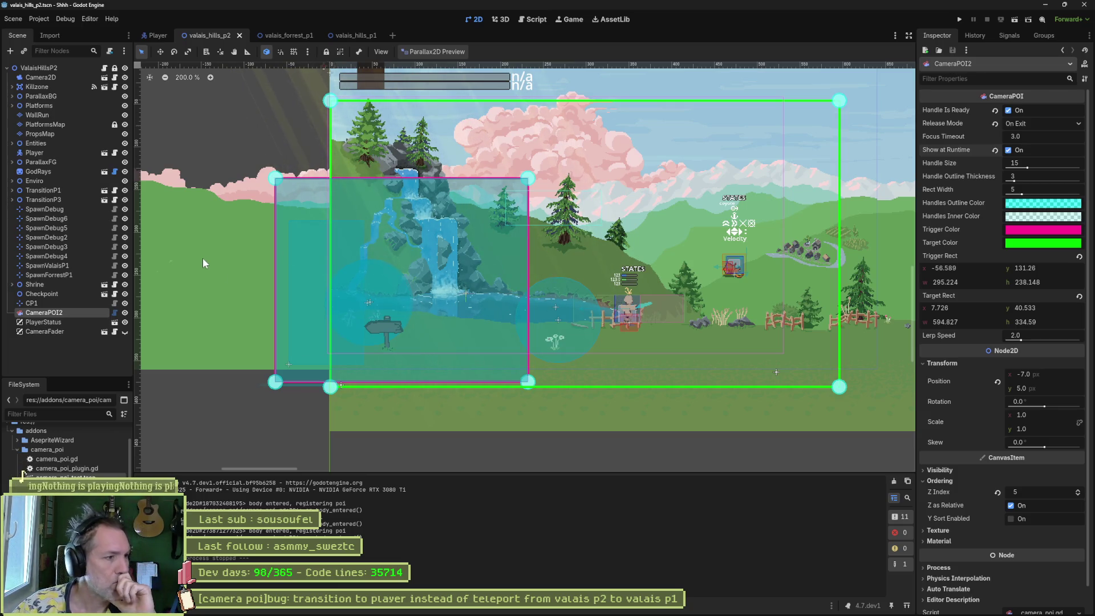
Step: Select the Checkpoint node, expand its Transform properties and focus the view on it
click(51, 295)
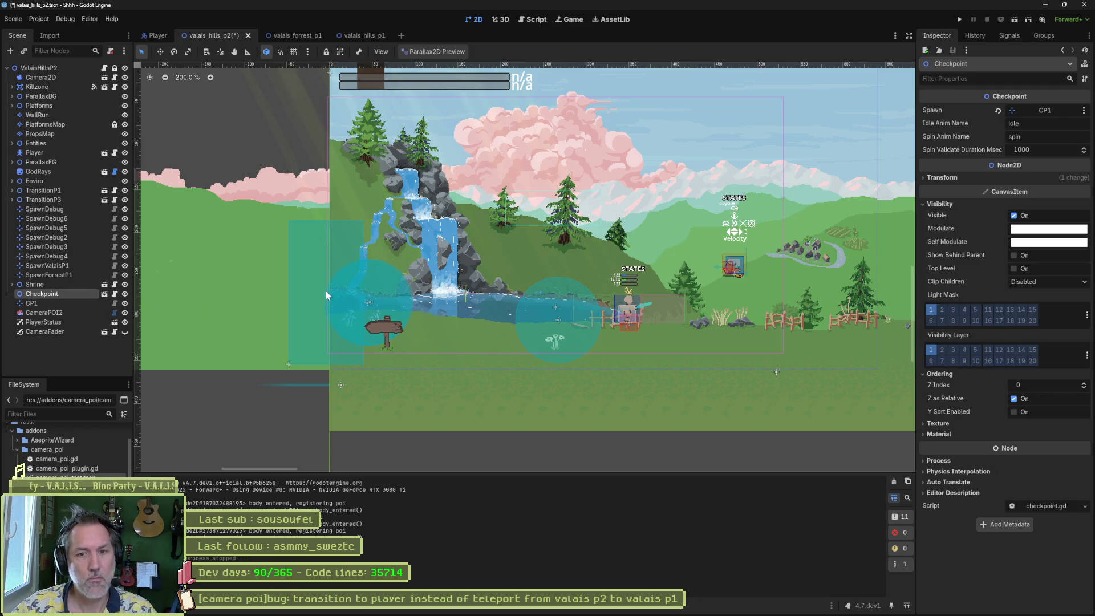
click(948, 177)
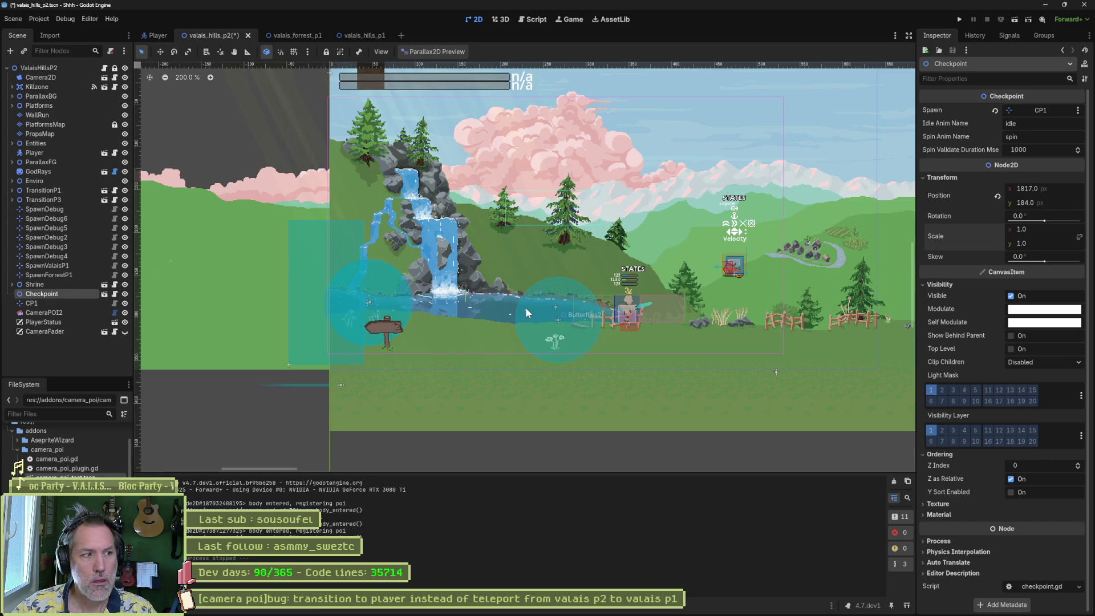
key(f)
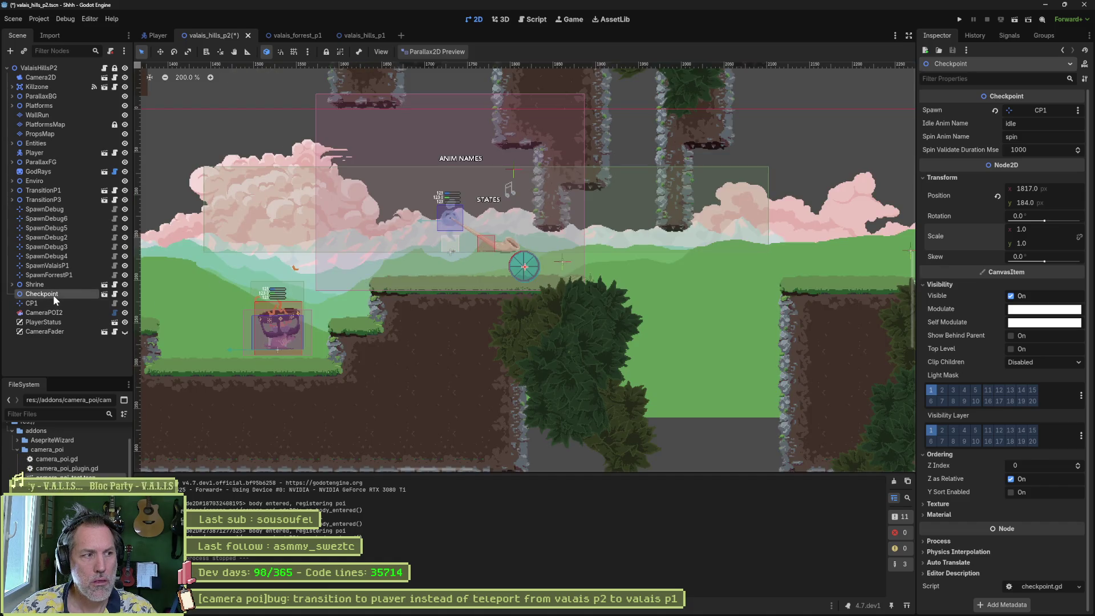
Step: Focus on TransitionP1, expand its children, open transition.gd, then bring up the Asana board
click(52, 191)
double_click(52, 191)
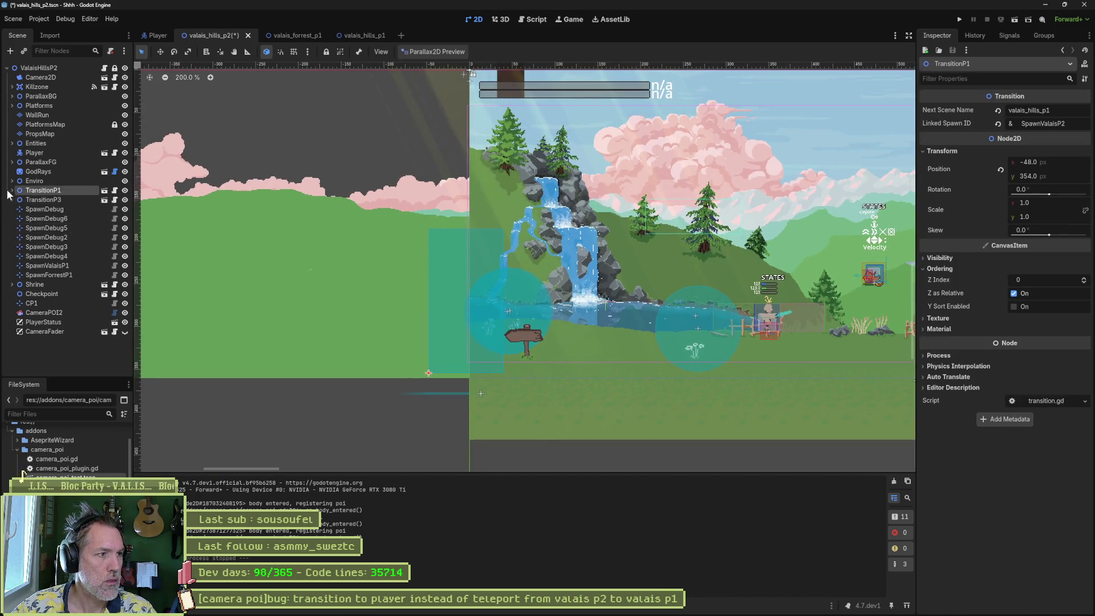
click(11, 190)
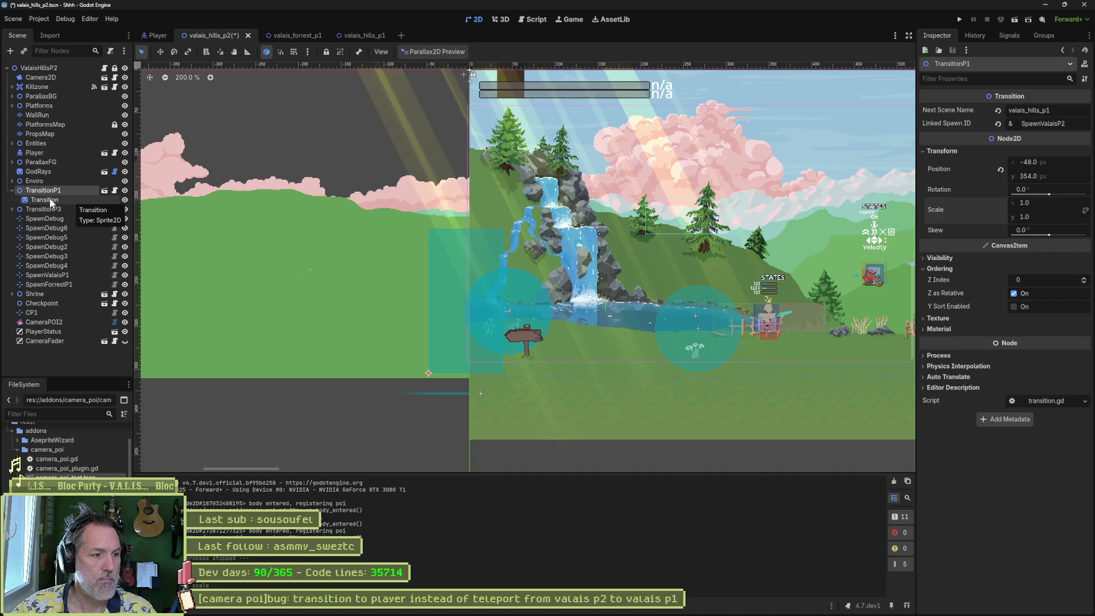
click(114, 191)
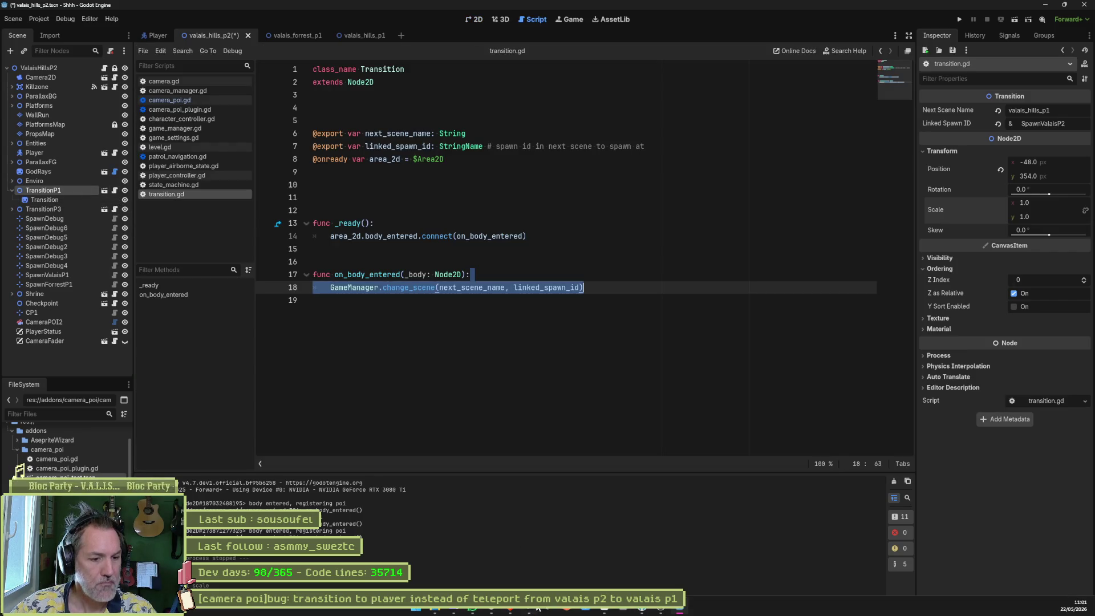
click(605, 611)
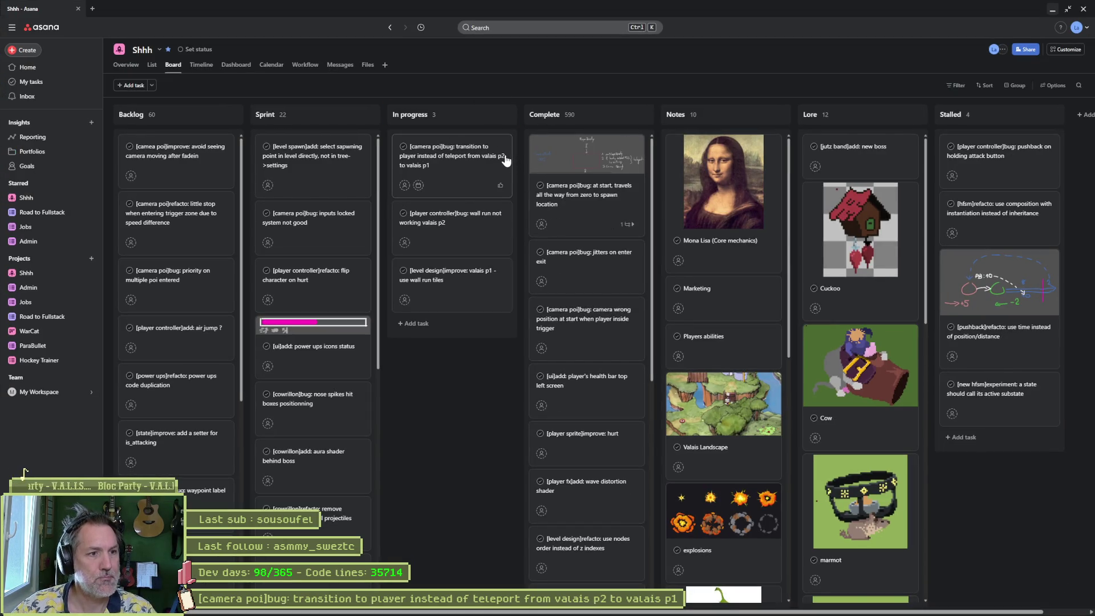
Step: Add an In progress task titled '[transition]bug: deactivate camera poi once in'
click(491, 115)
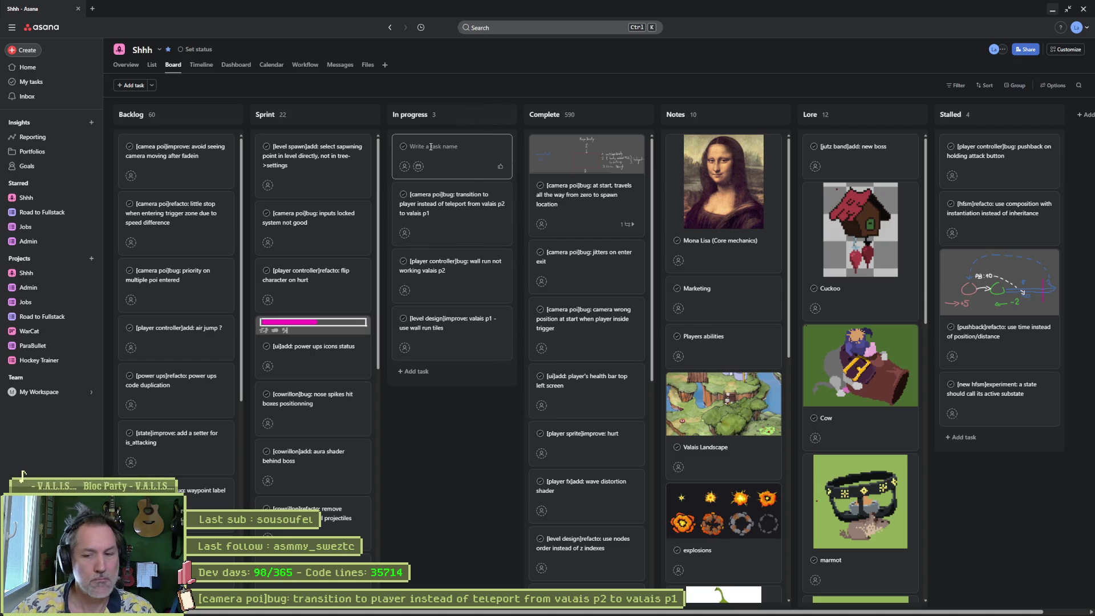
text([transition])
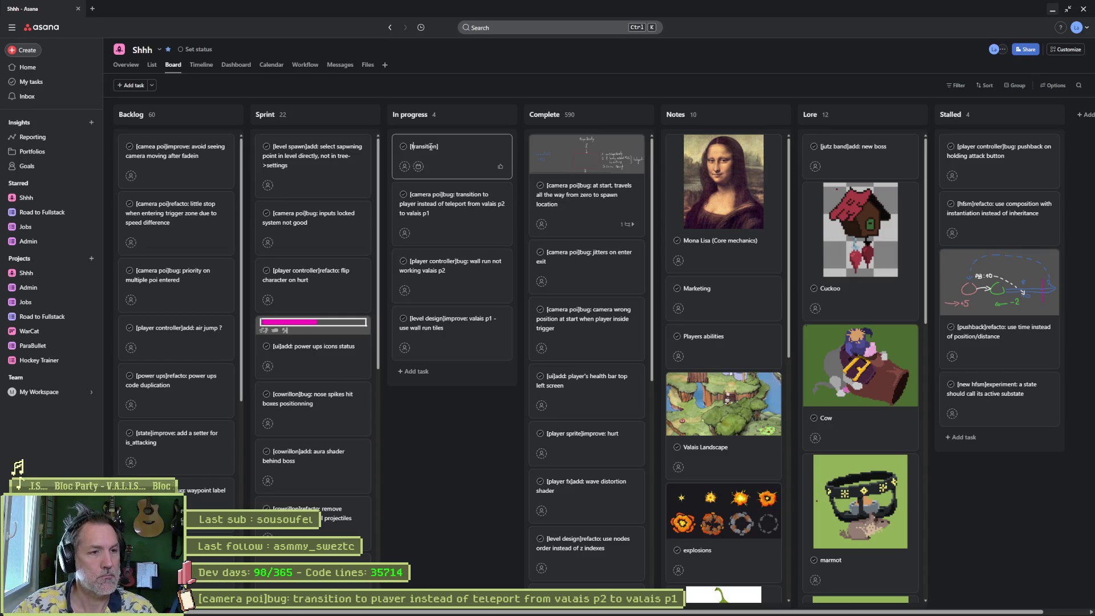
text(bug:)
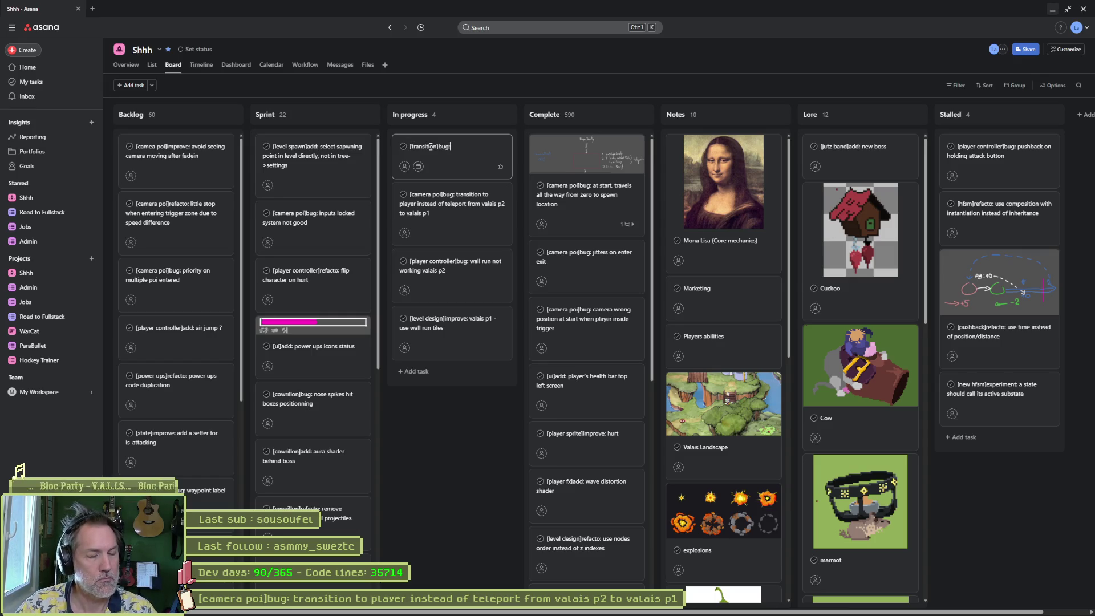
text( deactivate came)
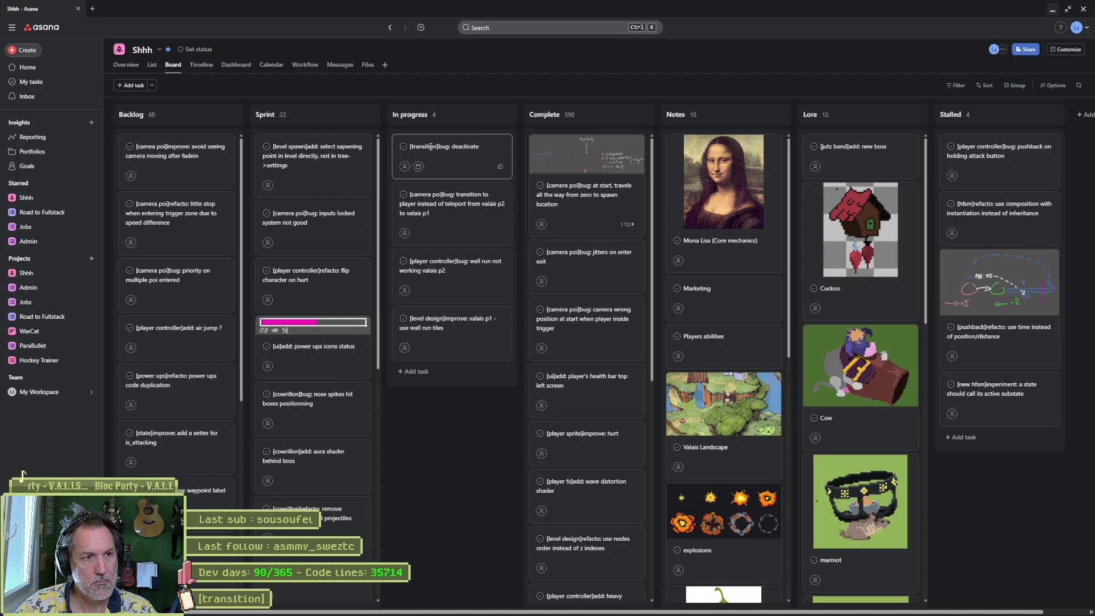
text(ra poi once in)
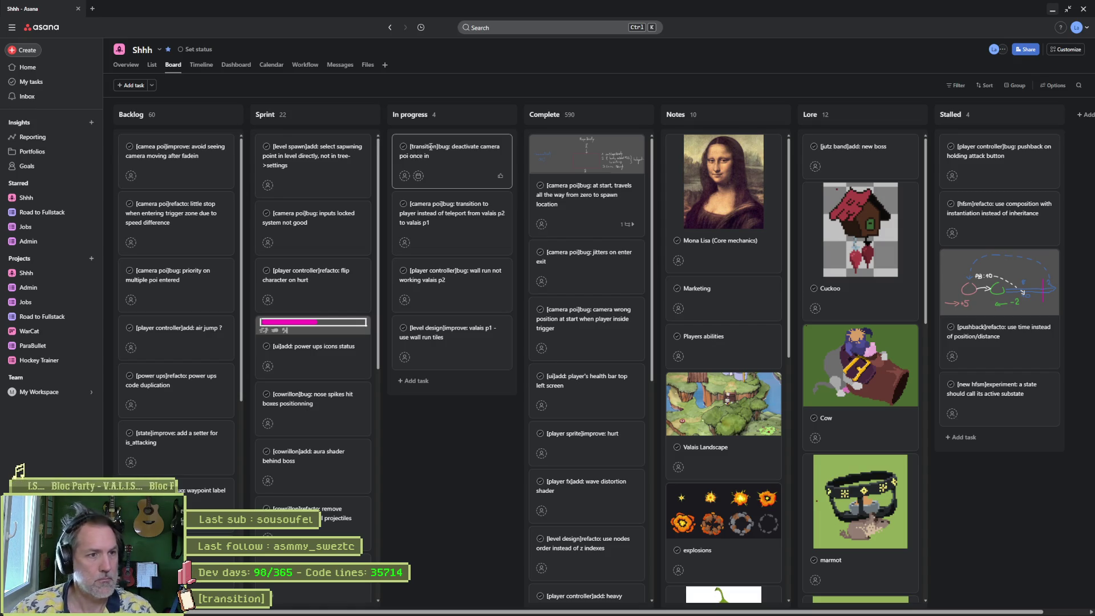
click(472, 477)
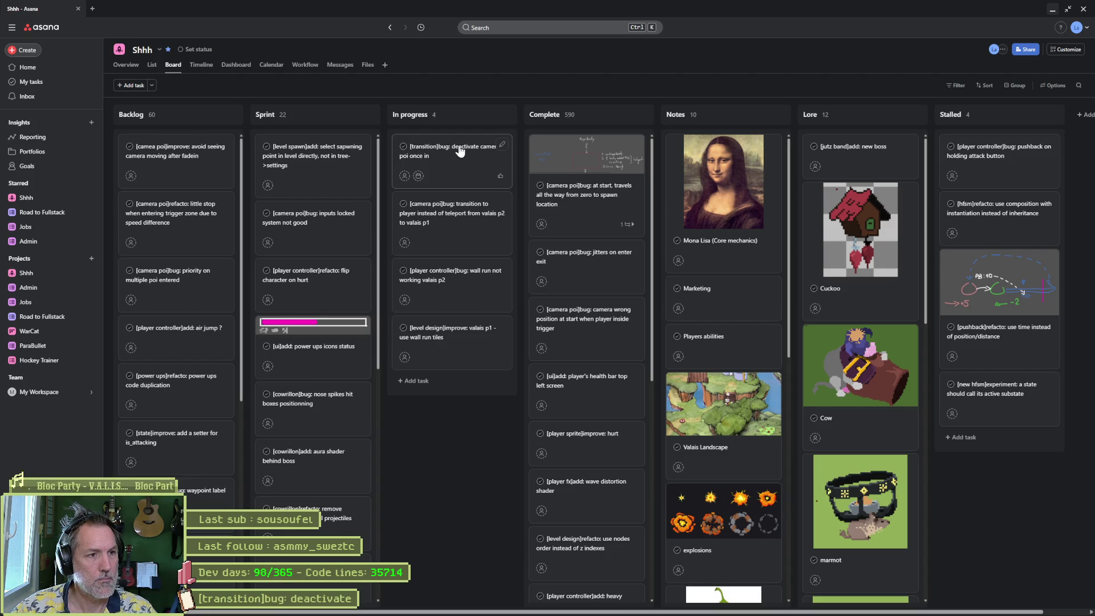
Step: Open the new task's details and begin typing its description
click(459, 149)
click(884, 268)
text(if we)
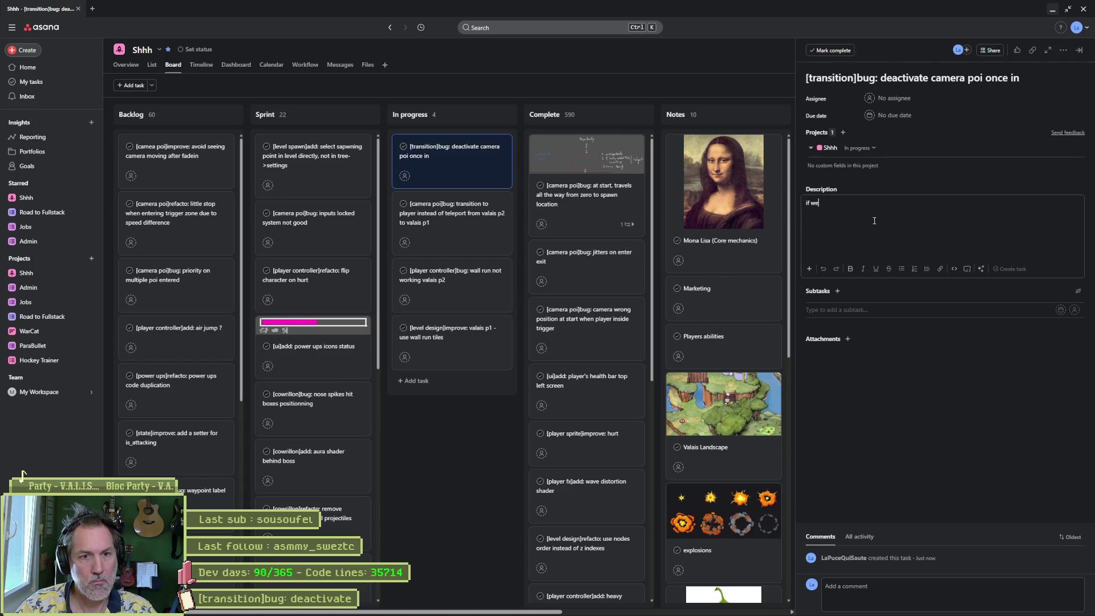
text(ransition but continue )
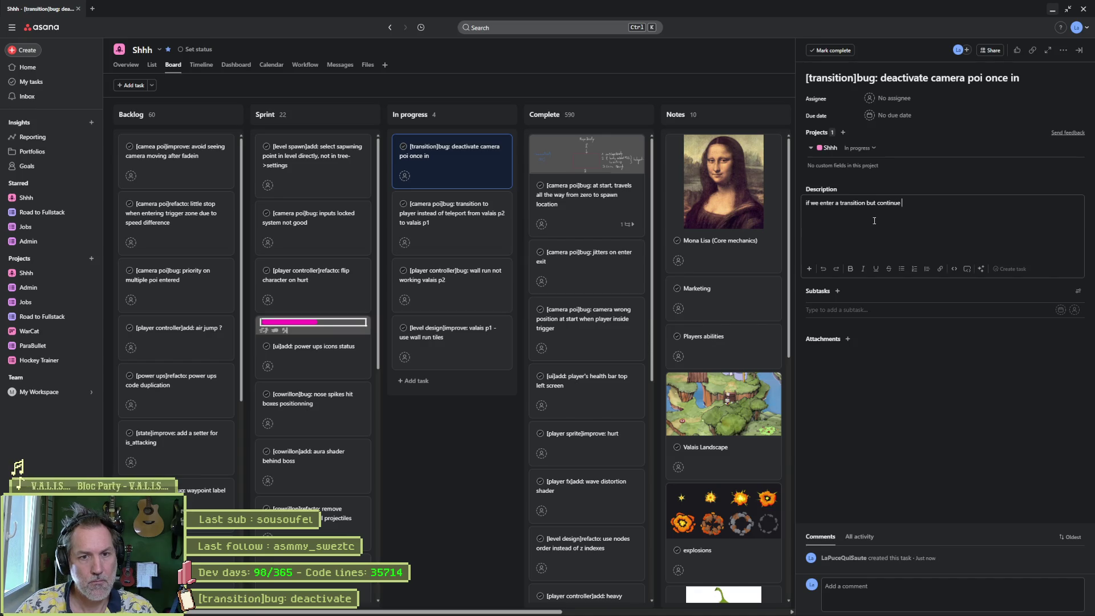
text(to move outsid)
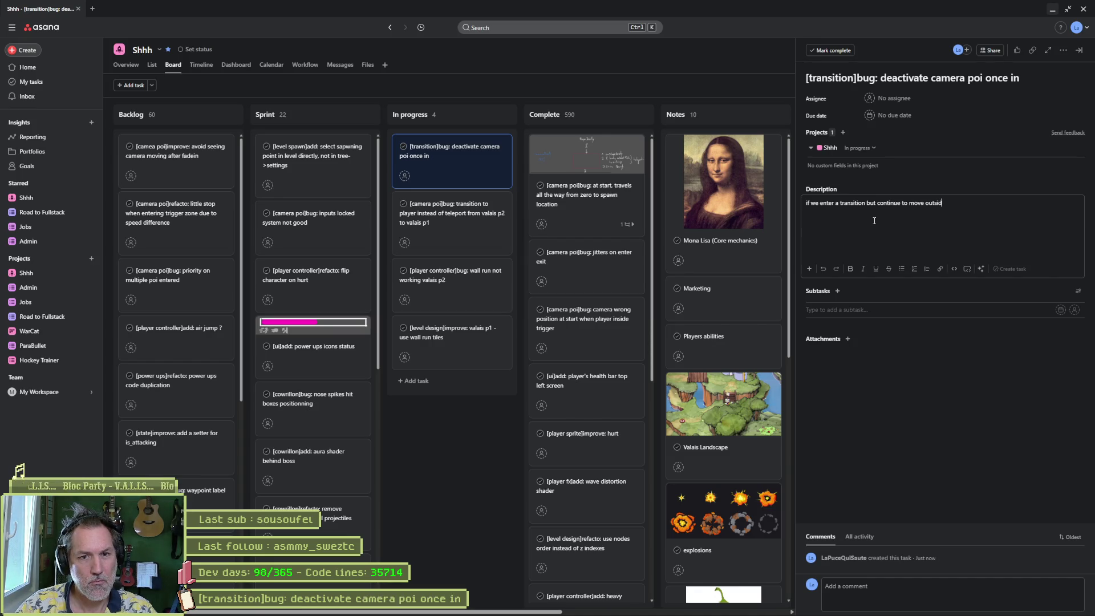
text( while transitionin)
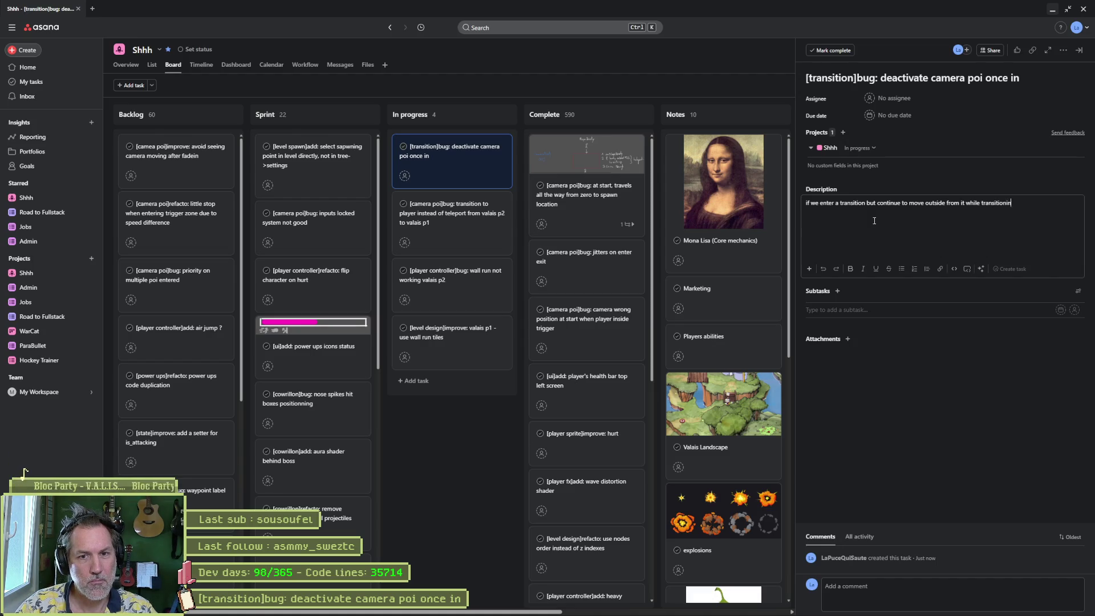
text( poi t)
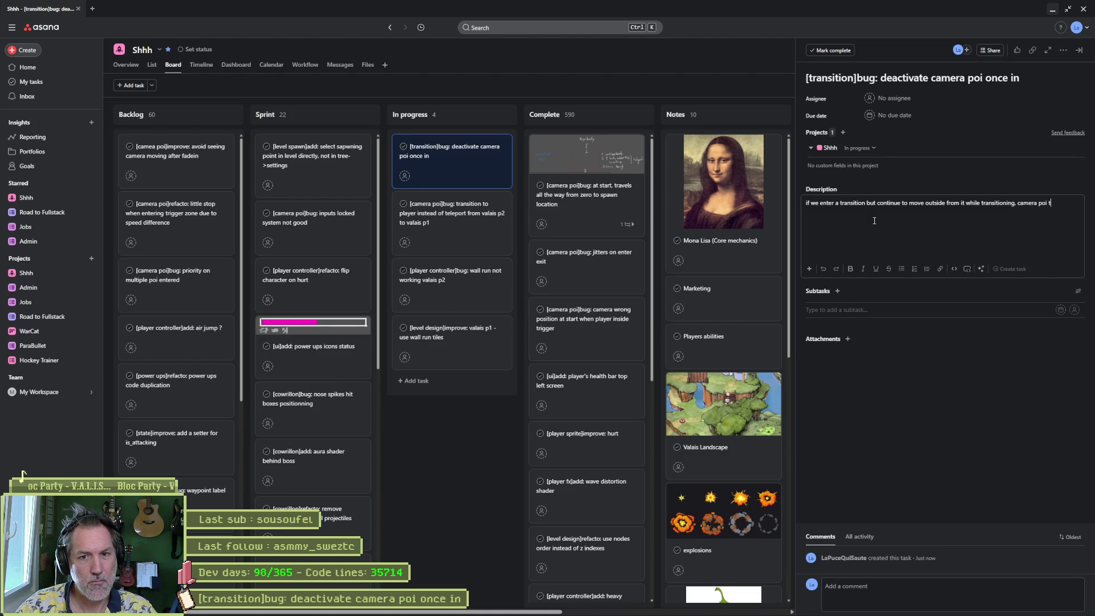
text(willl)
text(rigger )
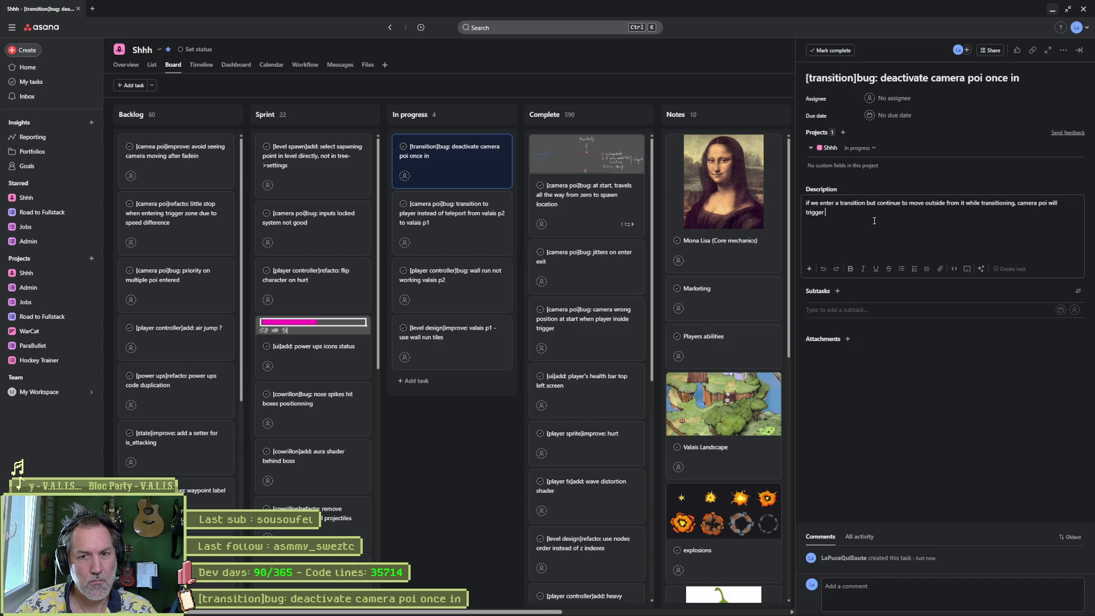
text(a transition to player)
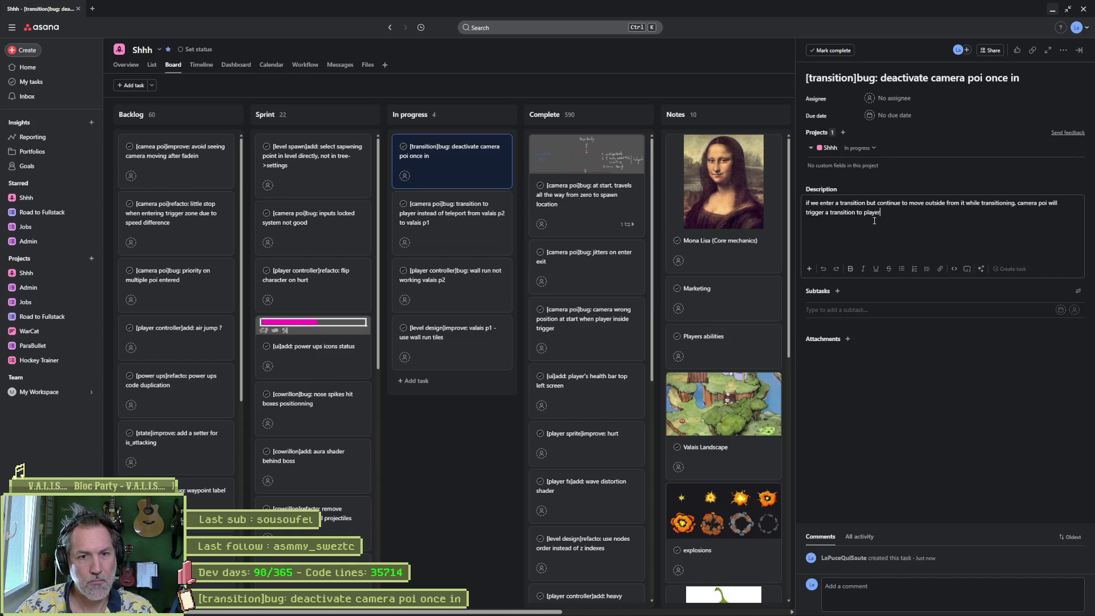
text( while fading ou)
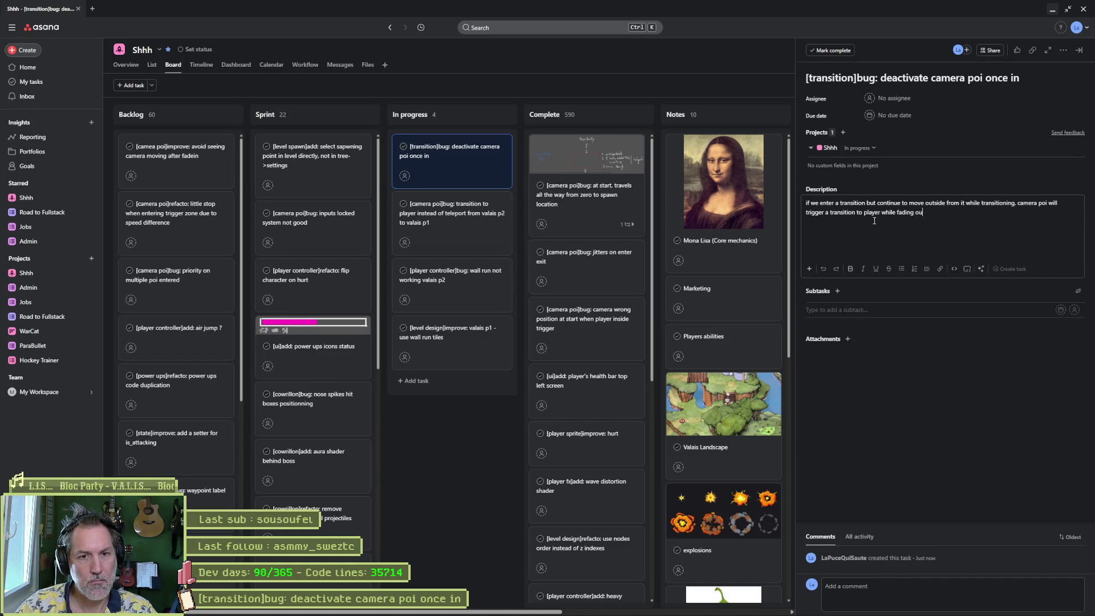
text(t)
Step: Close the task details and minimize the browser to return to Godot
click(516, 435)
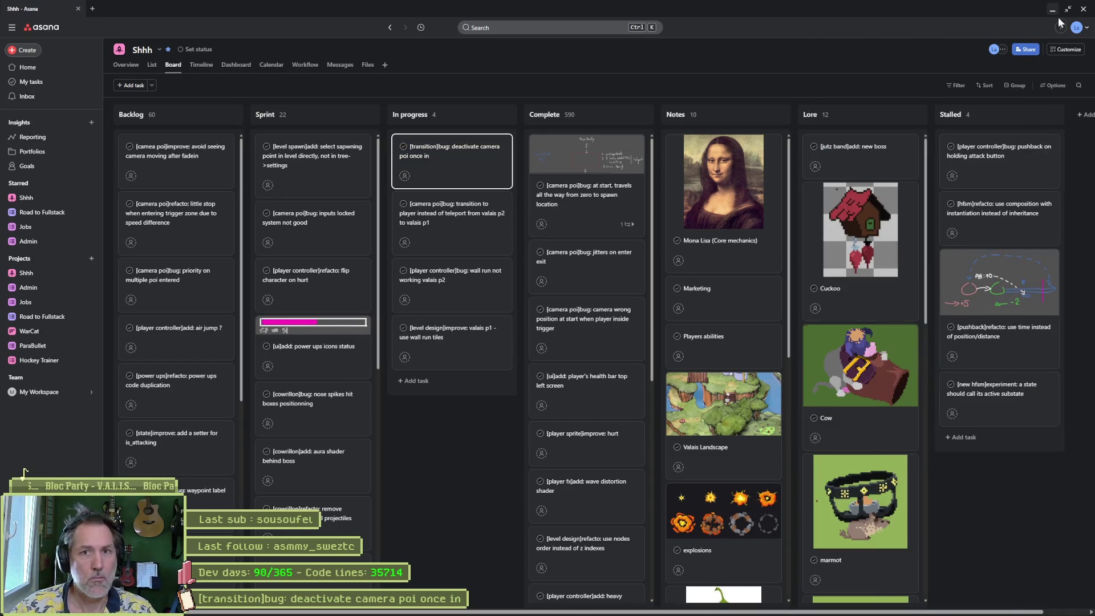
click(1052, 10)
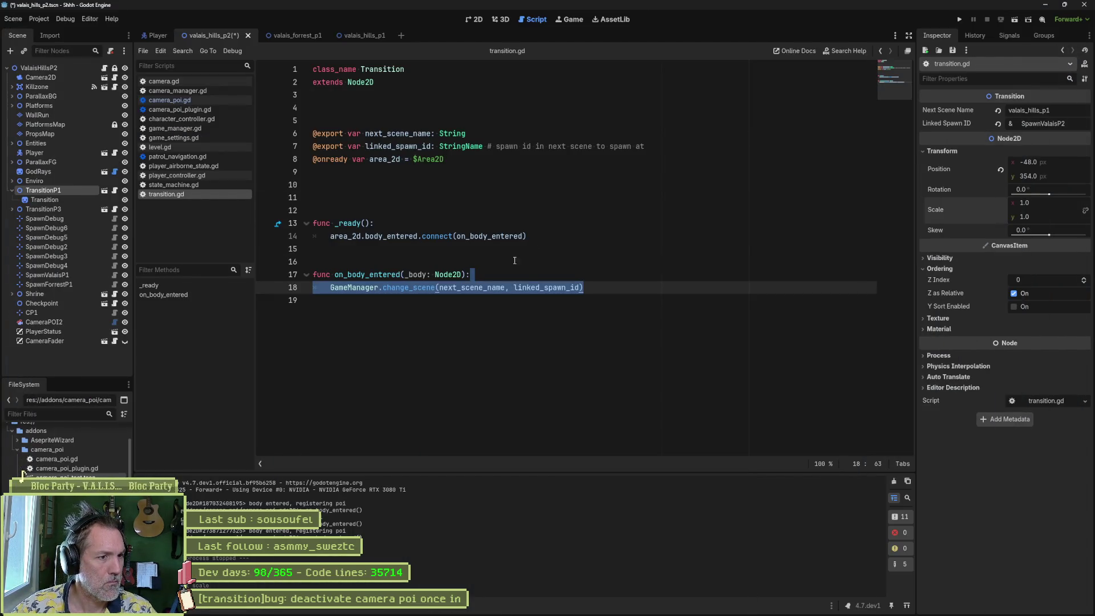
Step: Insert a 'CameraManager.' line above the change_scene call in transition.gd and jump to camera_manager.gd
click(496, 262)
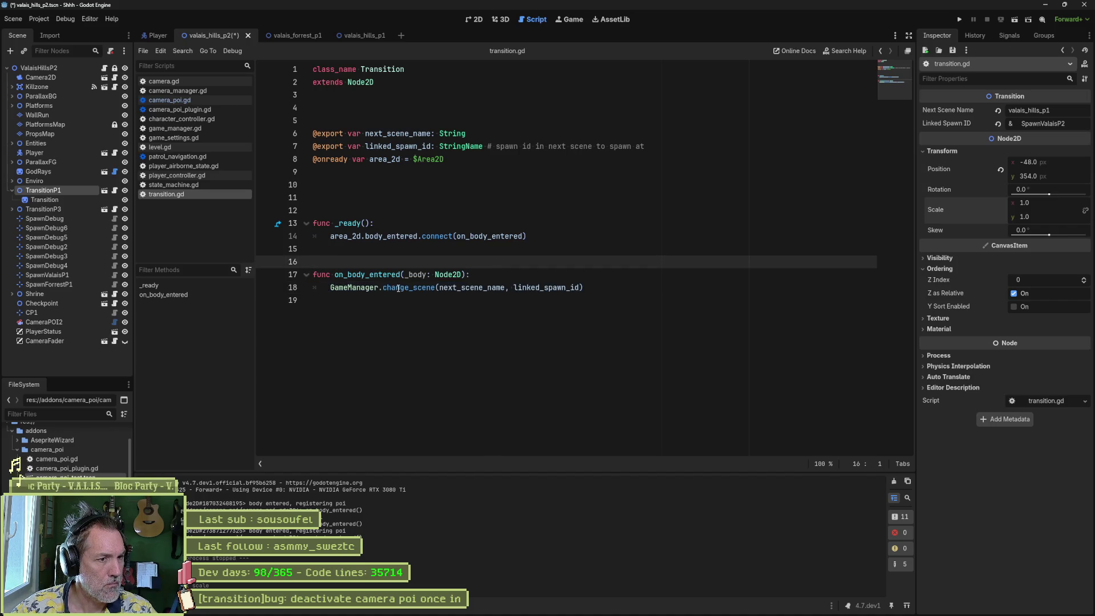
mouse_move(398, 290)
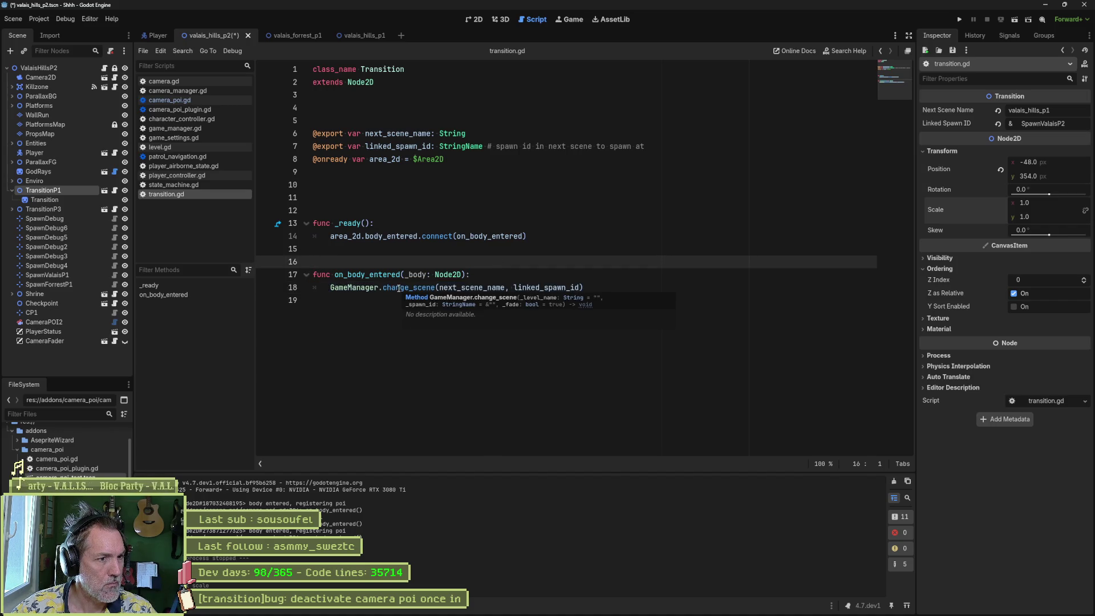
click(592, 287)
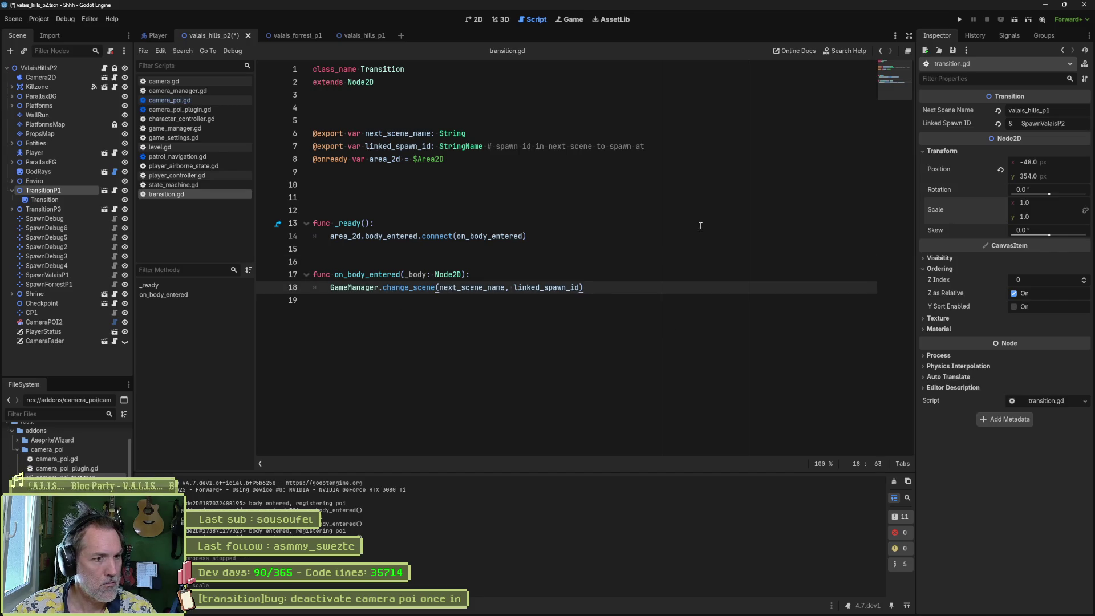
key(ctrl+shift+Return)
text(Cameram)
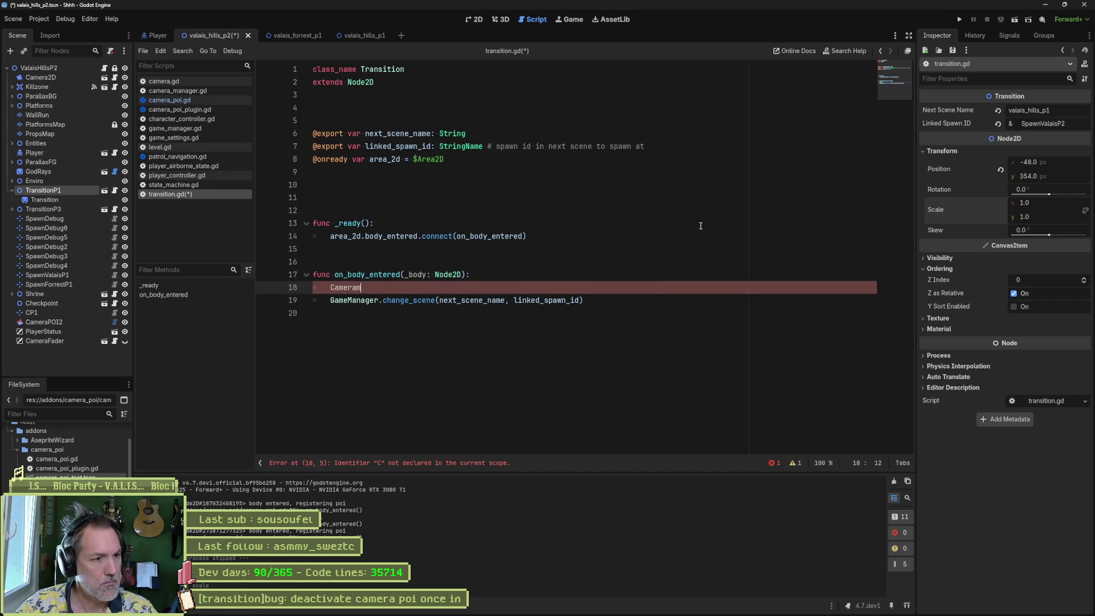
key(Return)
text(.)
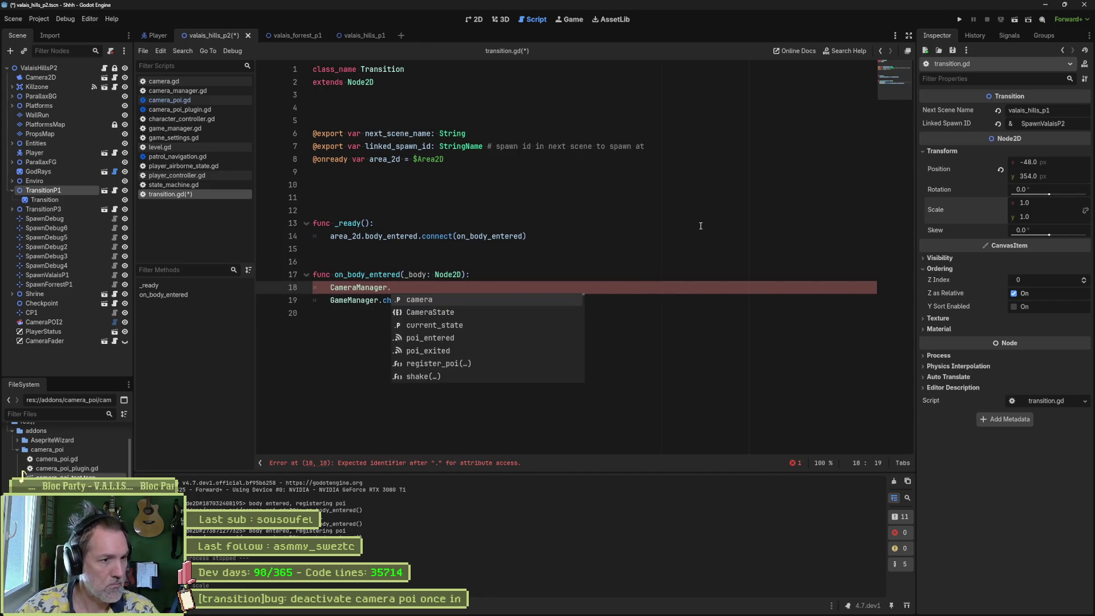
ctrl+click(381, 287)
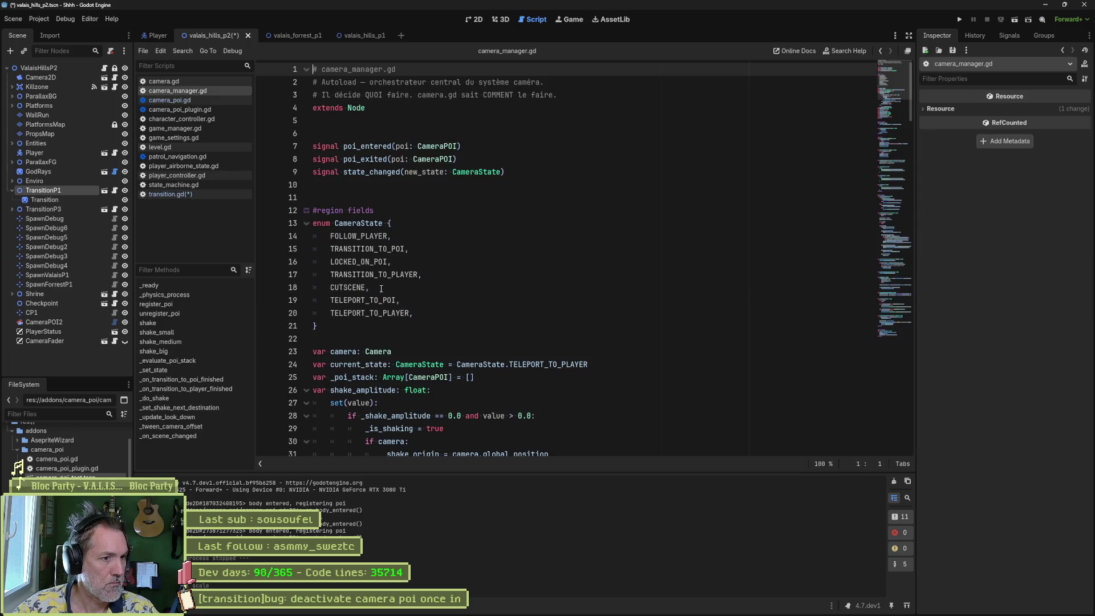
Step: Fold all regions and add 'func unregister_all_pois() -> void:' after unregister_poi in the API region
click(388, 239)
key(ctrl+alt+f)
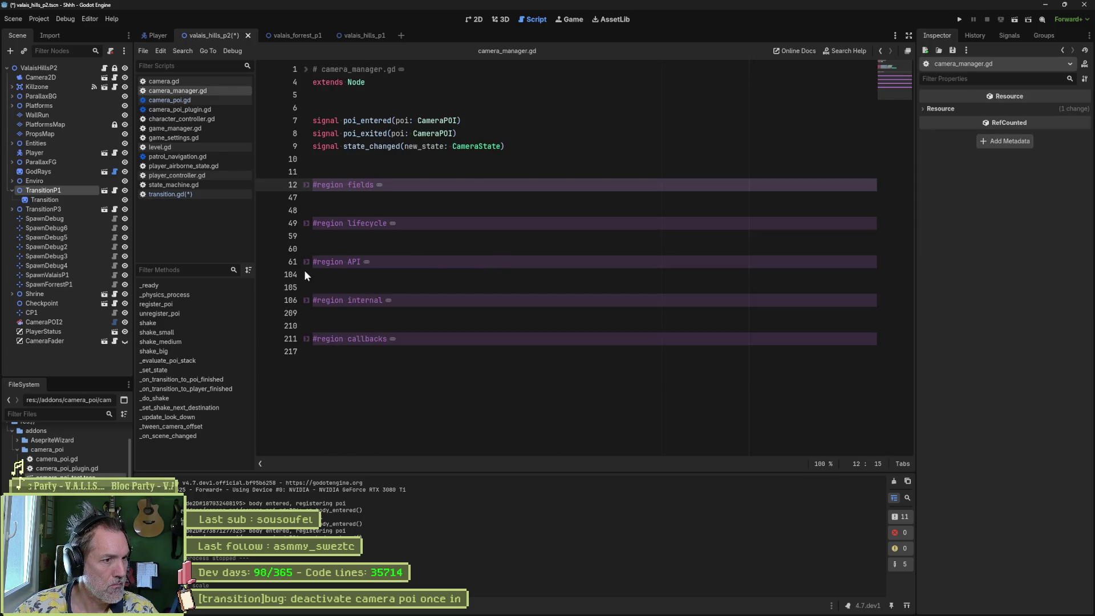
click(306, 261)
click(557, 313)
scroll(558, 317, down, 5)
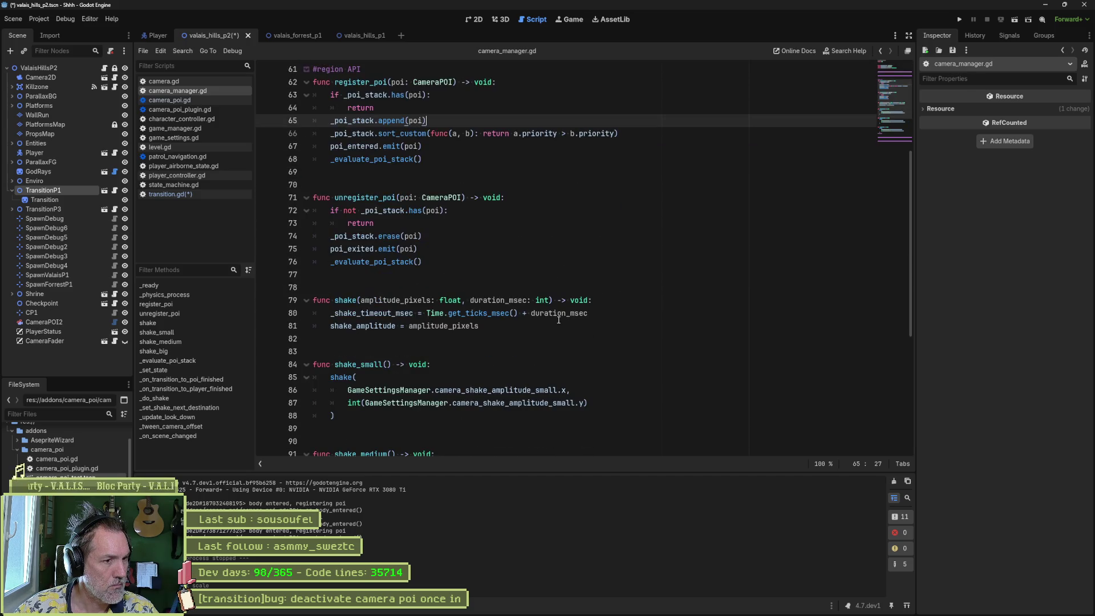
click(385, 274)
key(Return)
key(Return)
key(Return)
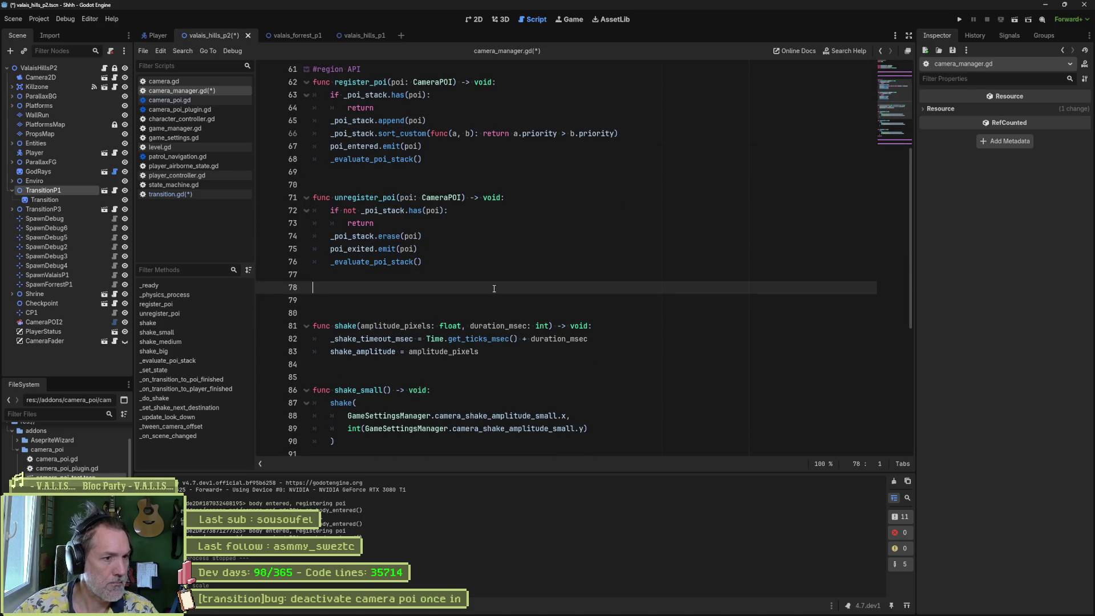
text(func u)
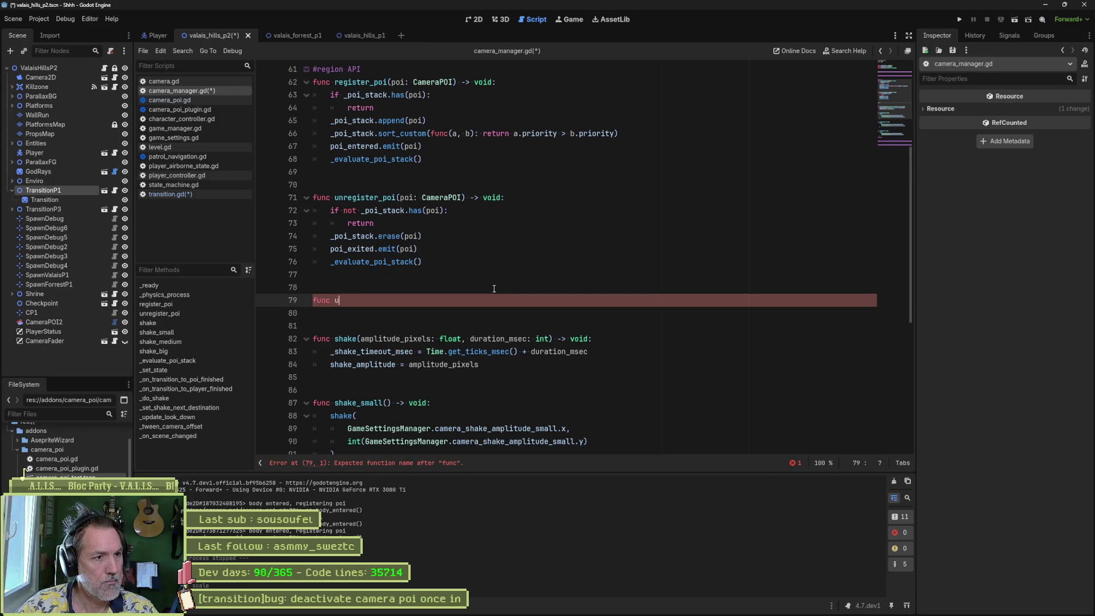
text(nregister_all_pois())
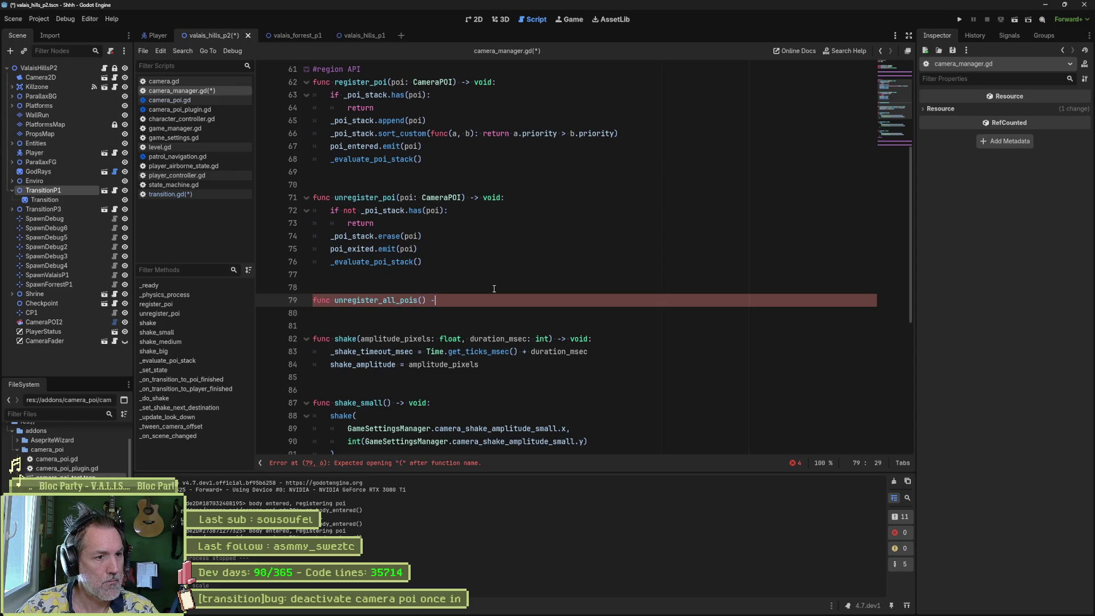
text( -> void:)
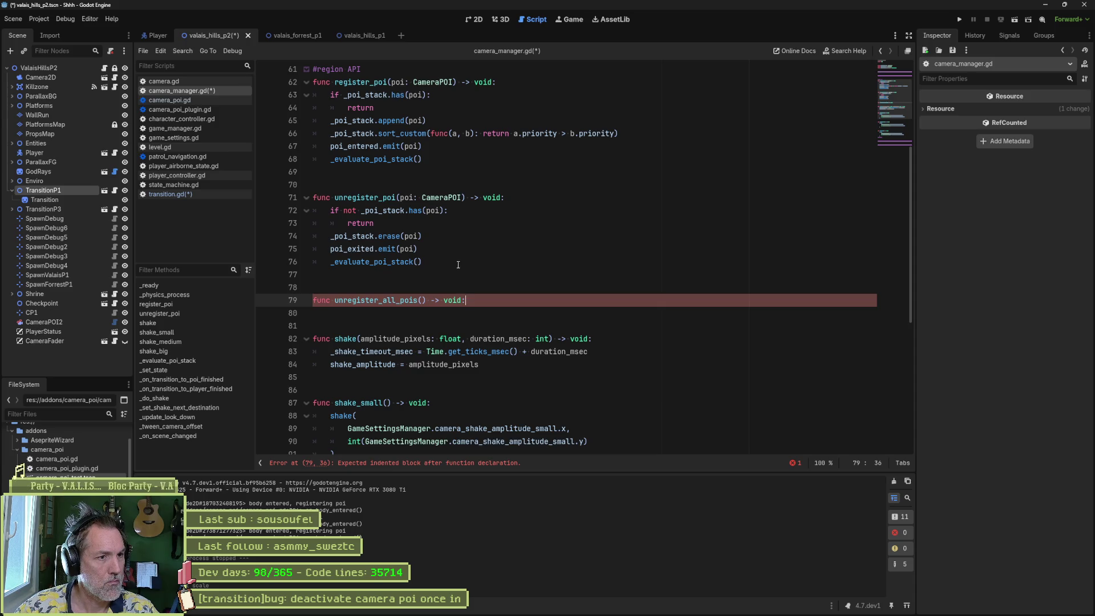
Step: Expand the internal, callbacks and fields regions to locate the _poi_stack variable
scroll(454, 261, down, 5)
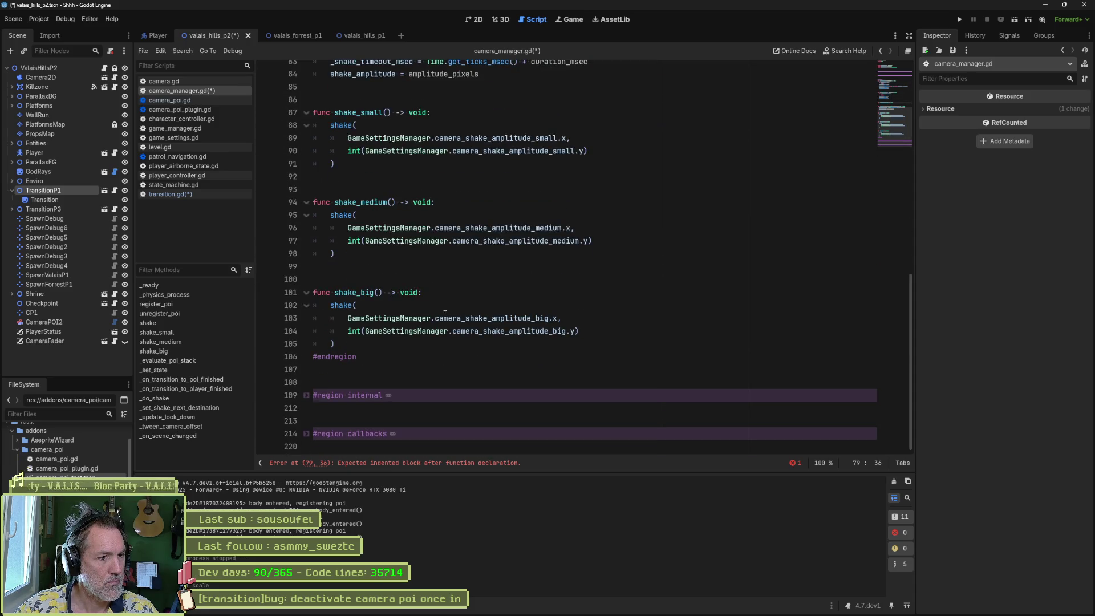
click(306, 395)
scroll(548, 355, down, 4)
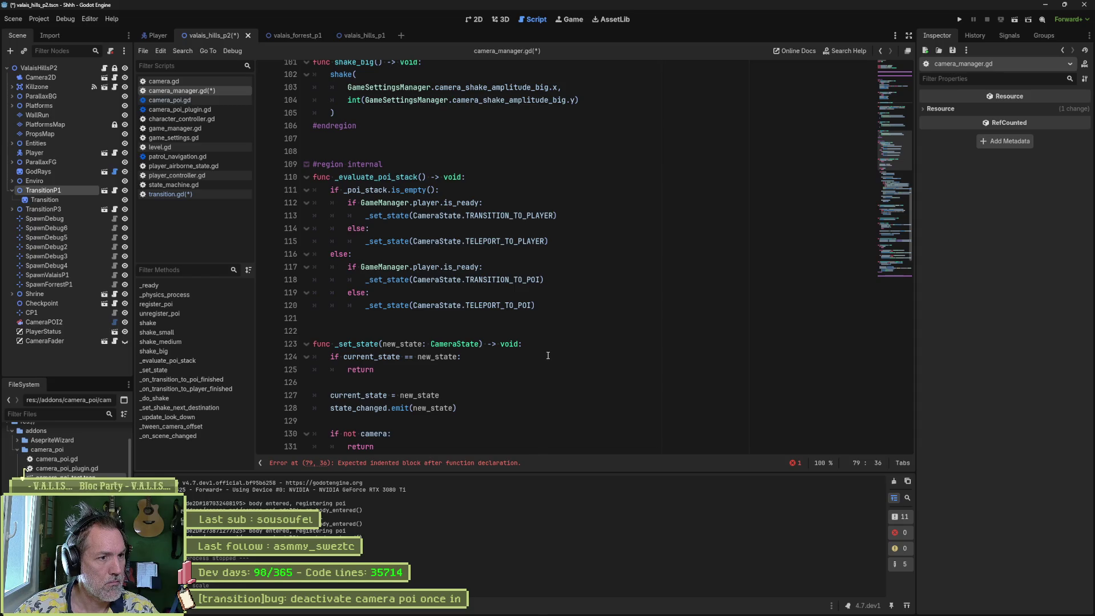
scroll(547, 355, down, 7)
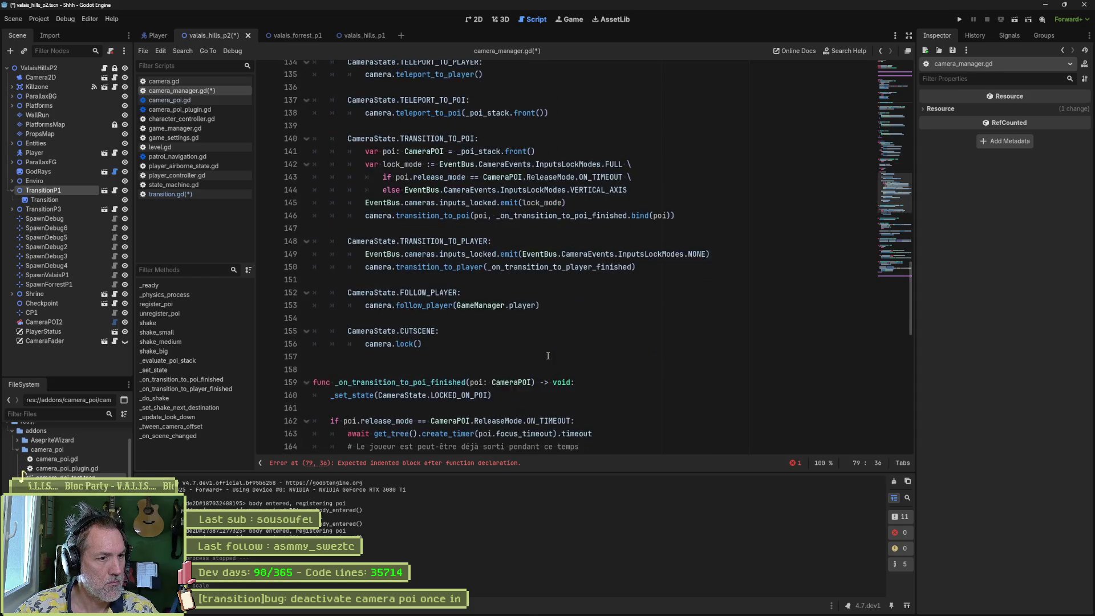
scroll(547, 355, down, 6)
scroll(549, 357, down, 6)
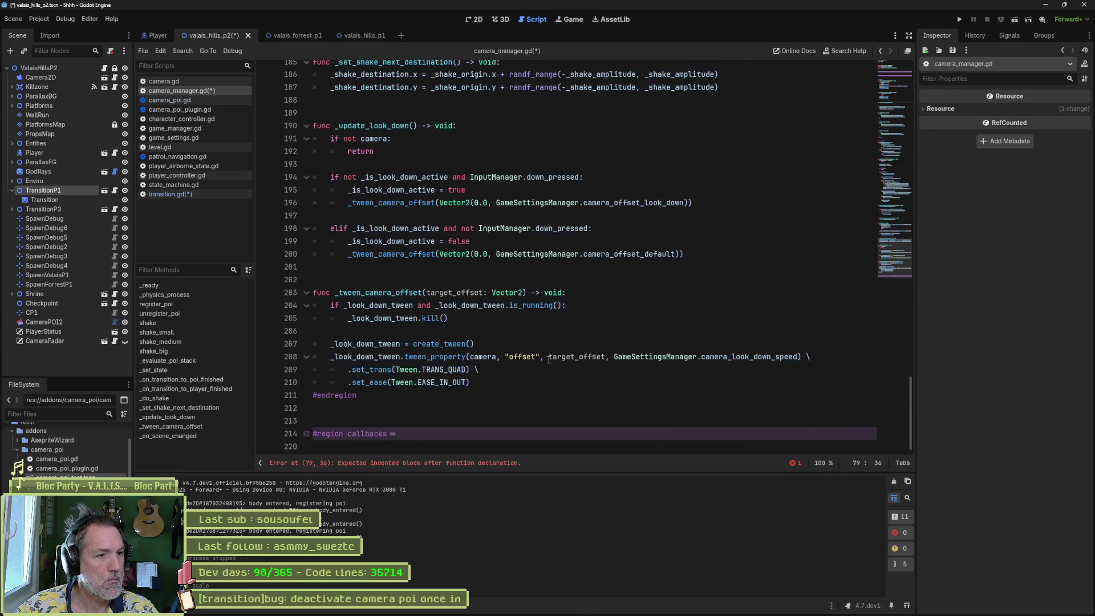
click(306, 434)
scroll(572, 385, down, 1)
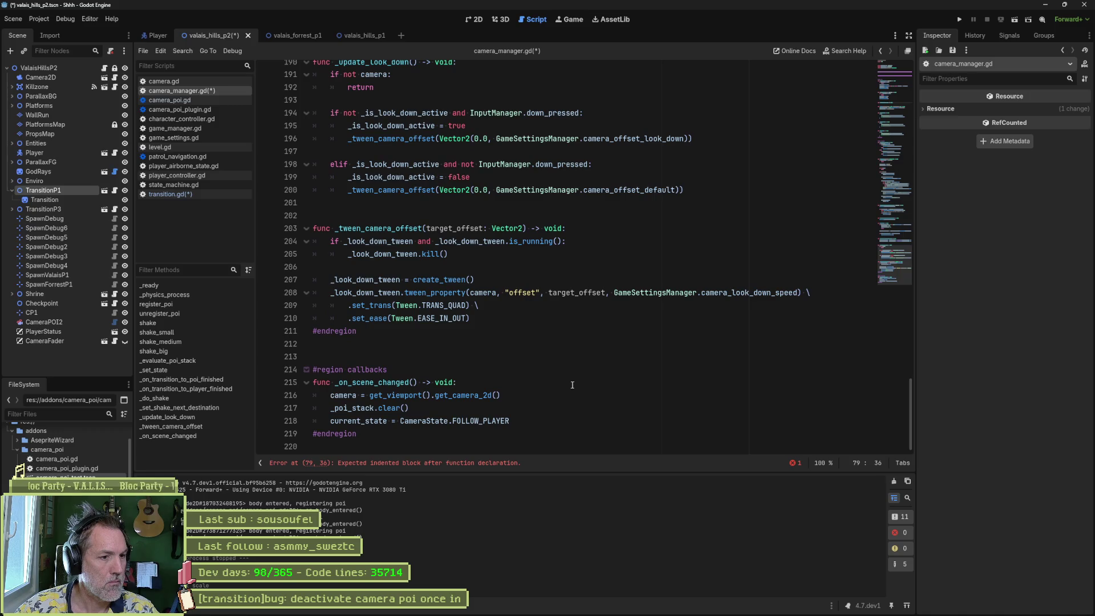
scroll(568, 385, up, 20)
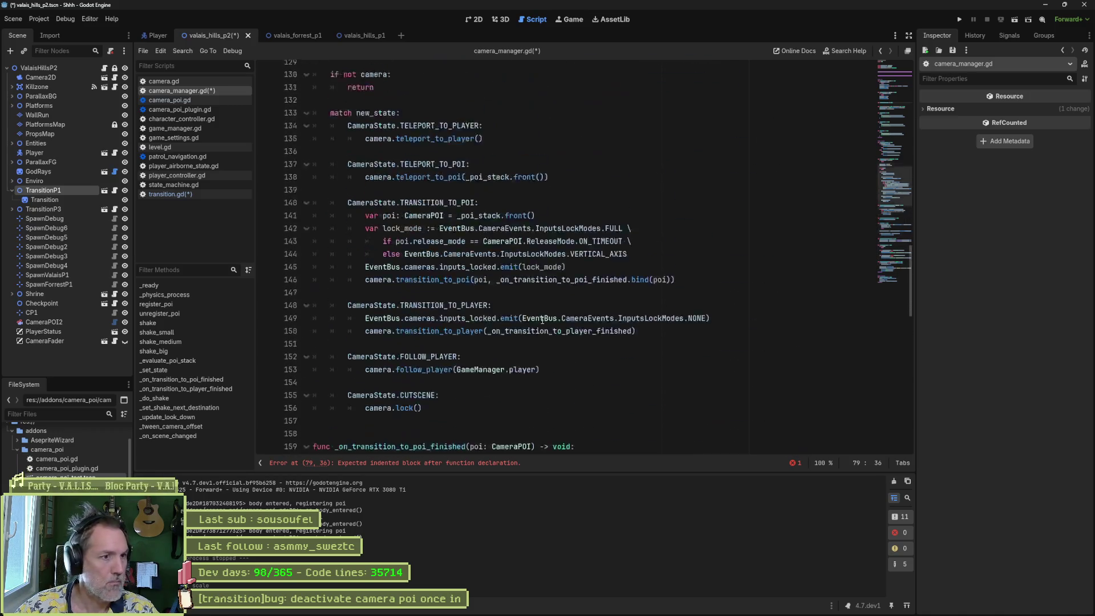
scroll(554, 306, up, 9)
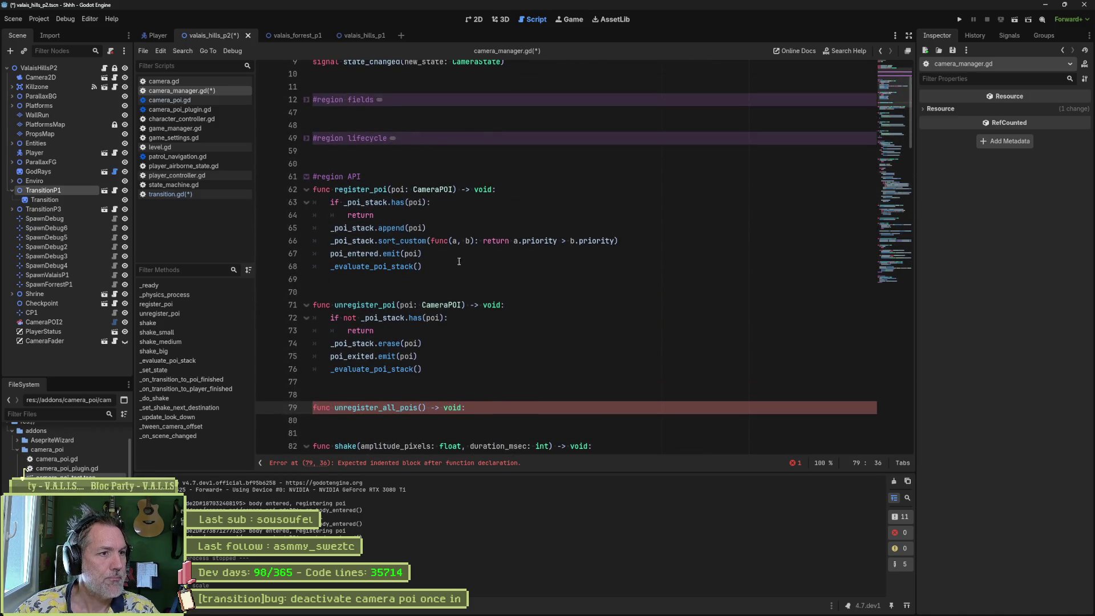
scroll(459, 261, up, 2)
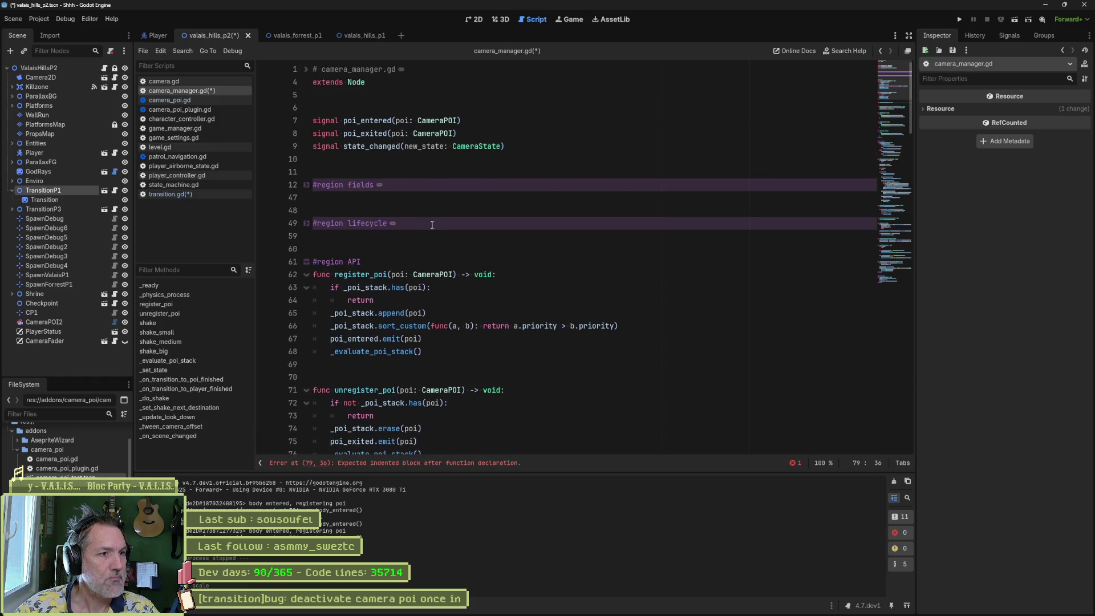
click(306, 184)
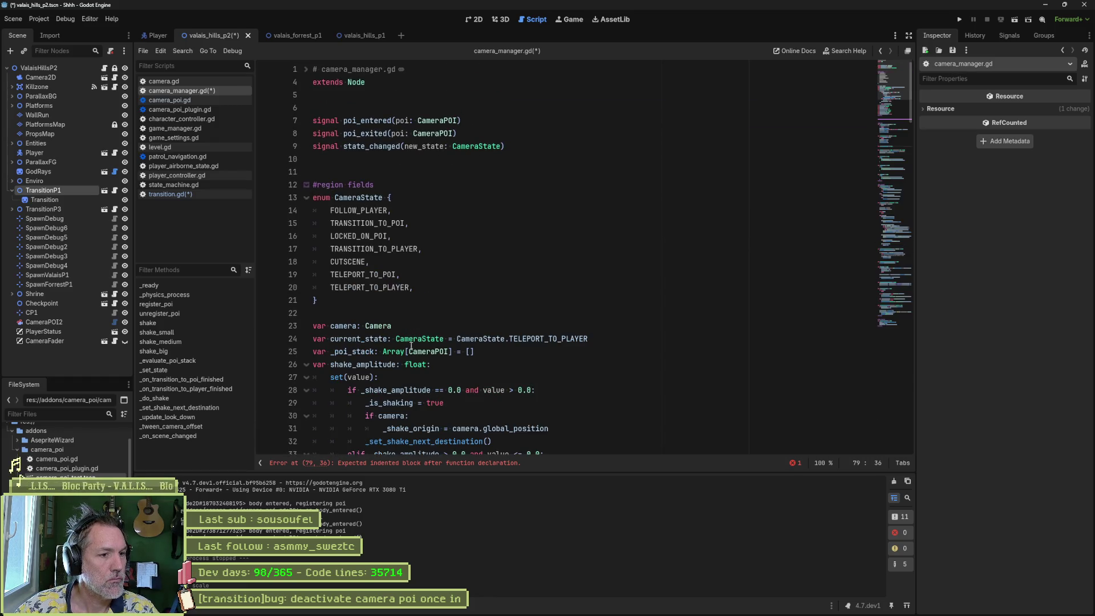
double_click(351, 351)
scroll(433, 342, down, 7)
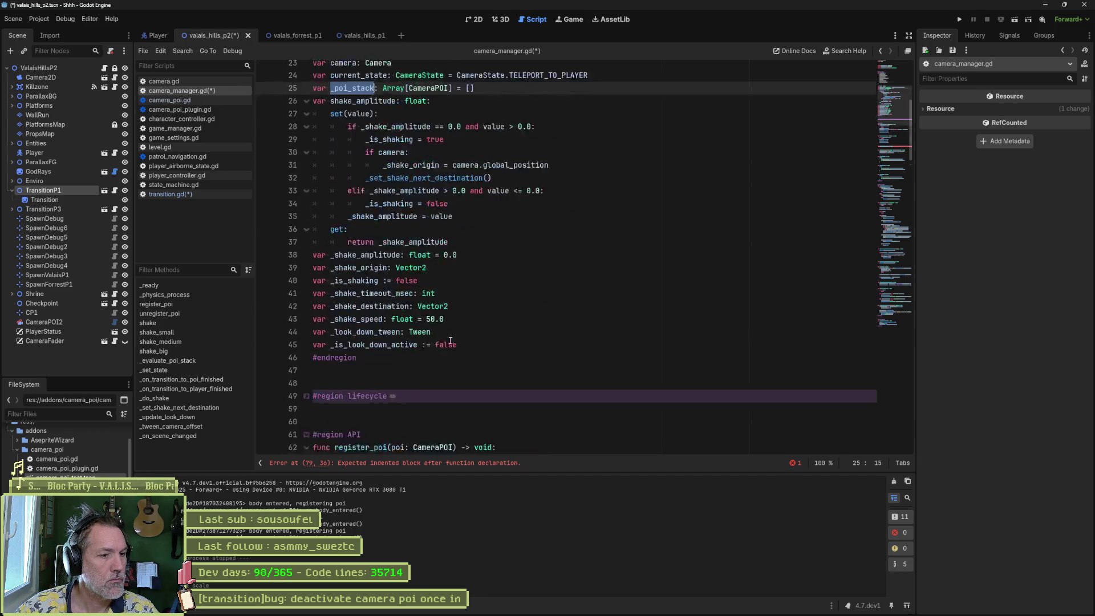
scroll(444, 341, down, 5)
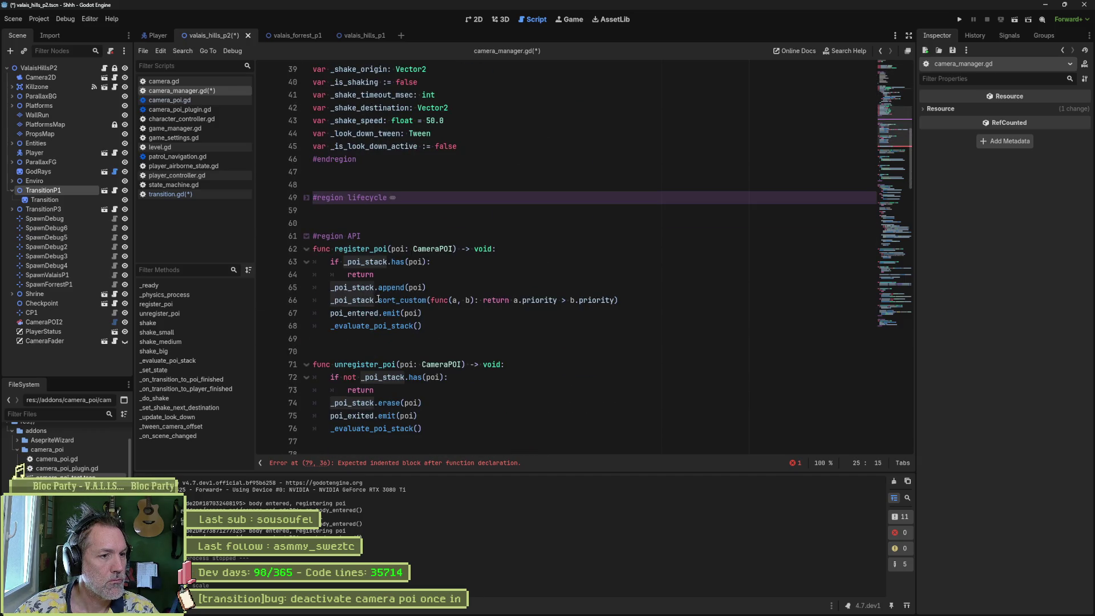
scroll(378, 364, down, 7)
Step: Write the body 'for poi in _poi_stack: unregister_poi(poi)', save, and run the scene with F6
click(513, 312)
key(Return)
text(for )
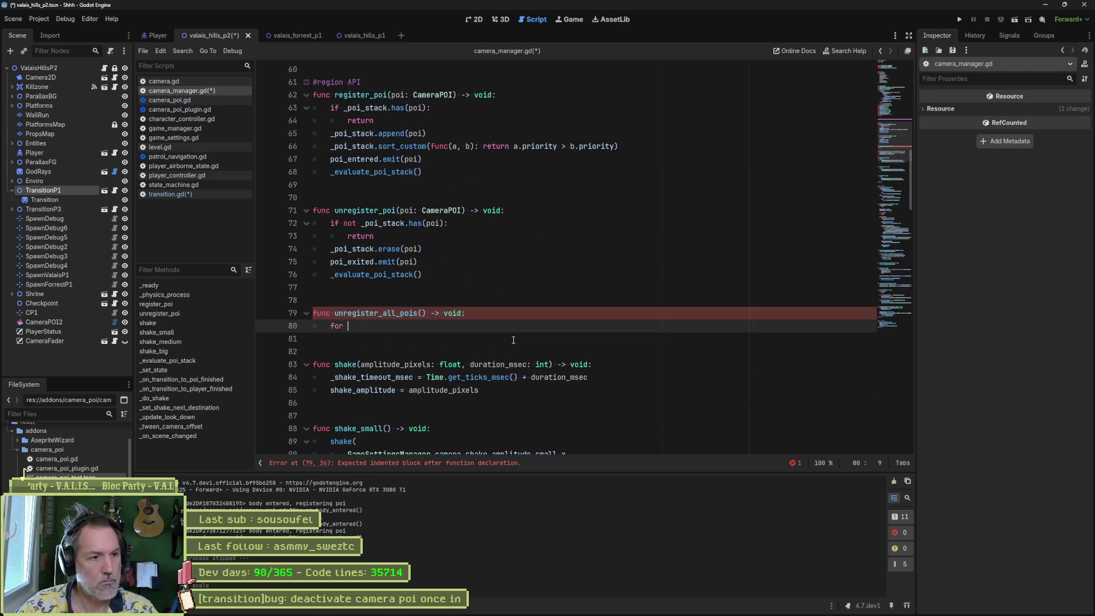
text(poi in _poi_stack:)
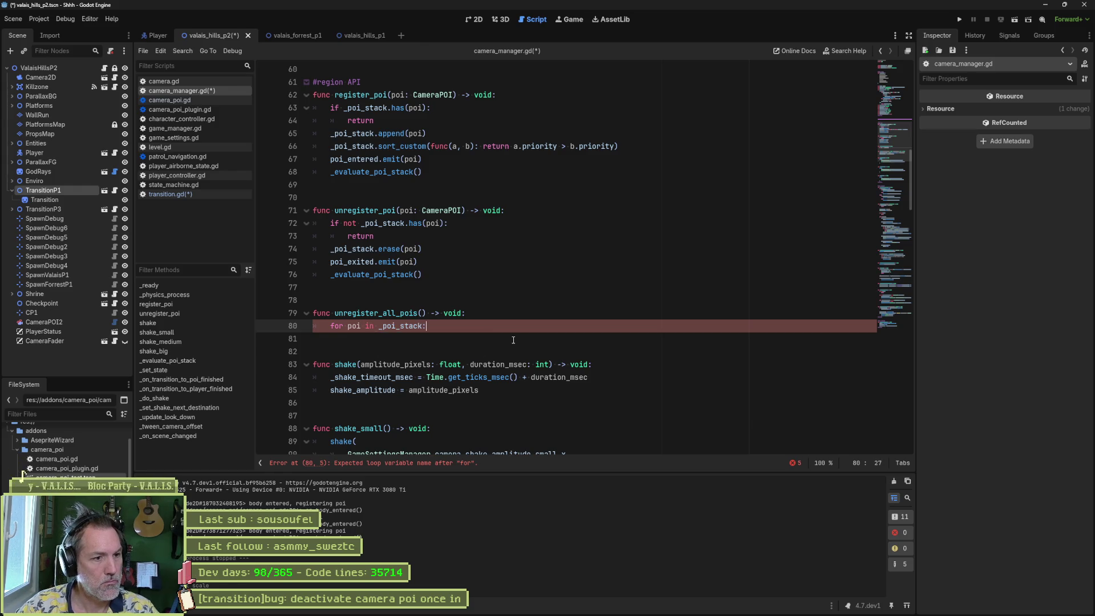
key(Return)
text(pass)
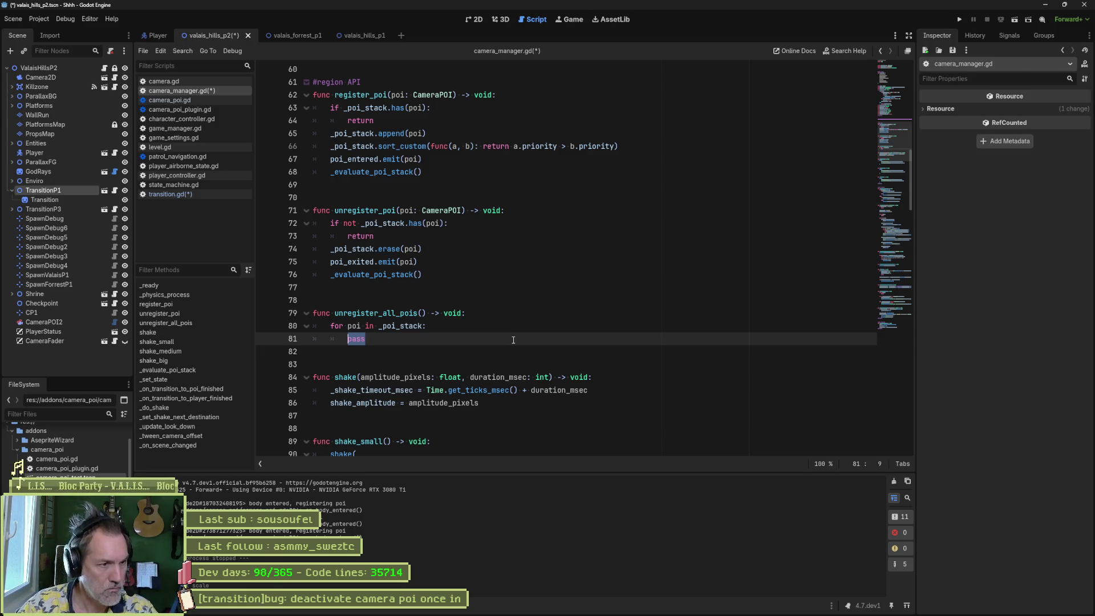
text(unre)
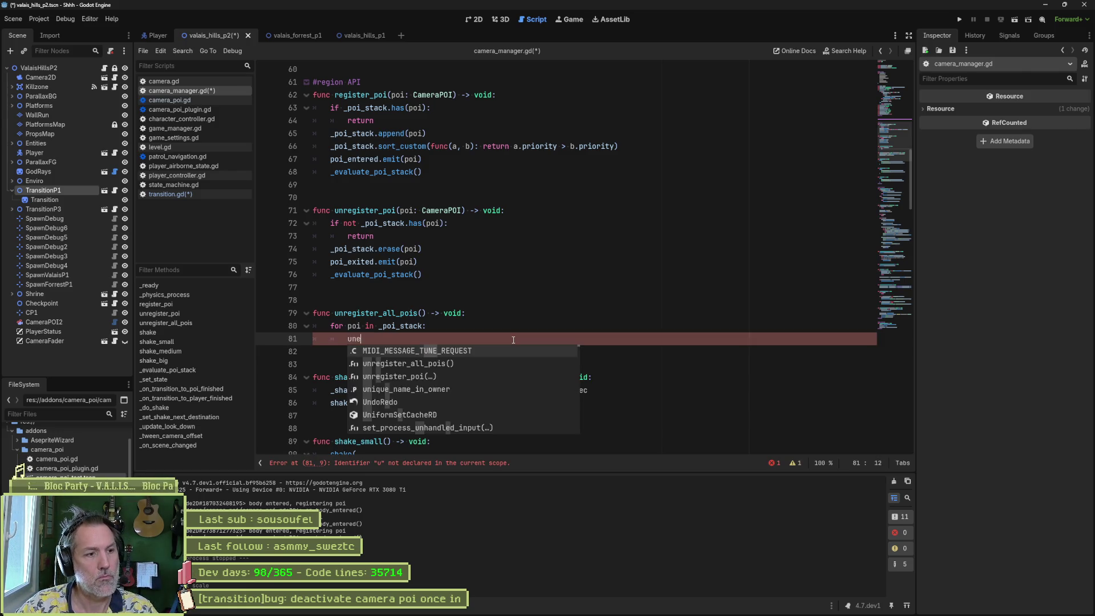
key(Down)
key(Return)
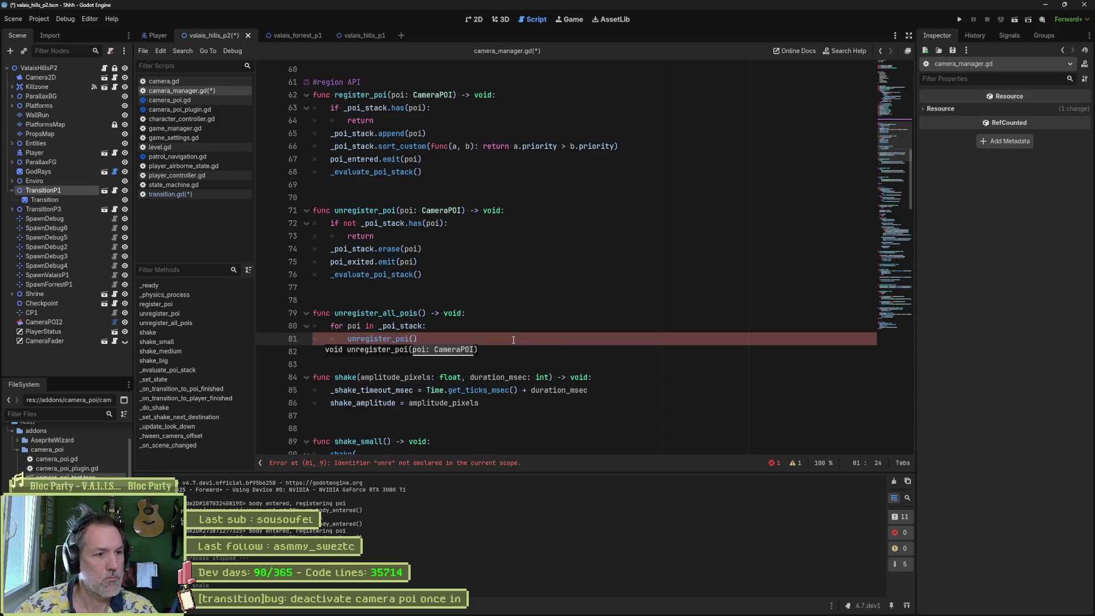
text(poi)
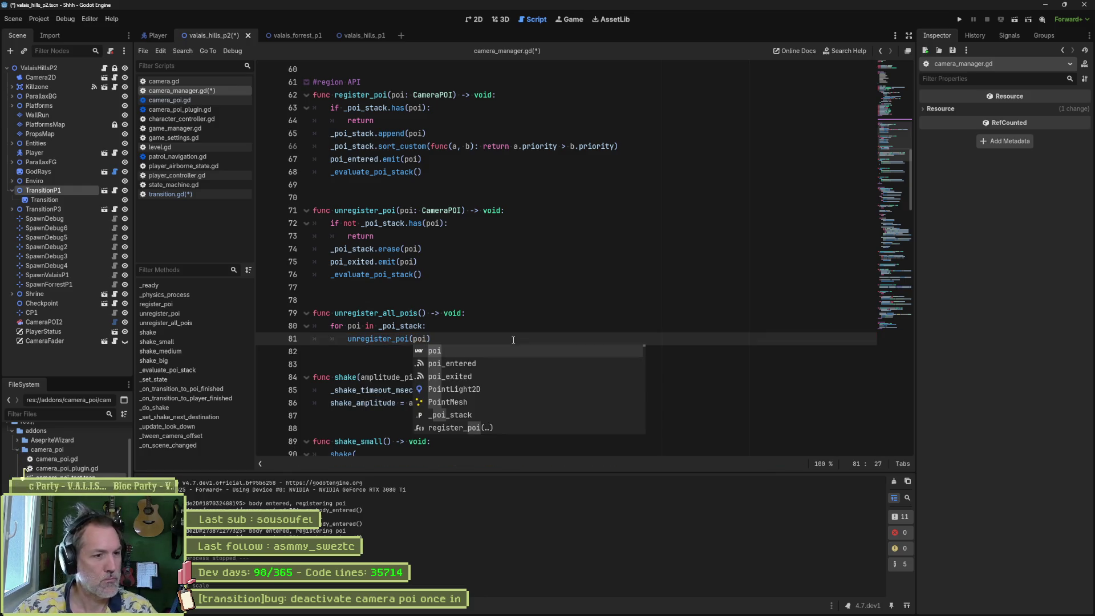
key(ctrl+s)
key(F6)
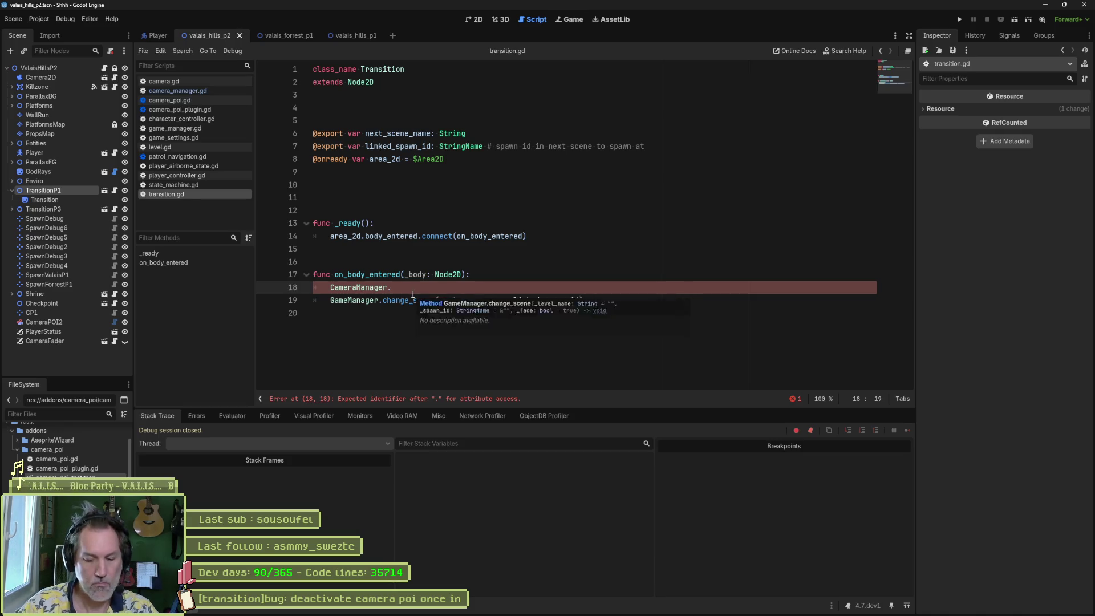
Step: Complete line 18 as CameraManager.unregister_all_pois(), then run and stop the game
text(un)
key(Return)
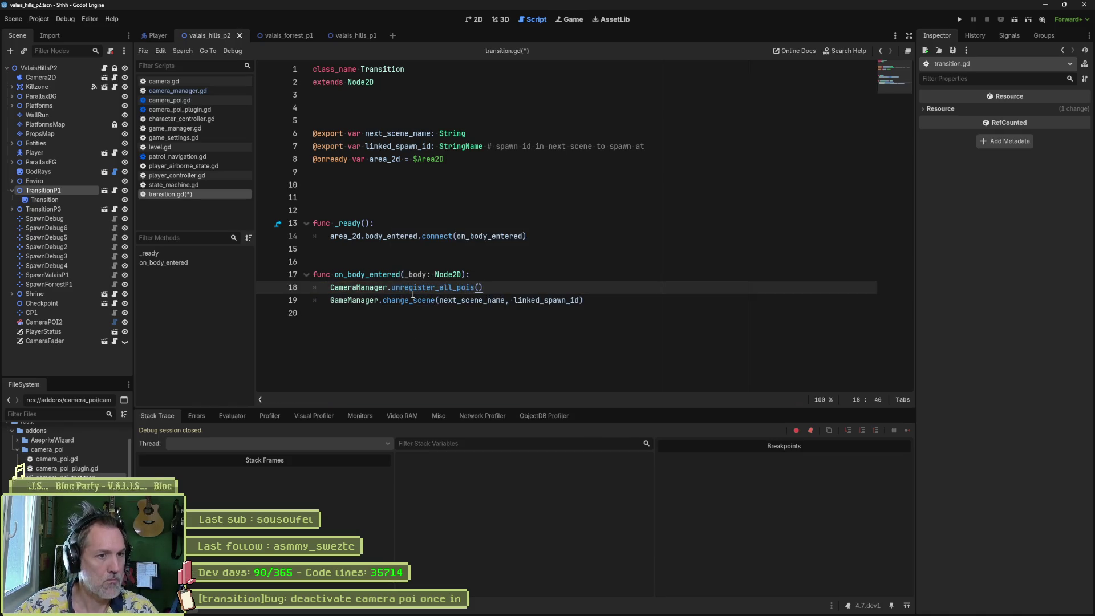
key(F6)
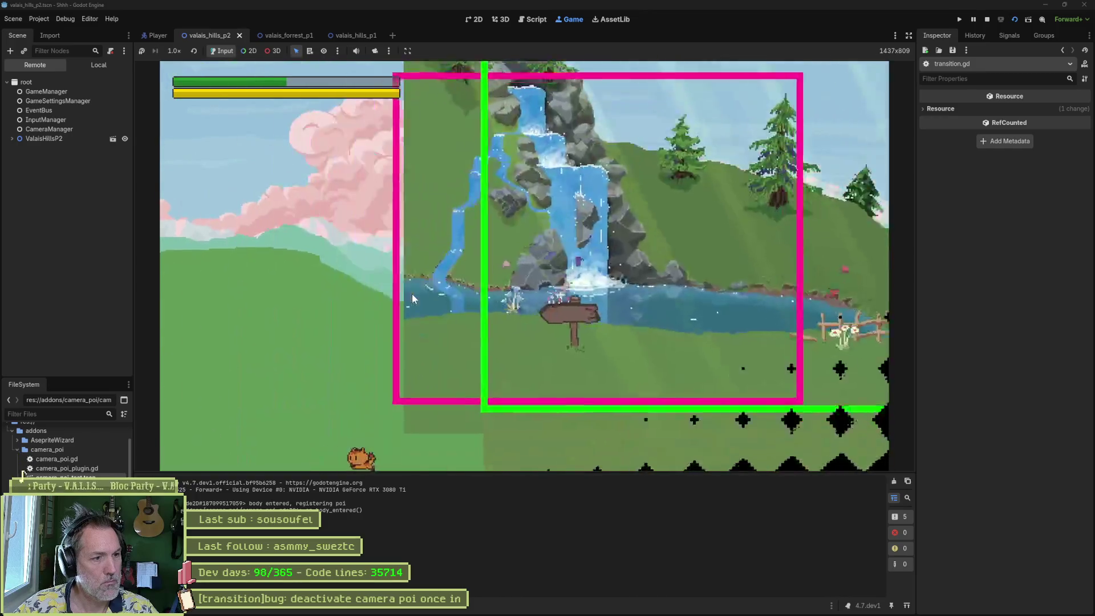
key(F8)
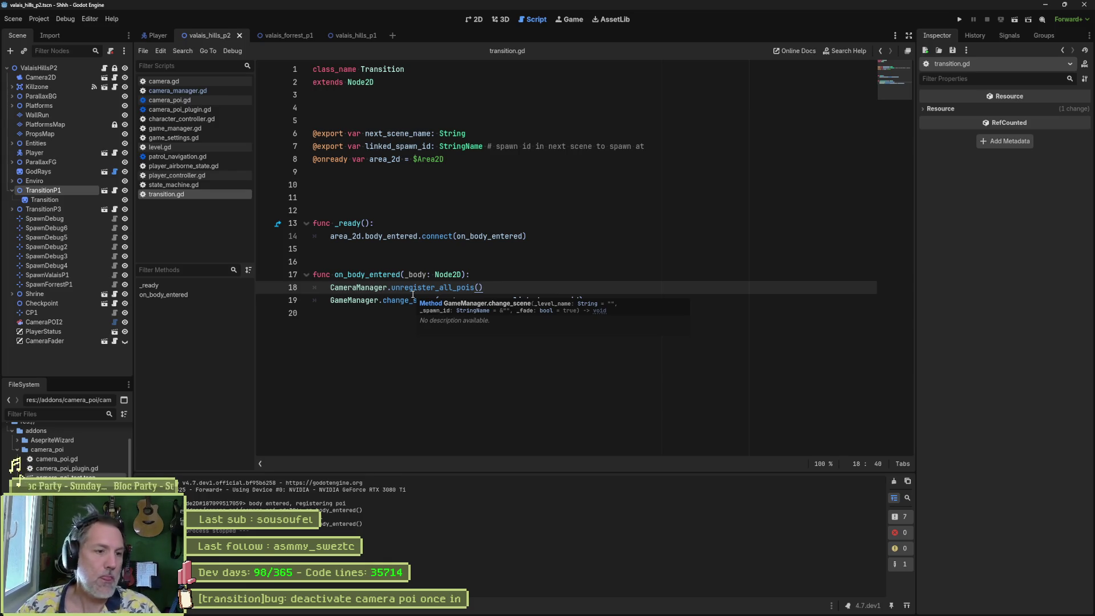
Step: Switch to the 2D view and inspect CameraPOI2's trigger and target settings
click(497, 276)
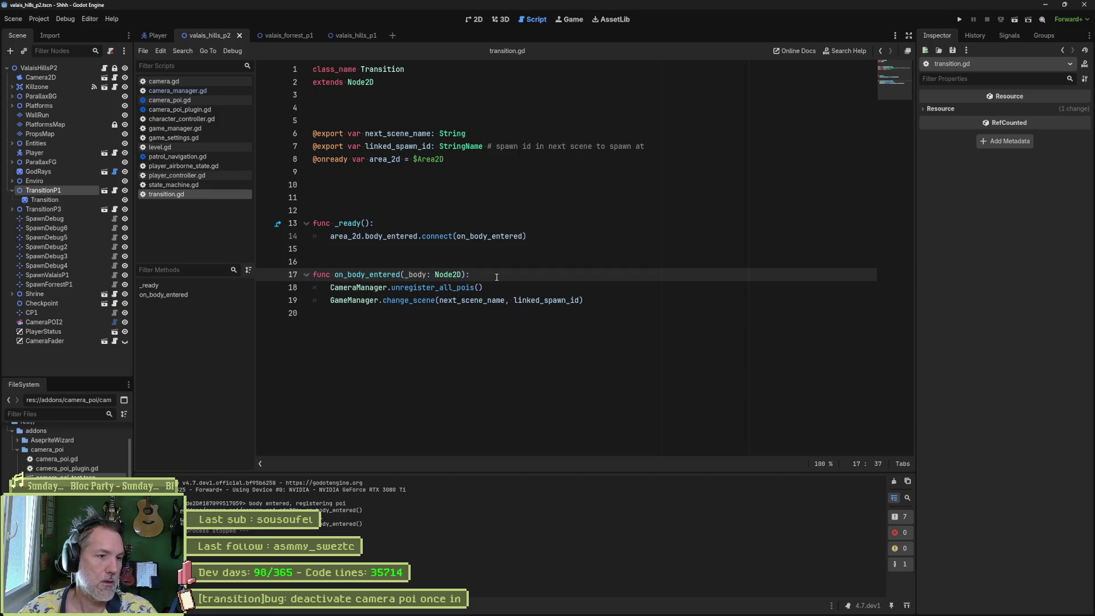
mouse_move(366, 301)
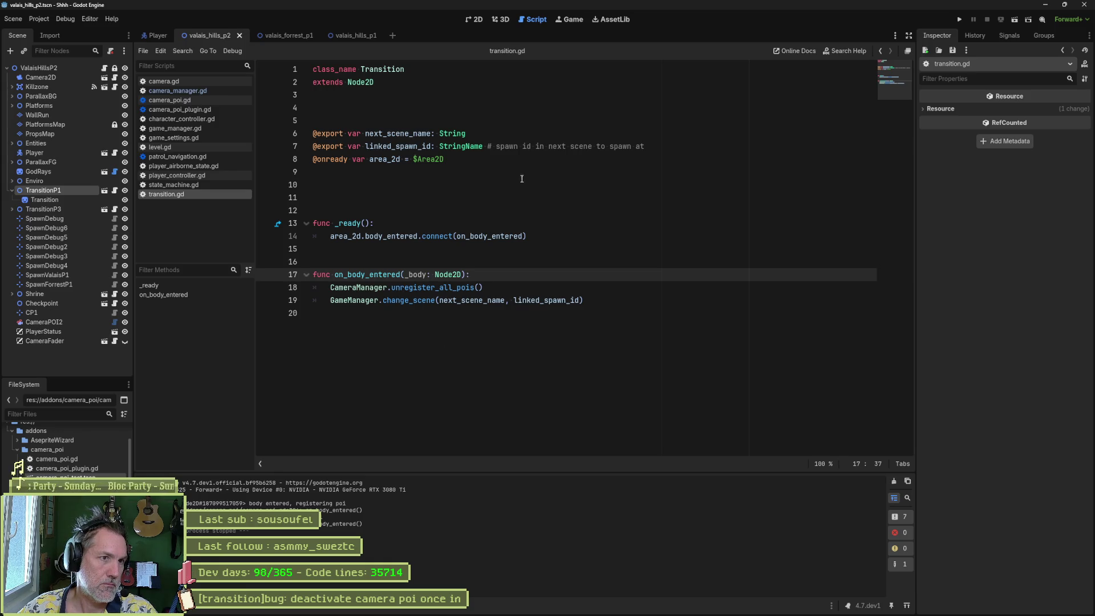
click(476, 20)
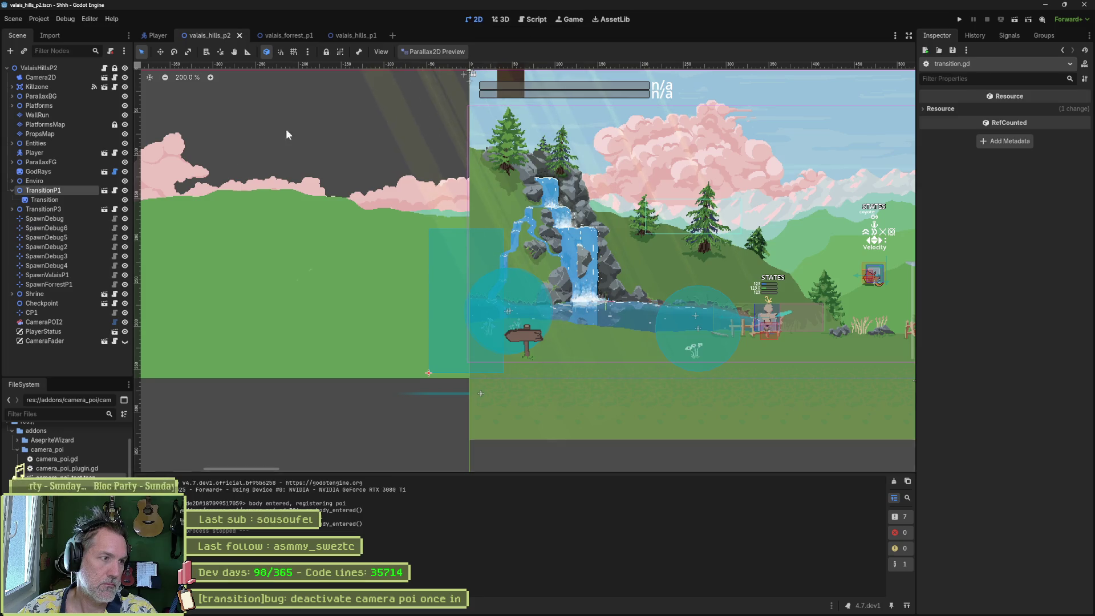
click(49, 320)
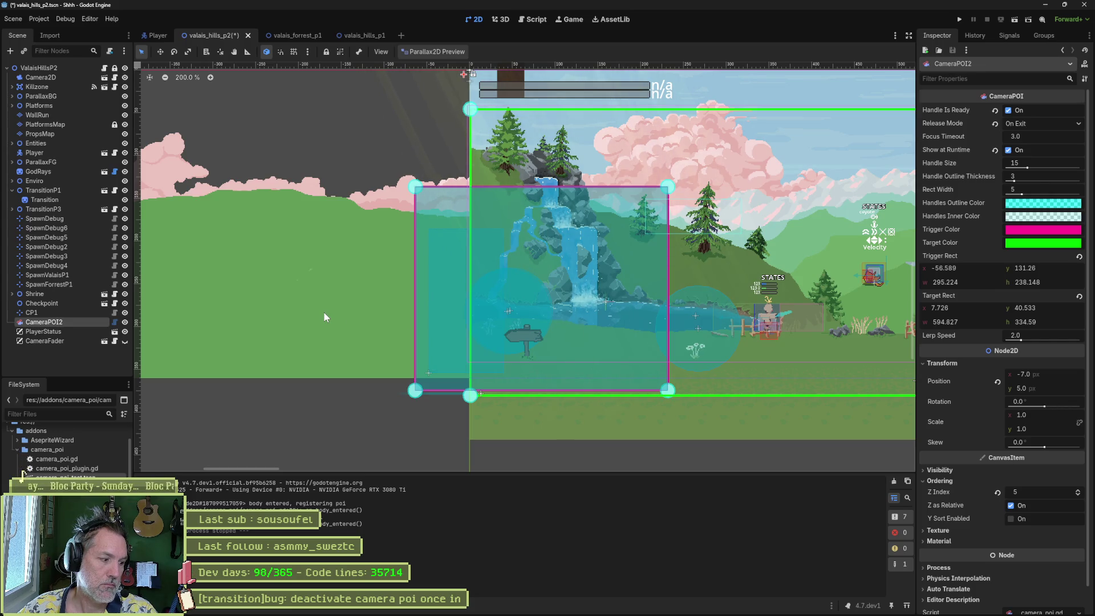
Step: Open camera_poi.gd at _on_body_exited and jump to unregister_poi's definition in camera_manager.gd
click(531, 19)
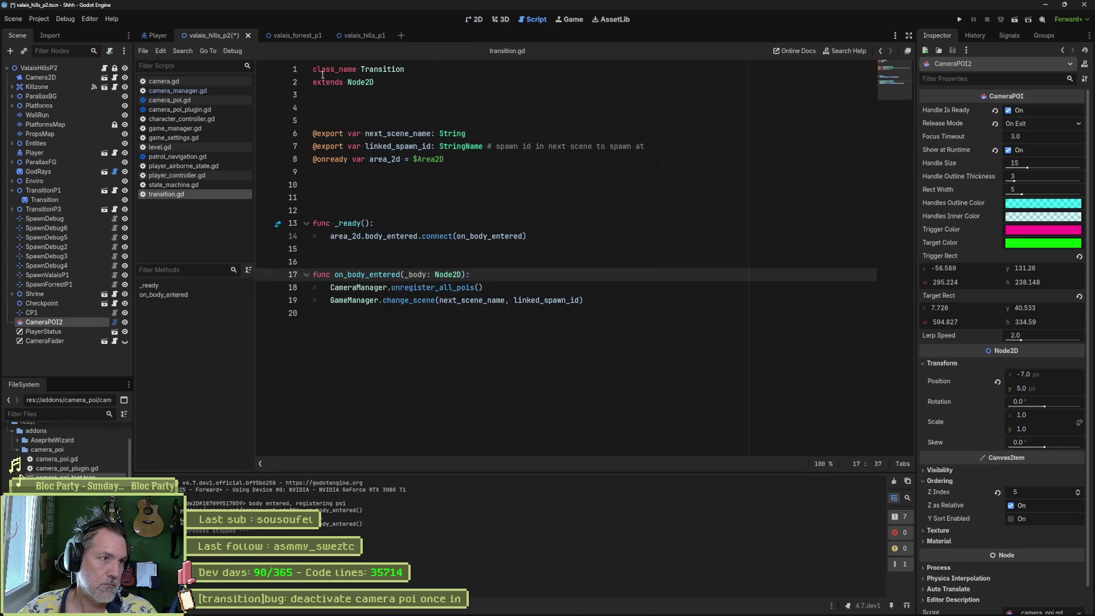
click(222, 101)
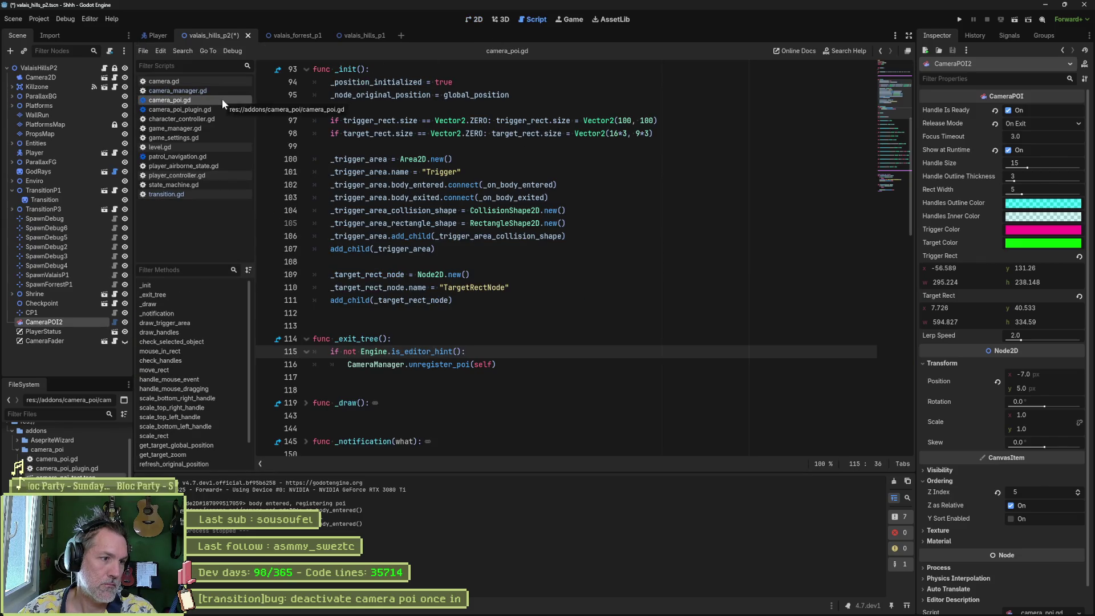
scroll(200, 416, down, 2)
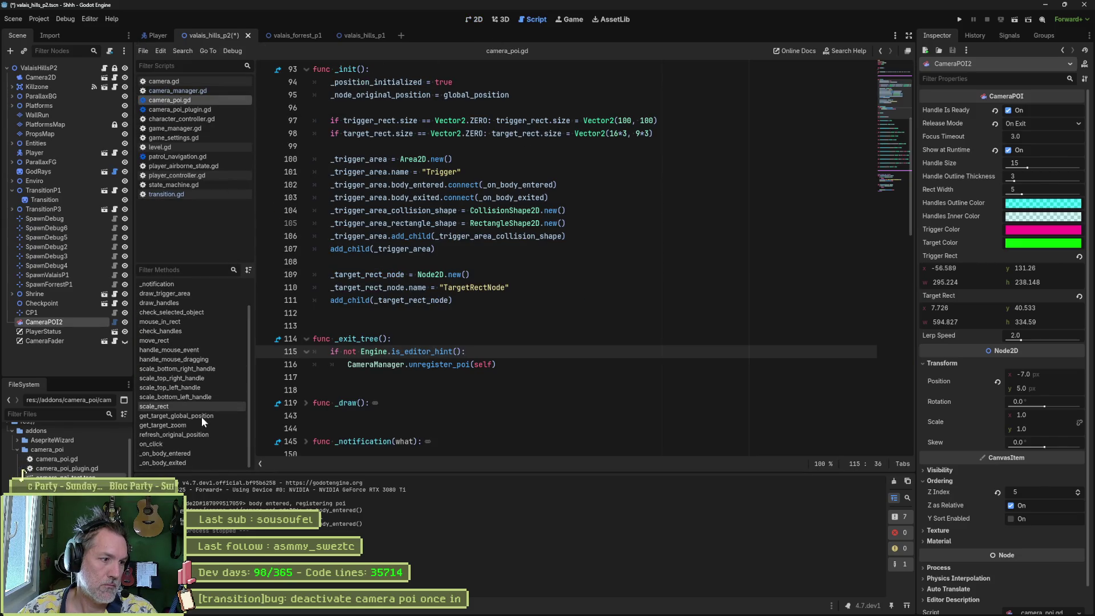
click(199, 462)
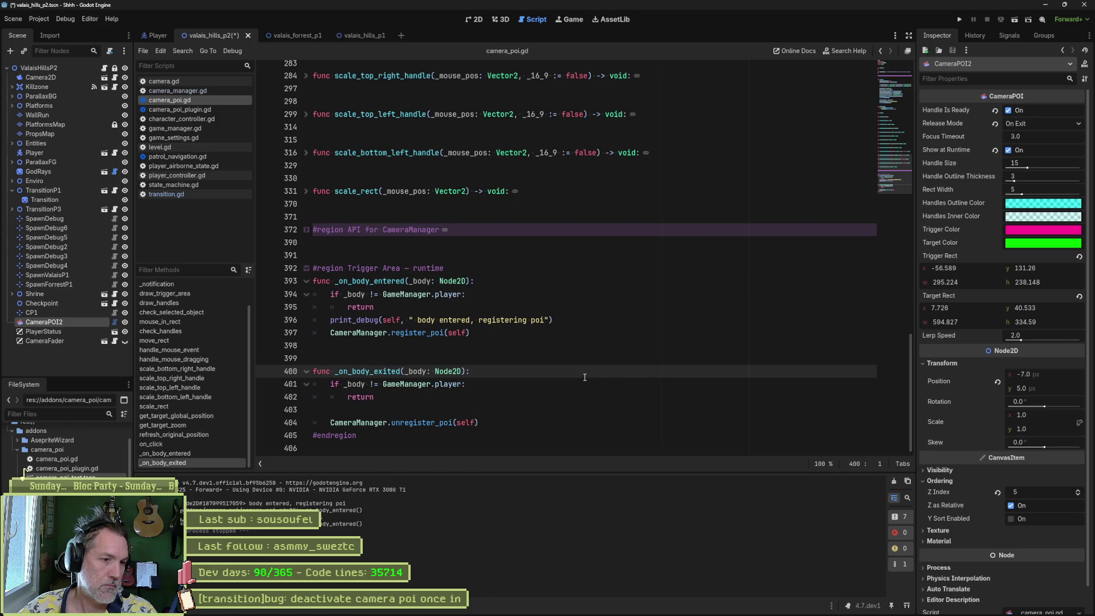
mouse_move(440, 422)
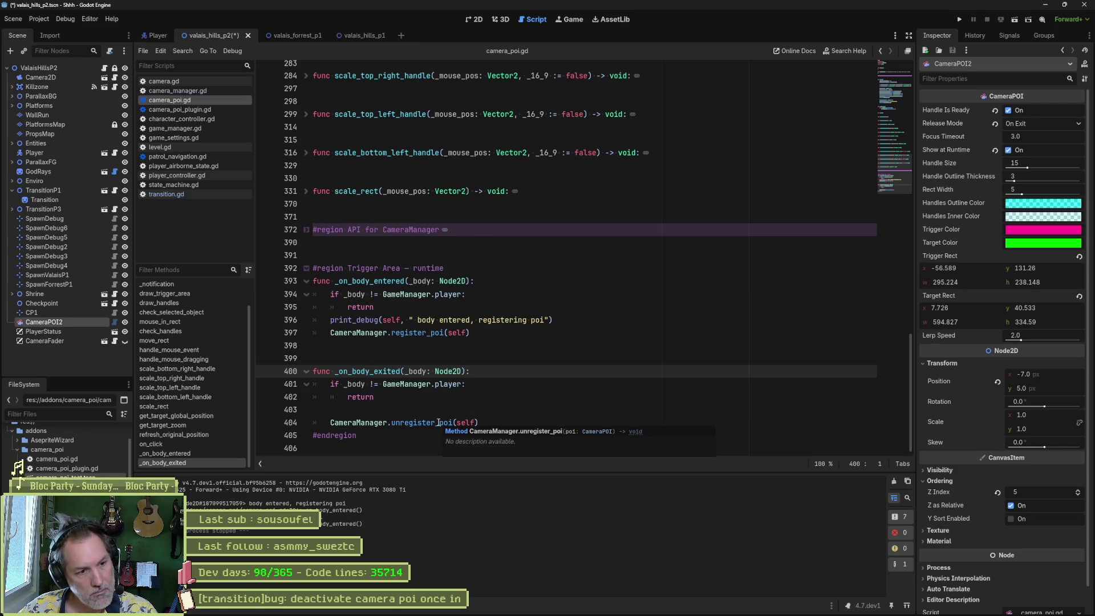
ctrl+click(438, 423)
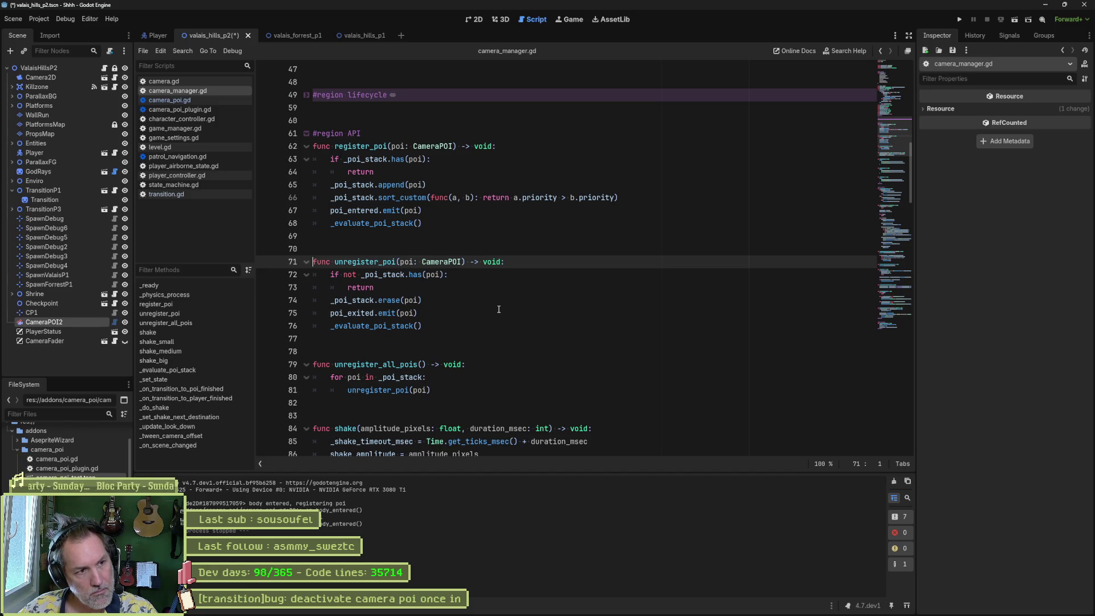
Step: Replace unregister_poi(poi) in the for loop with an indented _poi_stack.erase(poi) line
click(433, 224)
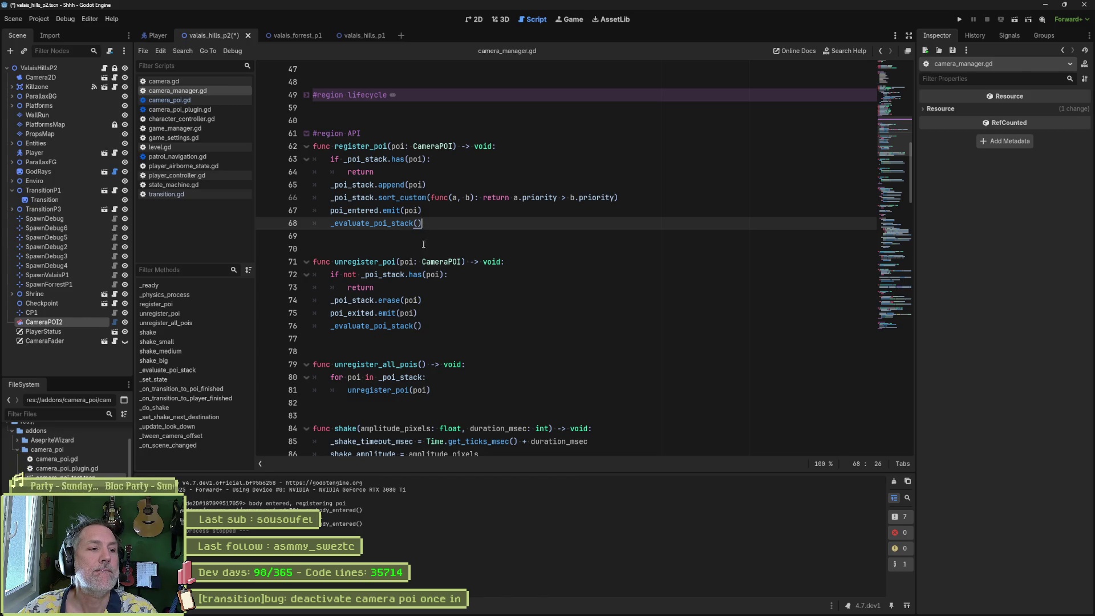
drag(430, 301, 428, 294)
key(ctrl+c)
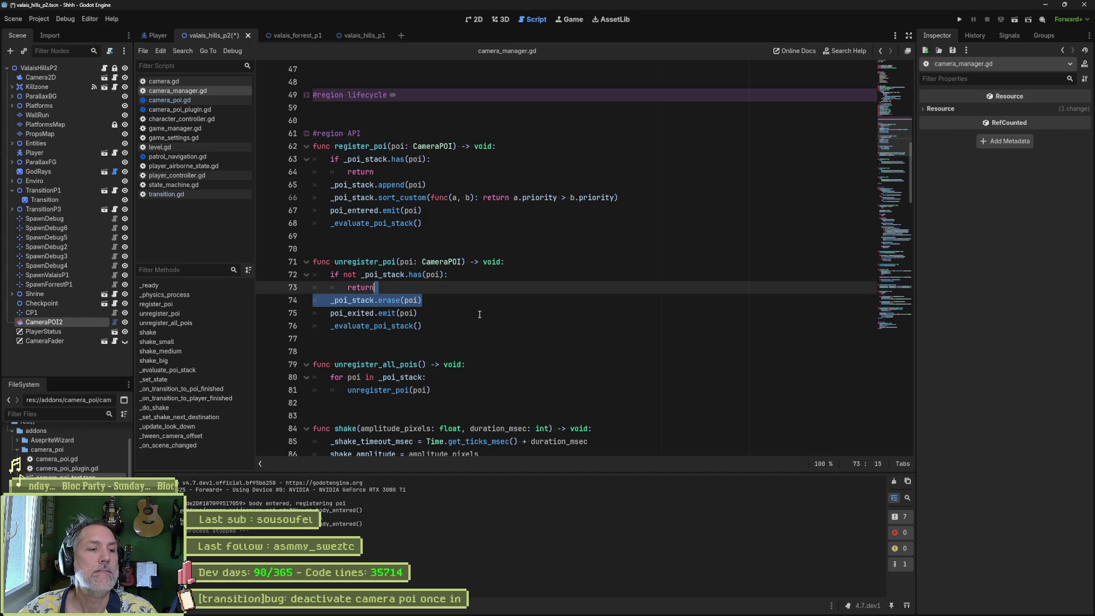
double_click(393, 389)
key(ctrl+v)
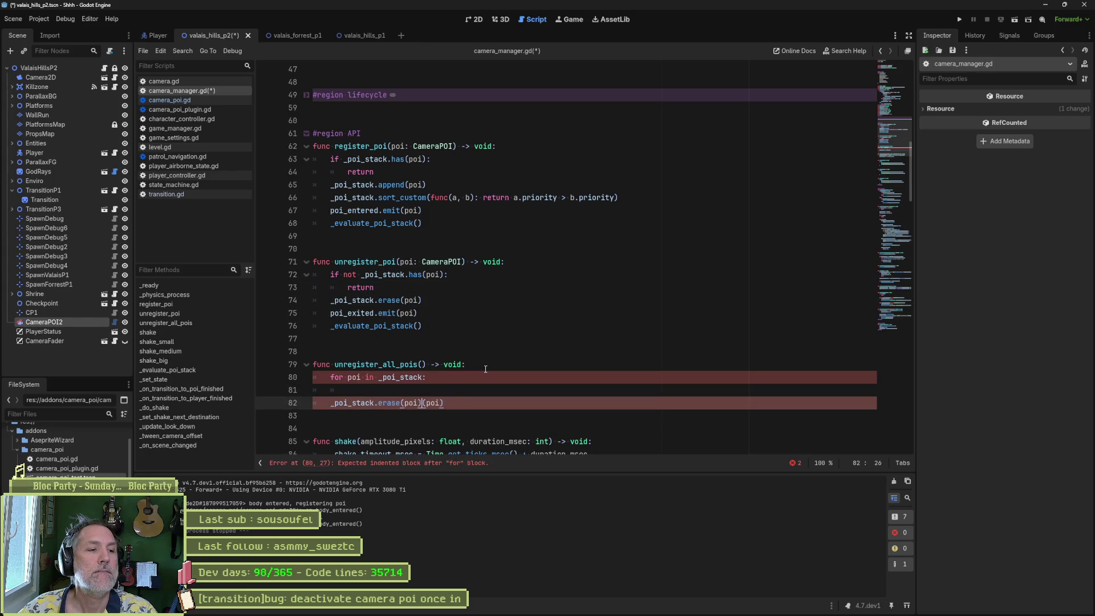
key(BackSpace)
key(BackSpace)
key(BackSpace)
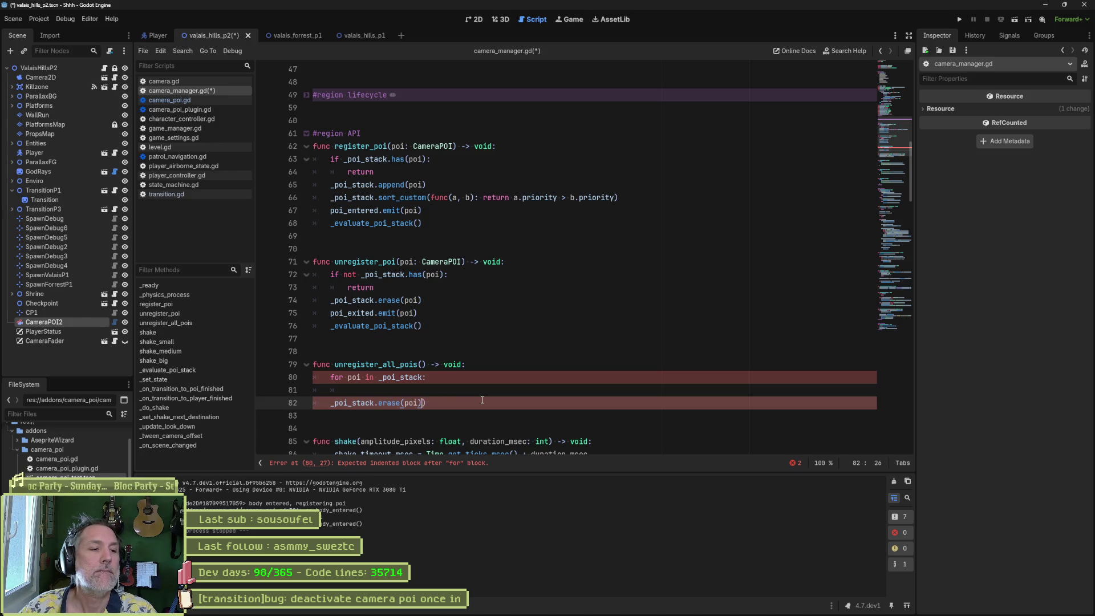
key(Up)
key(ctrl+shift+k)
key(Tab)
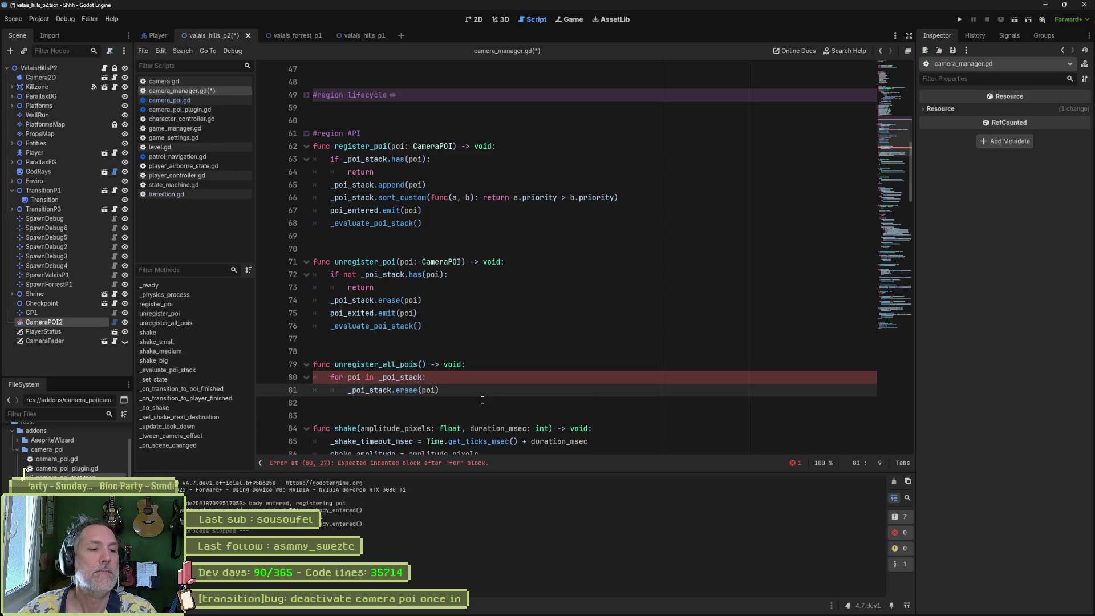
Step: Save camera_manager.gd and run the game with F5 to test the change
key(ctrl+s)
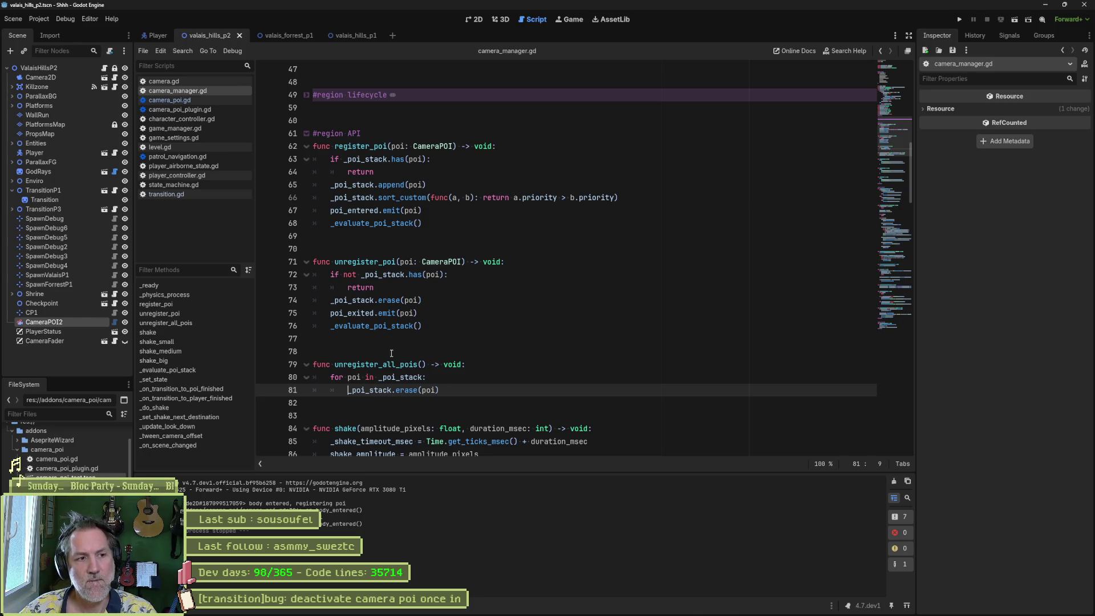
mouse_move(378, 278)
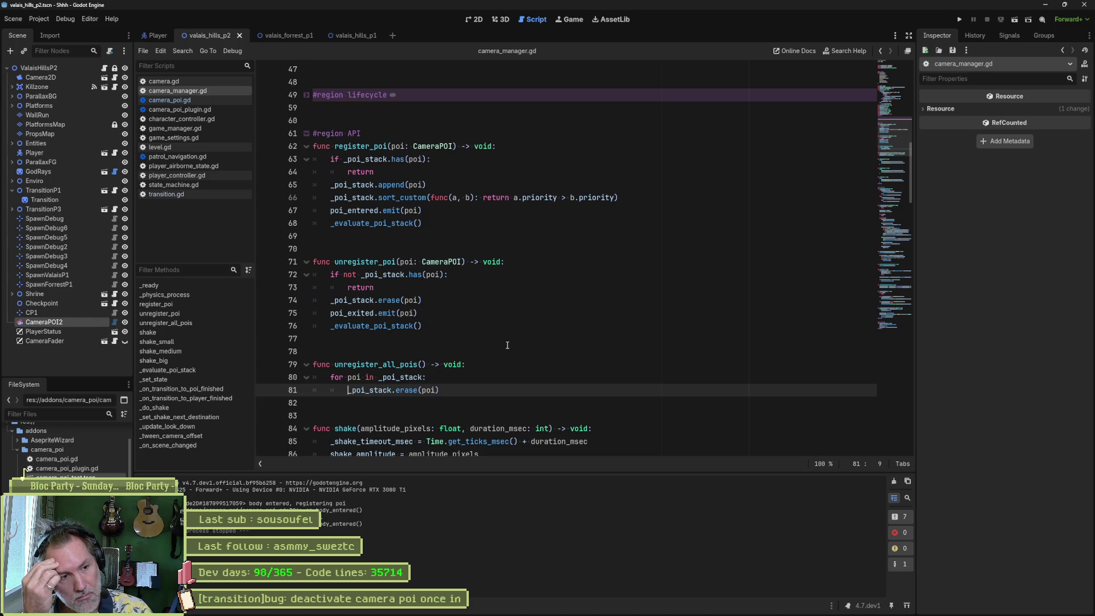
key(F5)
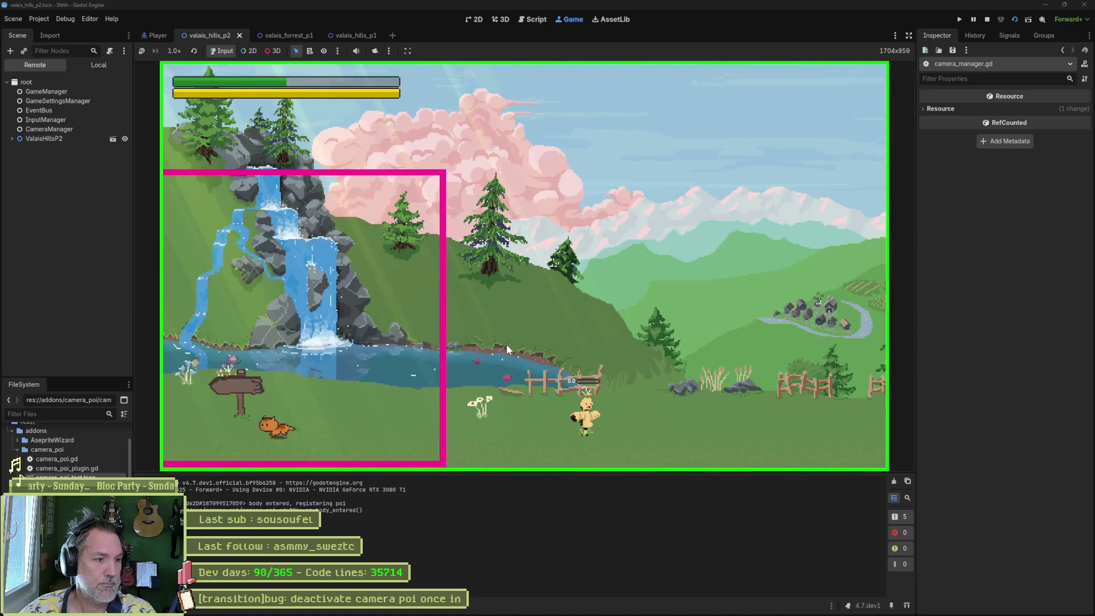
key(F8)
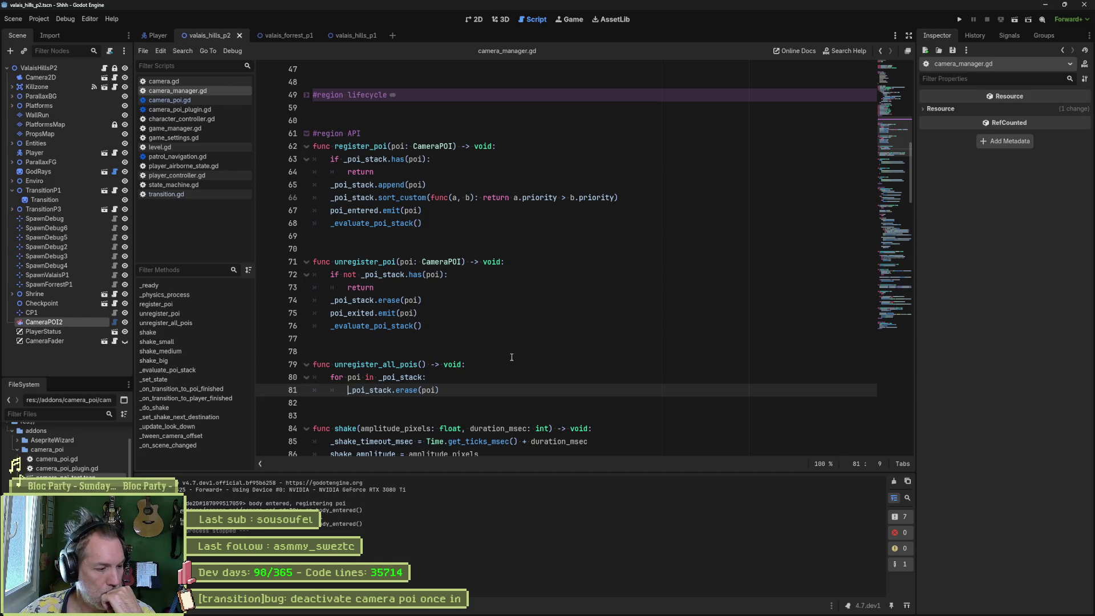
click(67, 322)
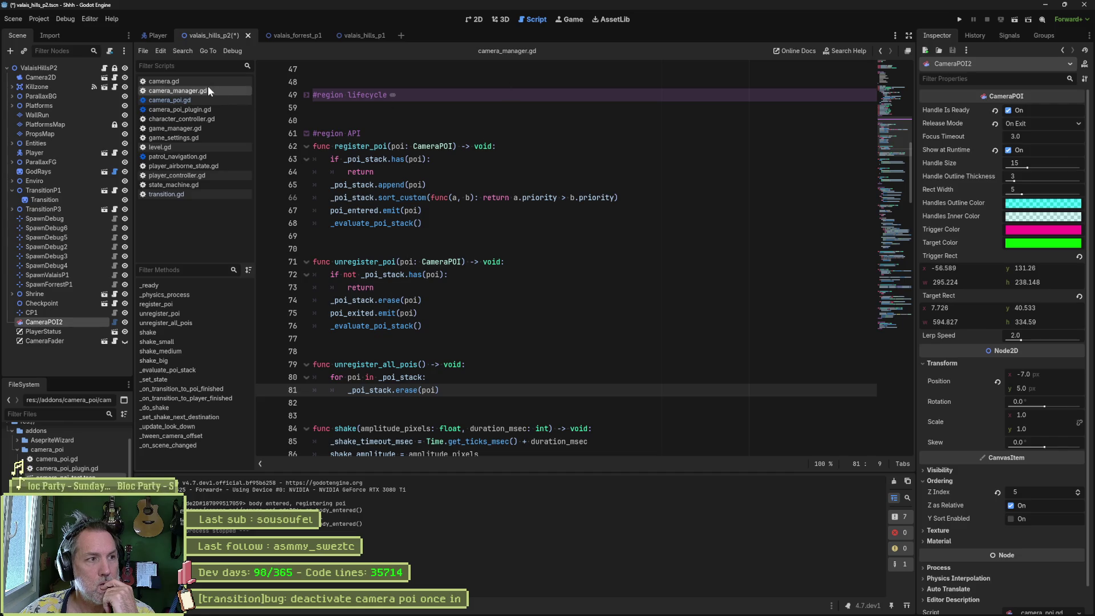
Step: Open camera_poi.gd, jump to its _init function, and fold the _init body
click(193, 98)
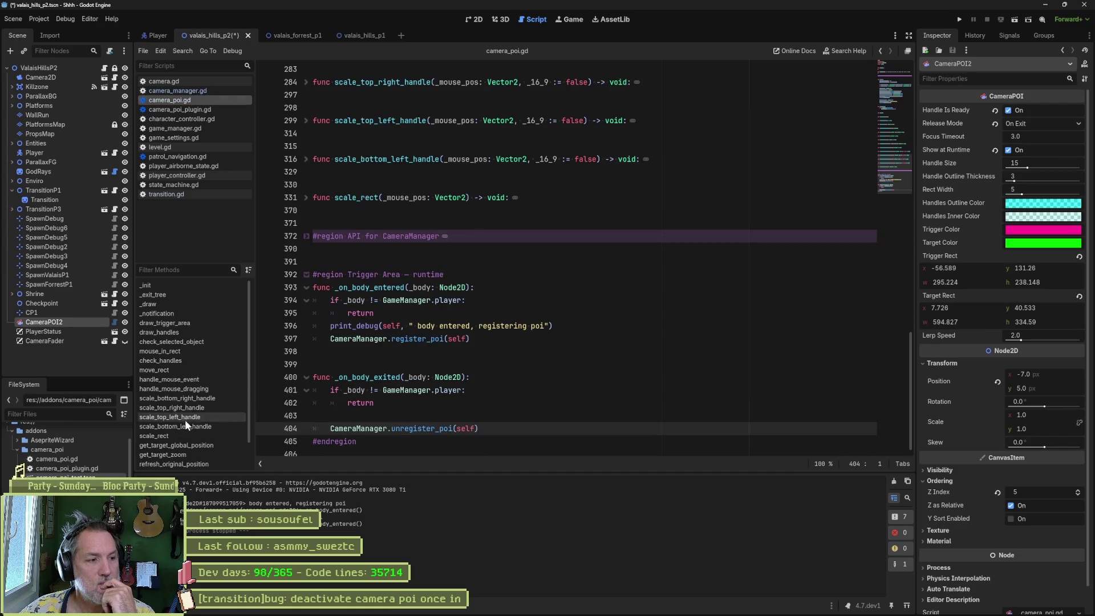
scroll(175, 439, down, 2)
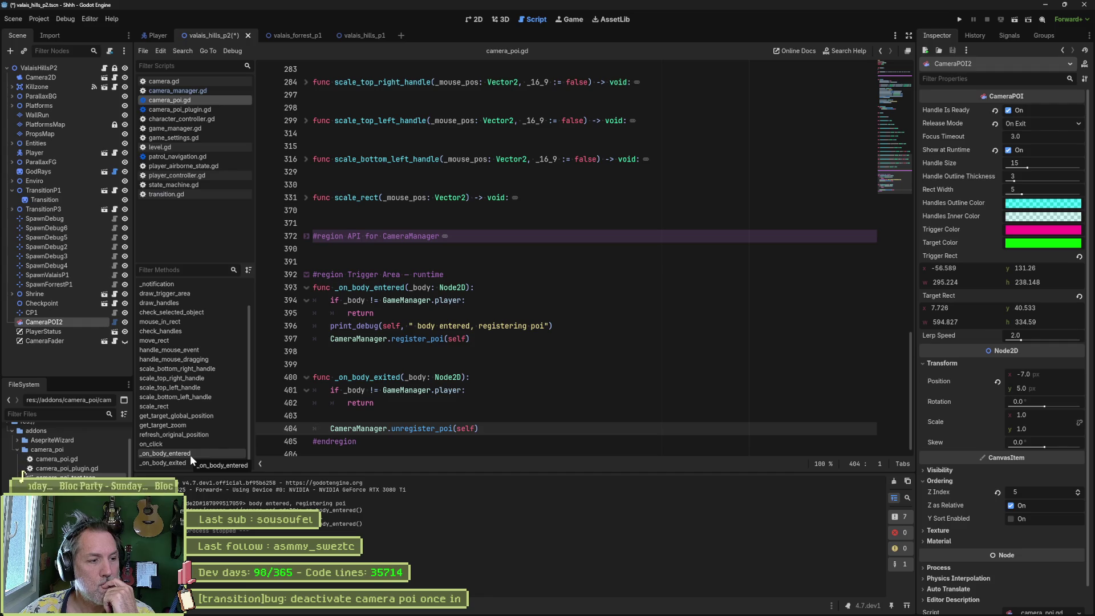
scroll(182, 332, up, 2)
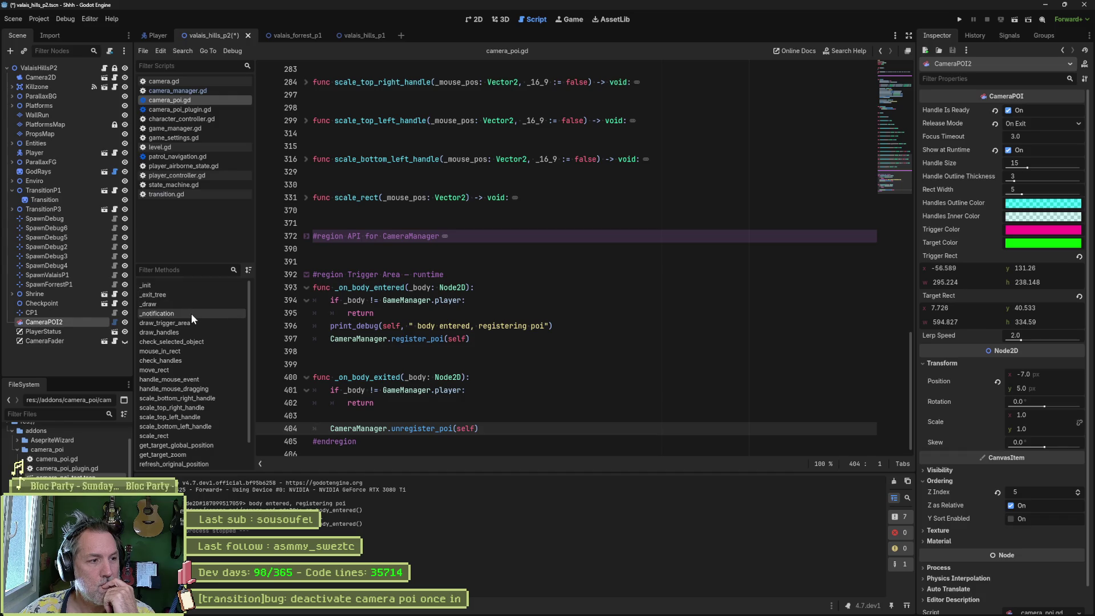
click(194, 286)
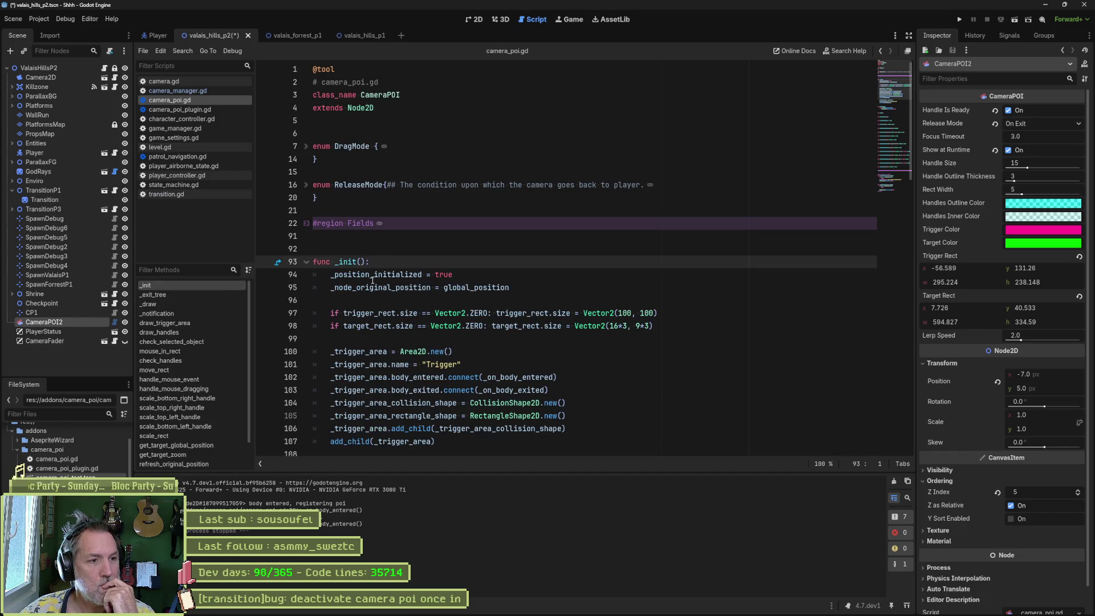
double_click(463, 377)
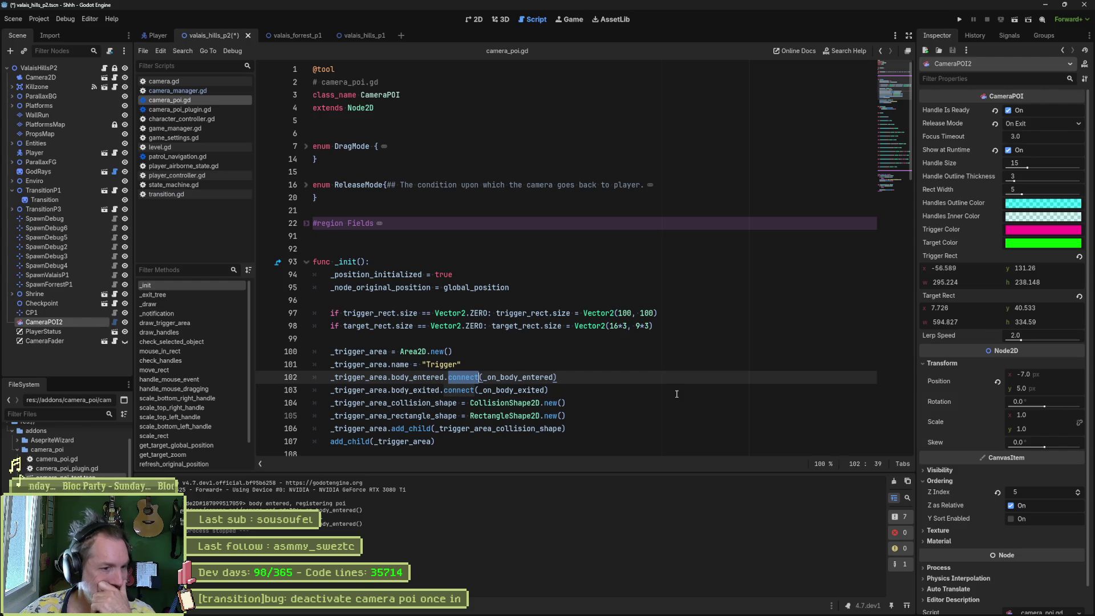
click(676, 394)
key(alt+f)
Step: Expand the API for CameraManager and Trigger Area runtime regions to review their functions
scroll(617, 369, down, 3)
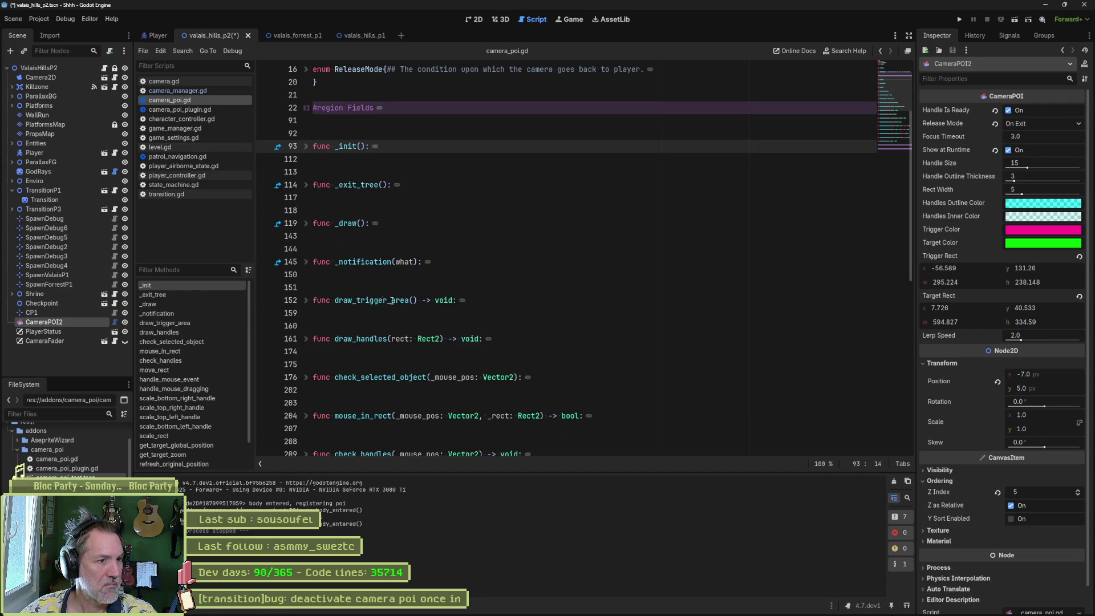
click(330, 288)
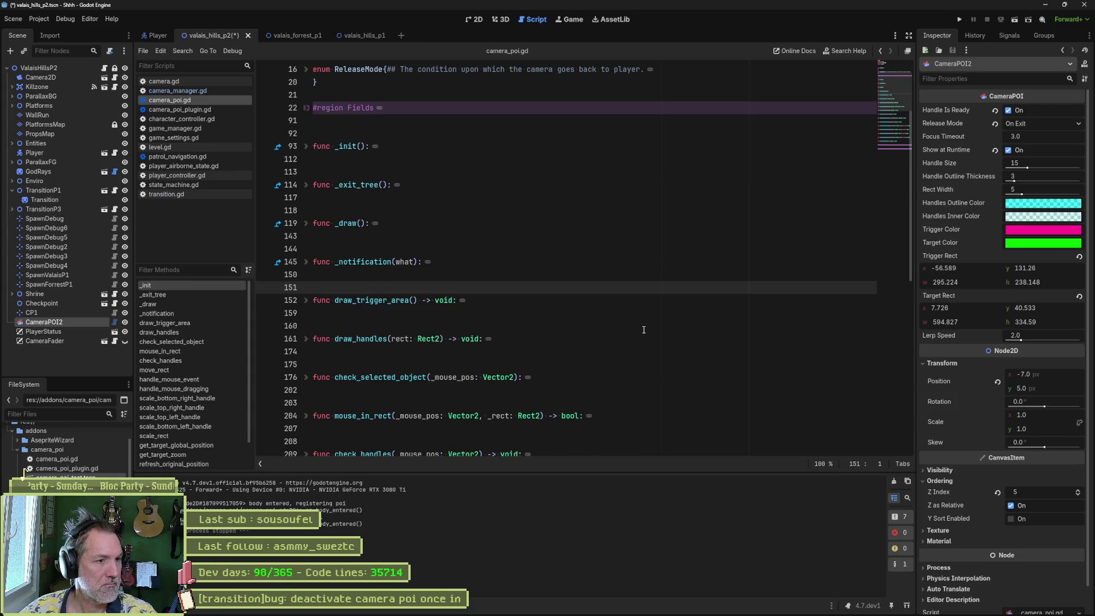
scroll(638, 330, down, 5)
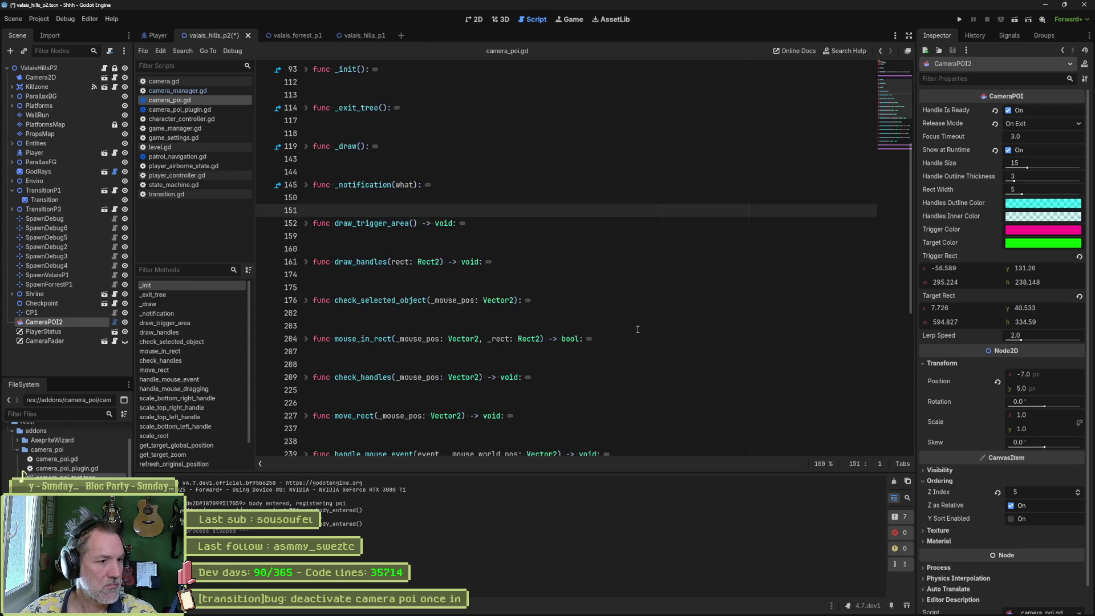
scroll(634, 331, down, 5)
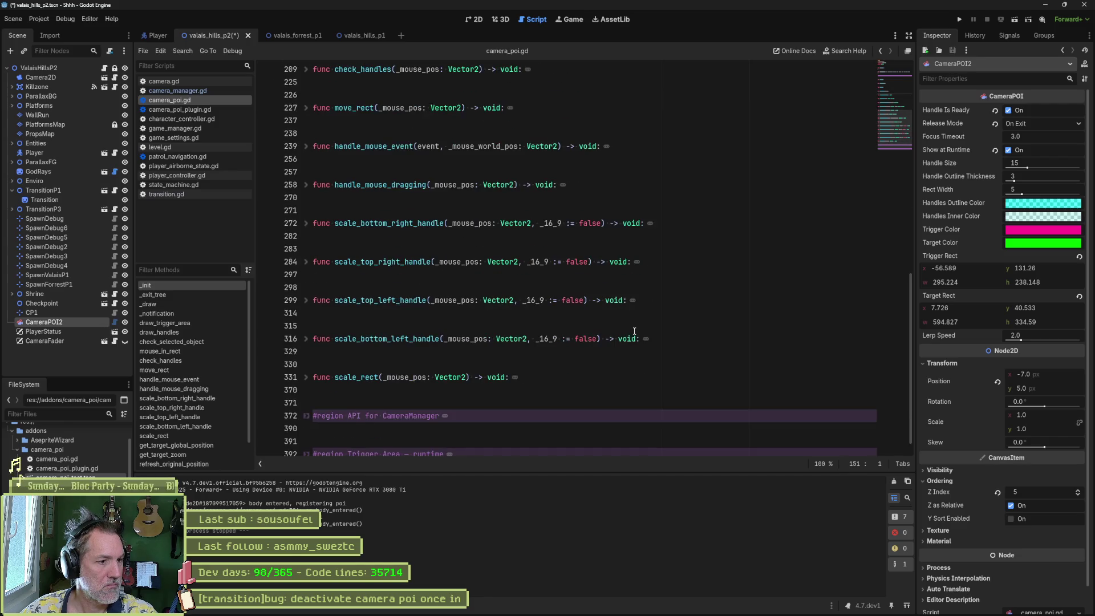
click(306, 402)
scroll(519, 401, down, 4)
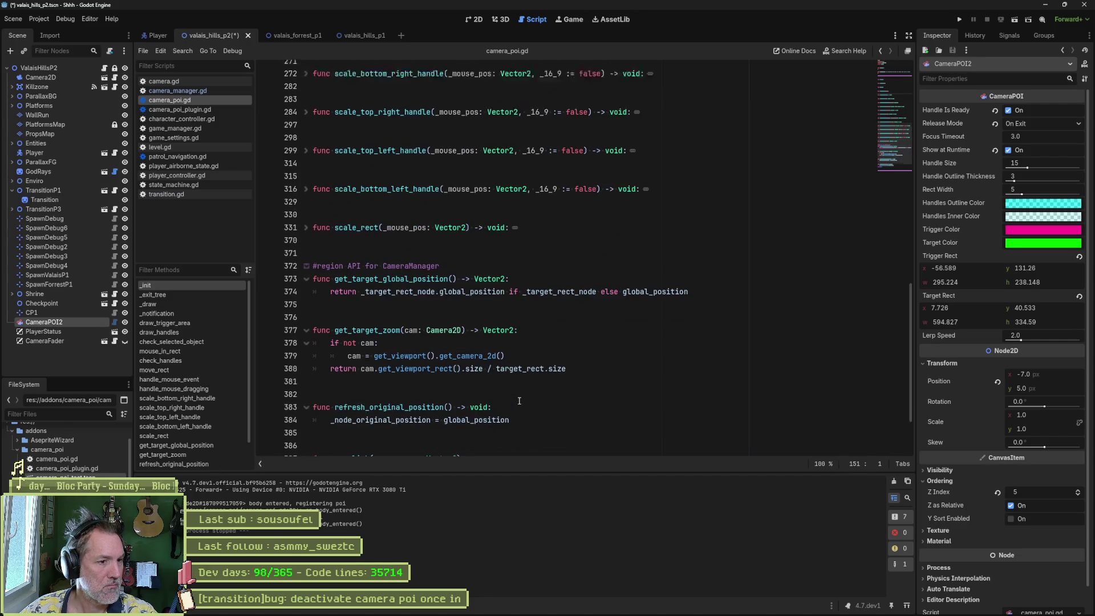
scroll(520, 401, down, 2)
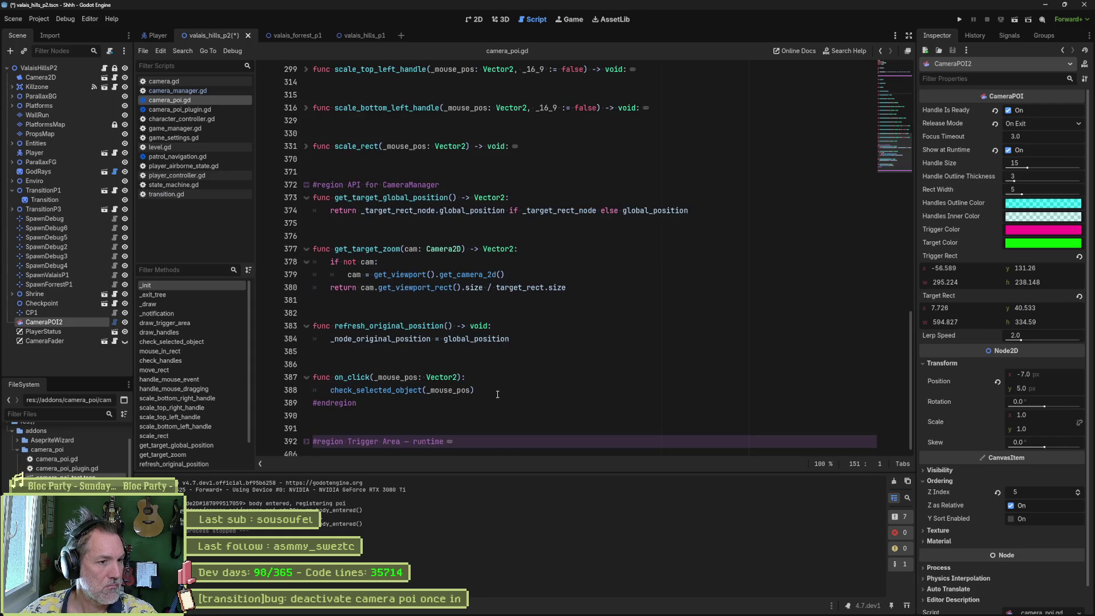
click(497, 394)
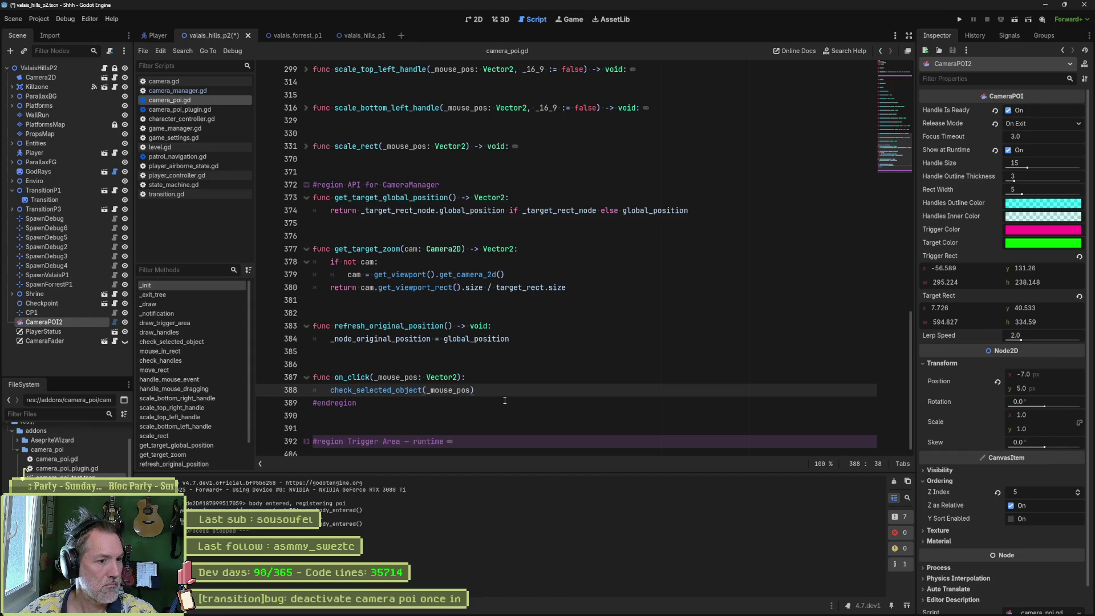
click(306, 442)
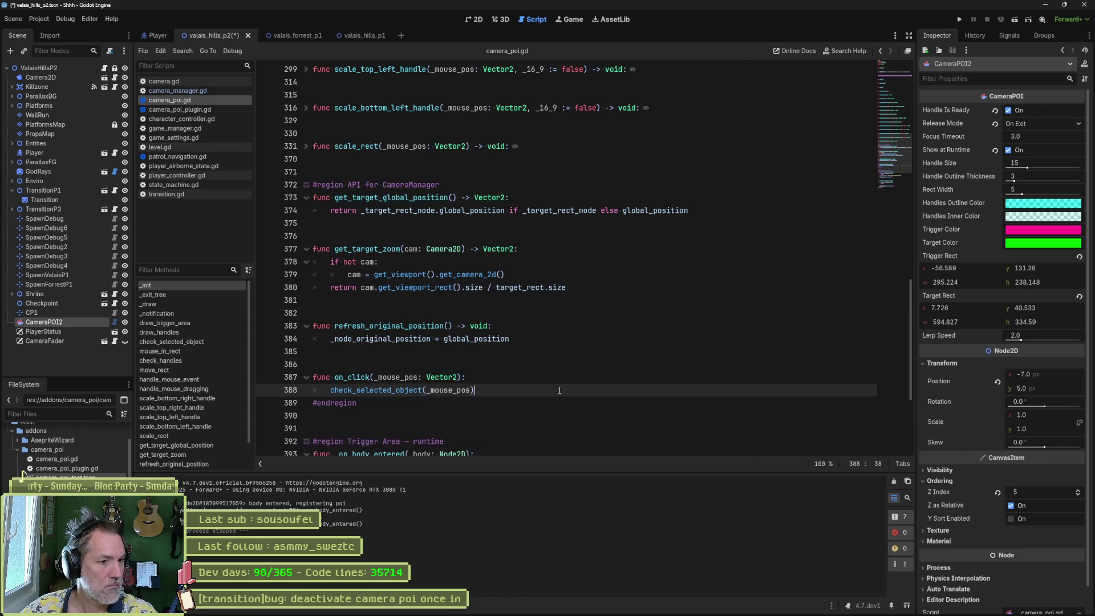
scroll(563, 387, down, 4)
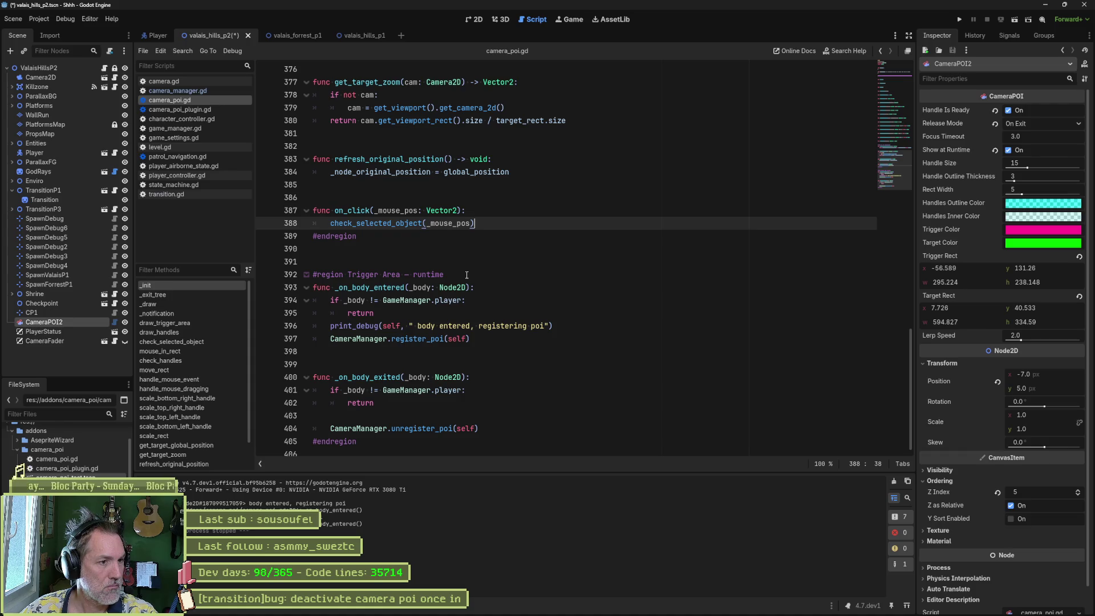
Step: Write a new 'func deactivate_signals() -> void:' below on_click, with 'pass' as its body
scroll(469, 277, up, 2)
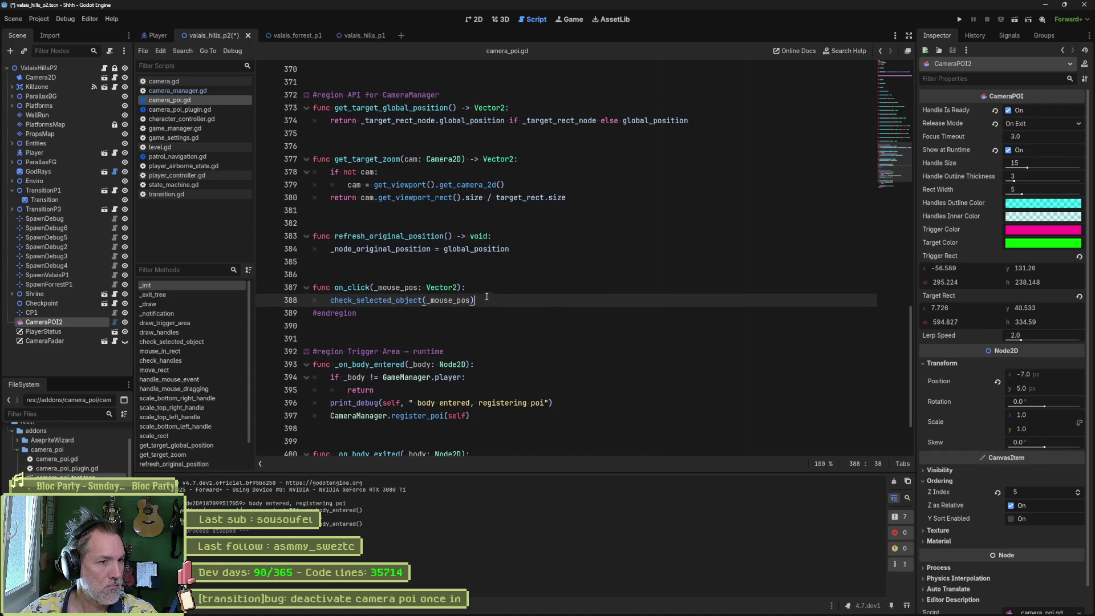
key(Return)
key(Return)
key(Return)
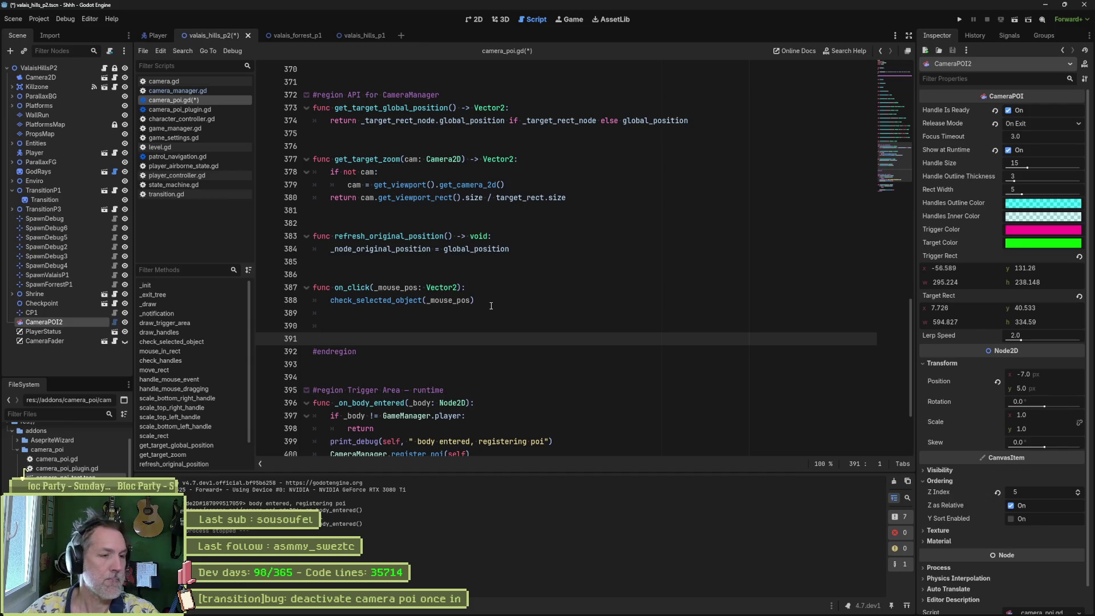
text(func )
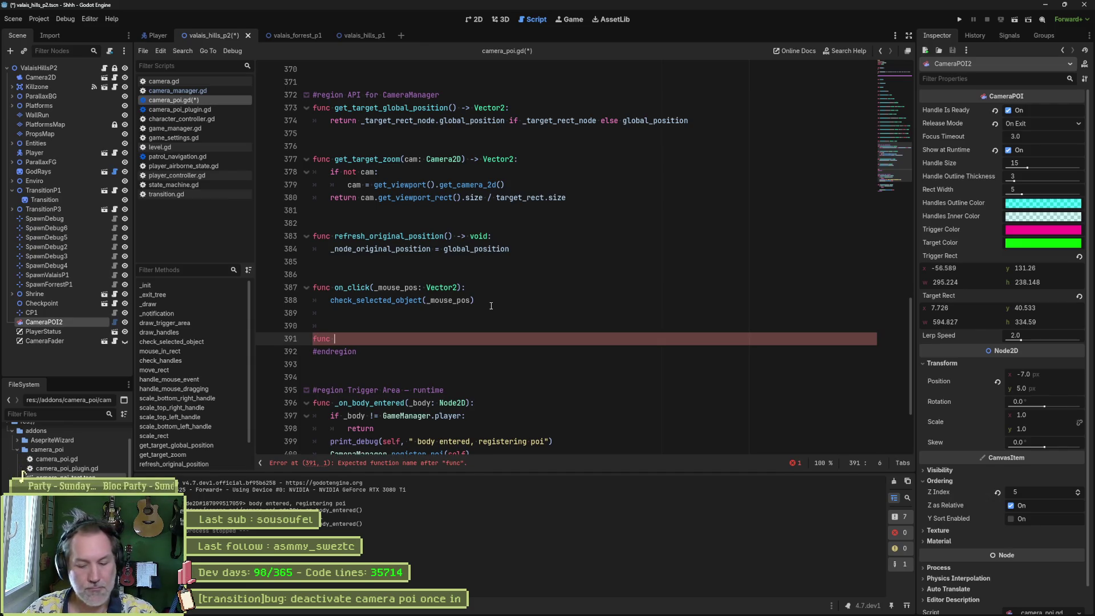
text(disconnec)
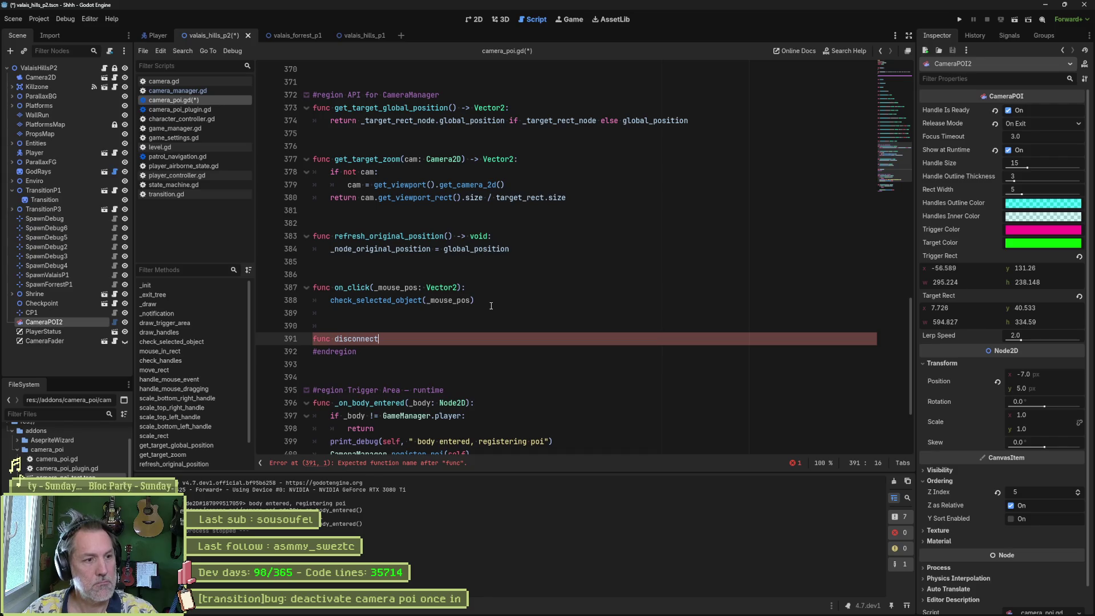
text(t)
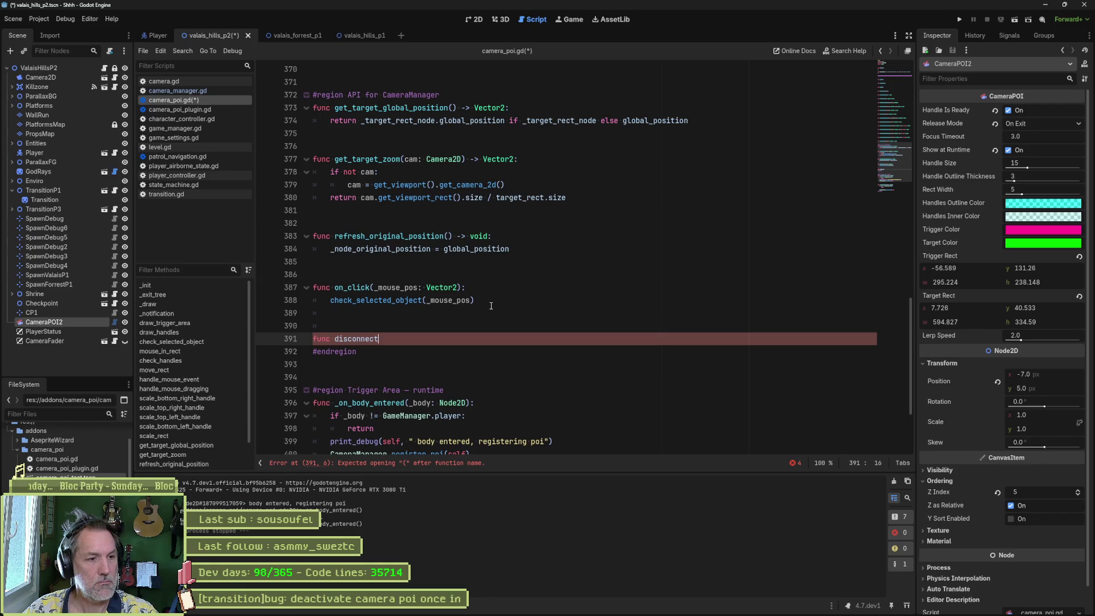
text(_signal)
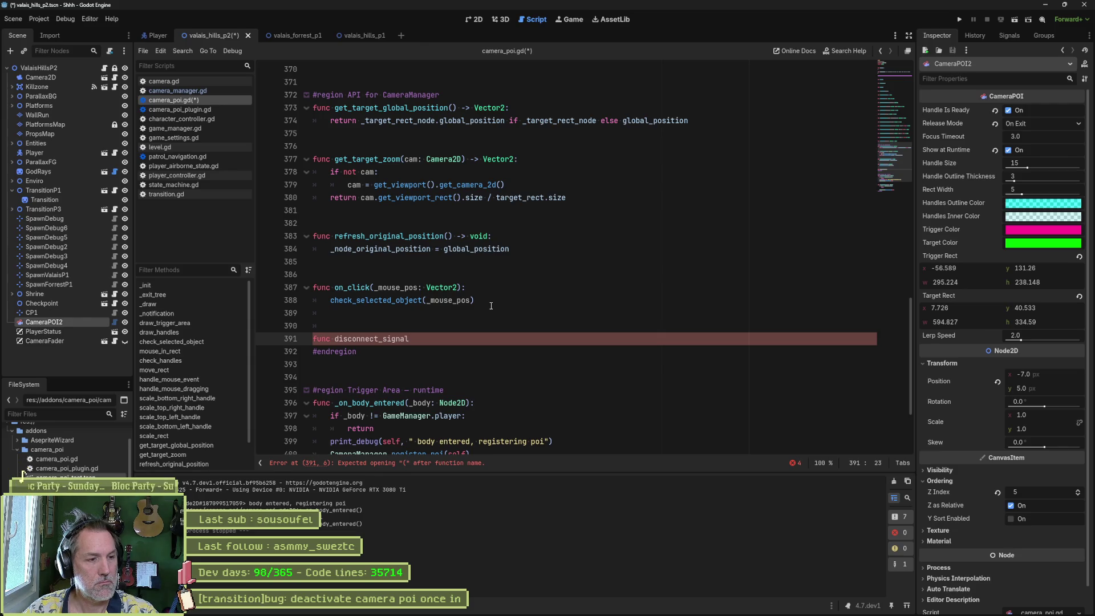
key(Delete)
key(Delete)
key(Delete)
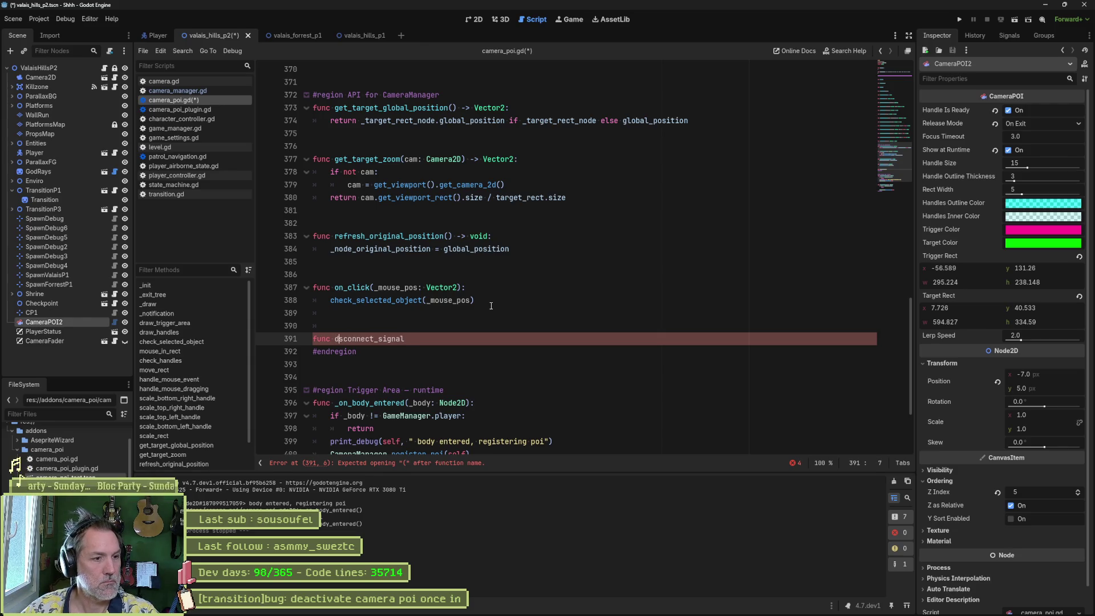
text(eactivate)
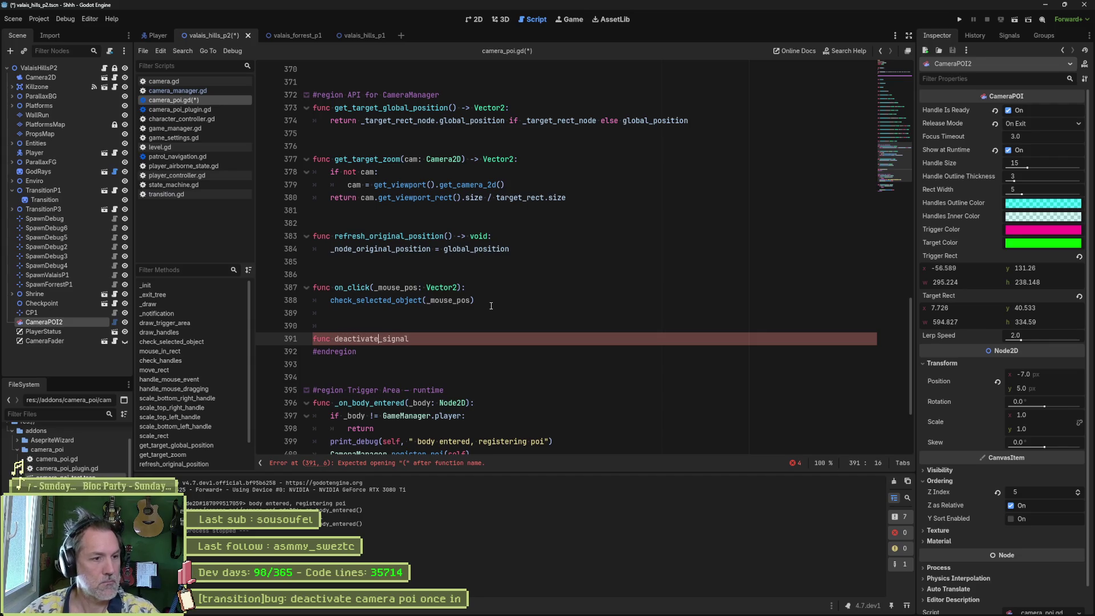
key(End)
text(s() -)
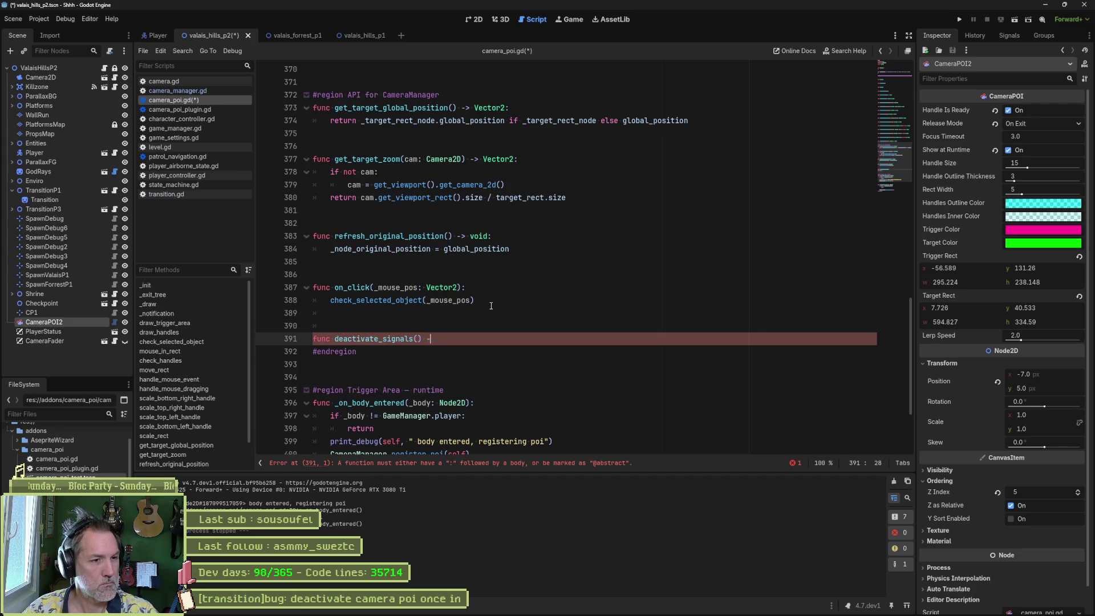
text(> void:)
key(Return)
text(pass)
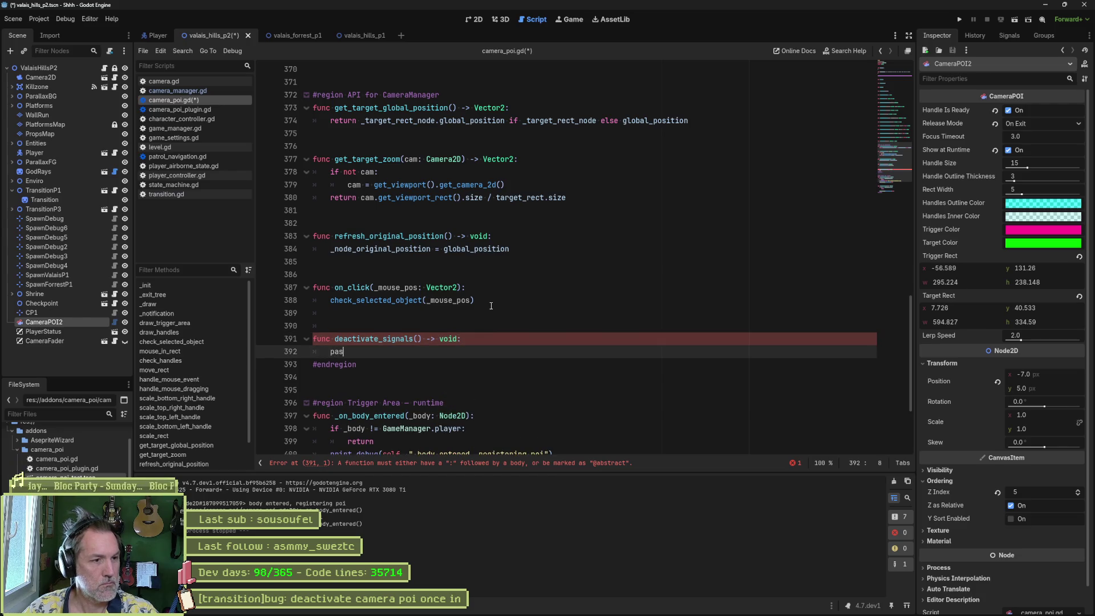
scroll(490, 306, down, 3)
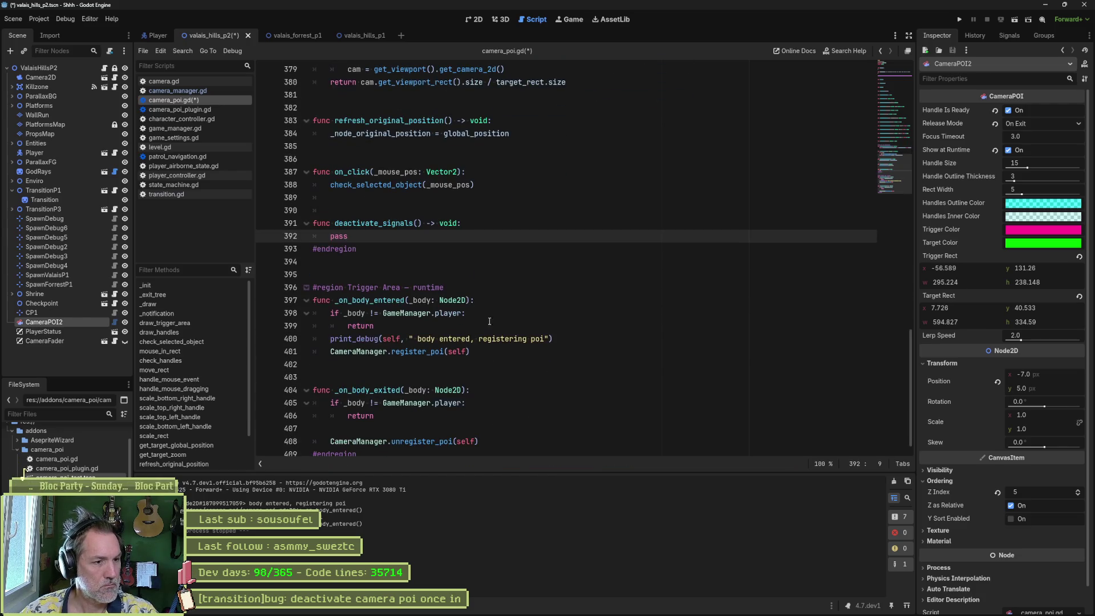
drag(890, 171, 888, 82)
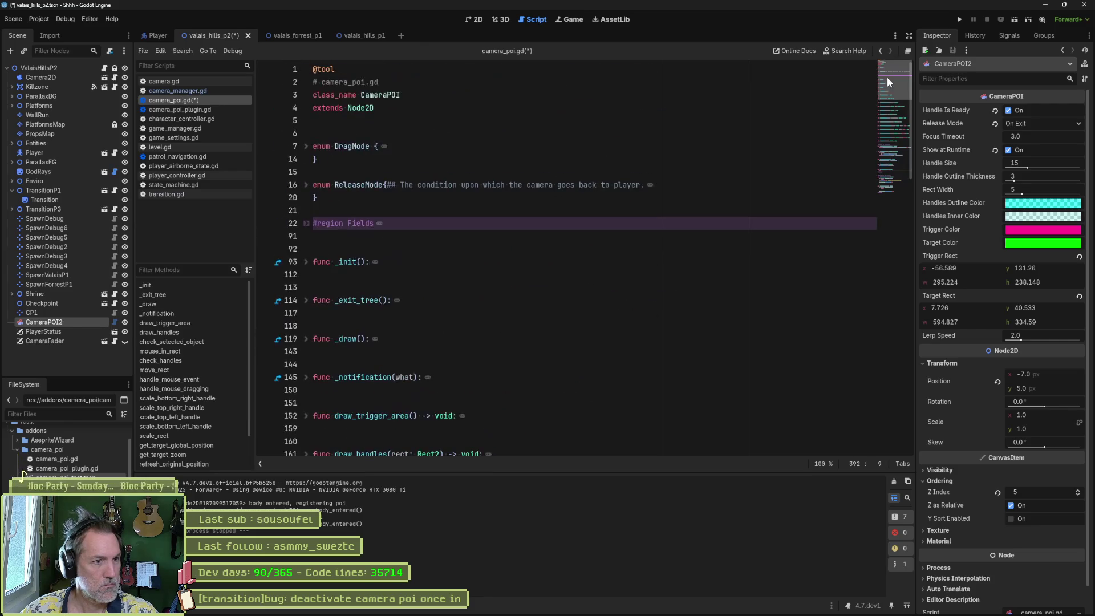
Step: Copy the two _trigger_area body-signal connect lines from _init into the new function, replacing pass
click(306, 261)
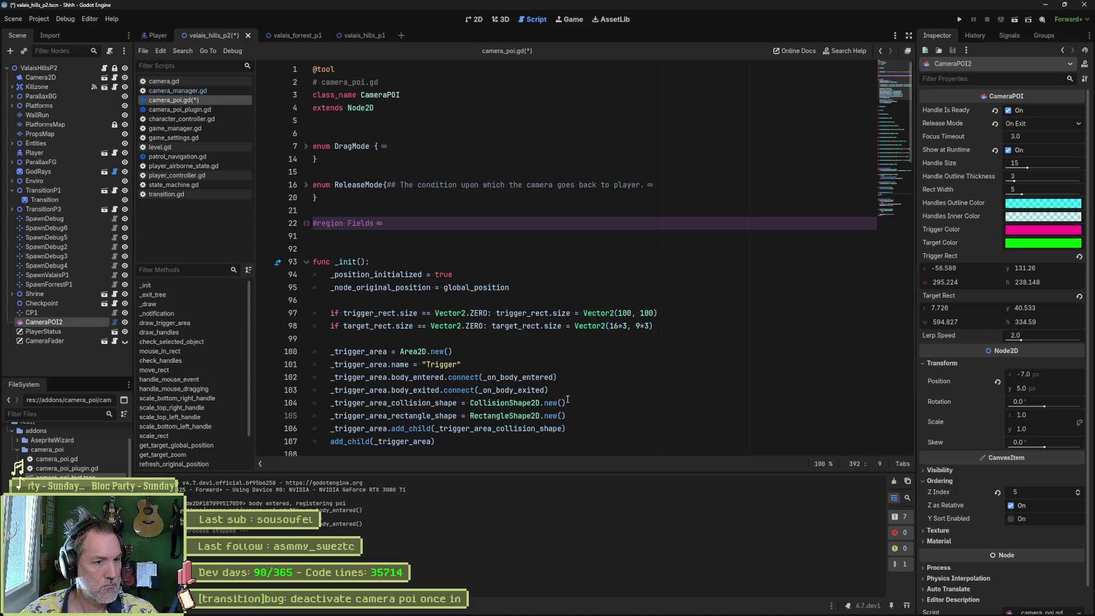
drag(567, 392, 565, 368)
key(ctrl+c)
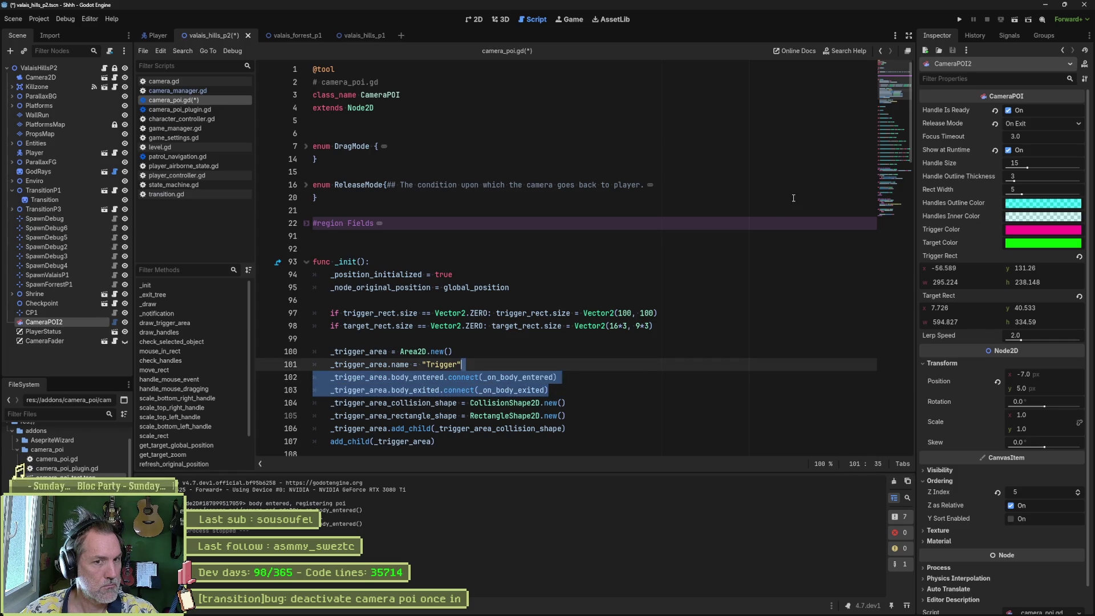
click(900, 176)
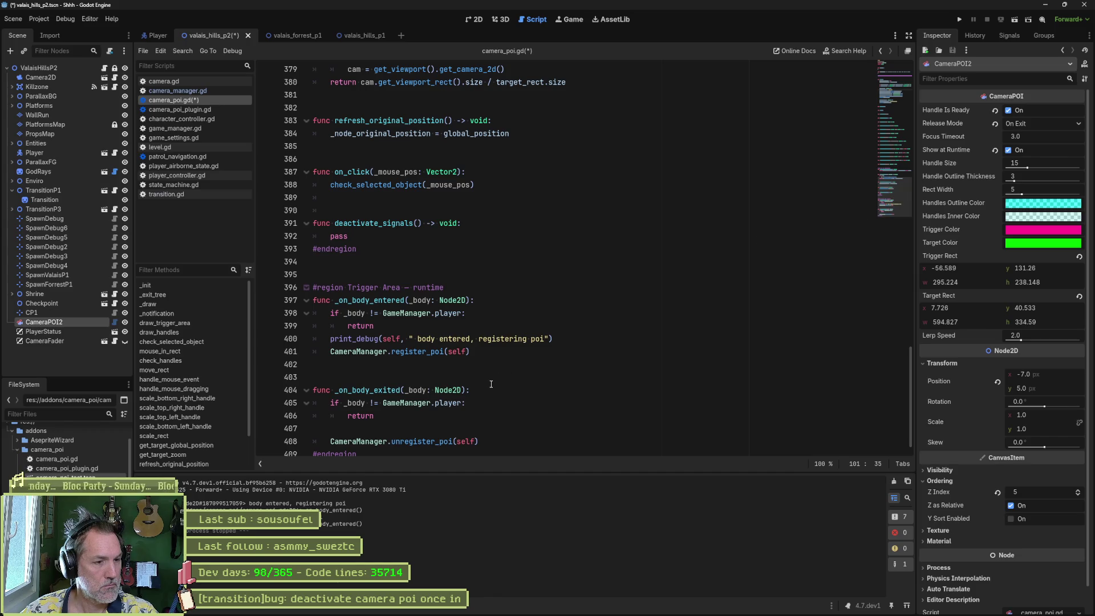
click(422, 229)
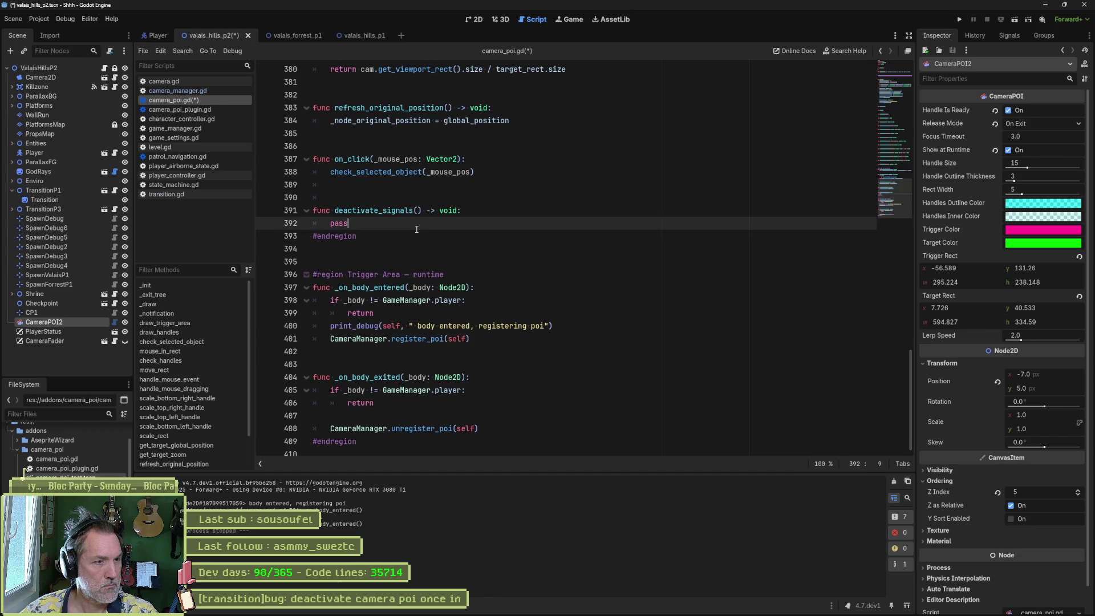
key(Return)
key(ctrl+v)
key(Up)
key(Up)
key(ctrl+shift+k)
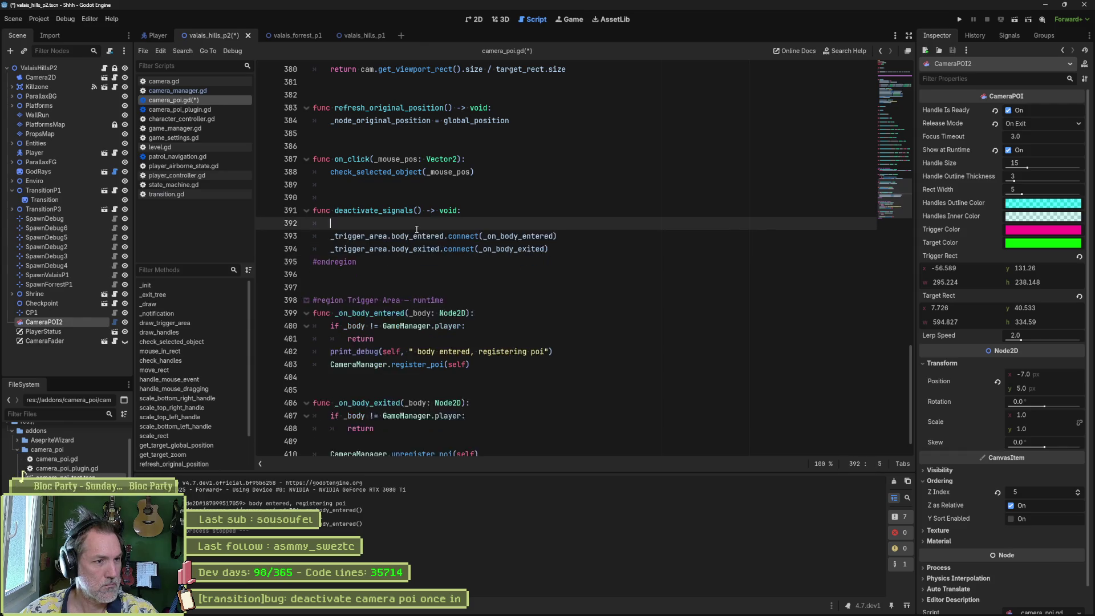
key(Up)
key(ctrl+shift+k)
Step: Change both pasted calls from connect to disconnect and save camera_poi.gd
double_click(458, 224)
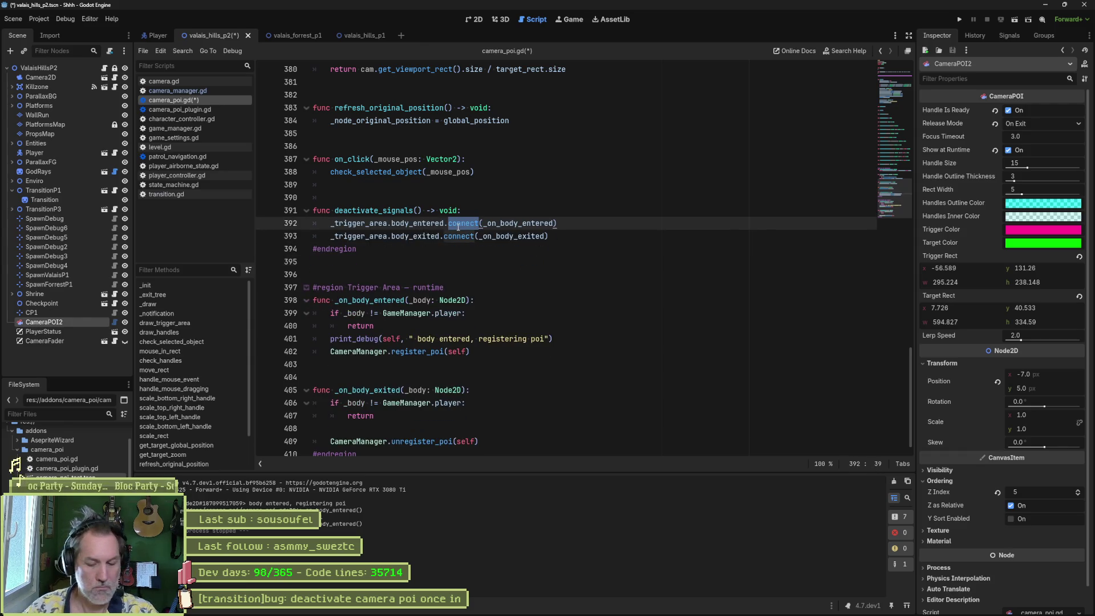
text(di)
key(Return)
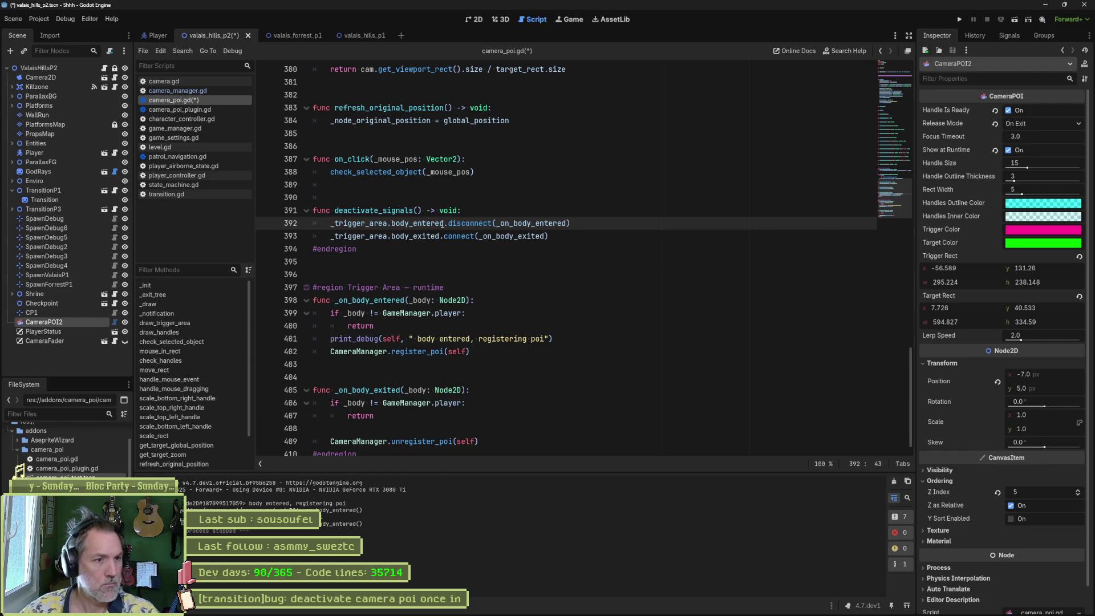
double_click(467, 224)
key(ctrl+c)
double_click(459, 236)
key(ctrl+v)
key(ctrl+s)
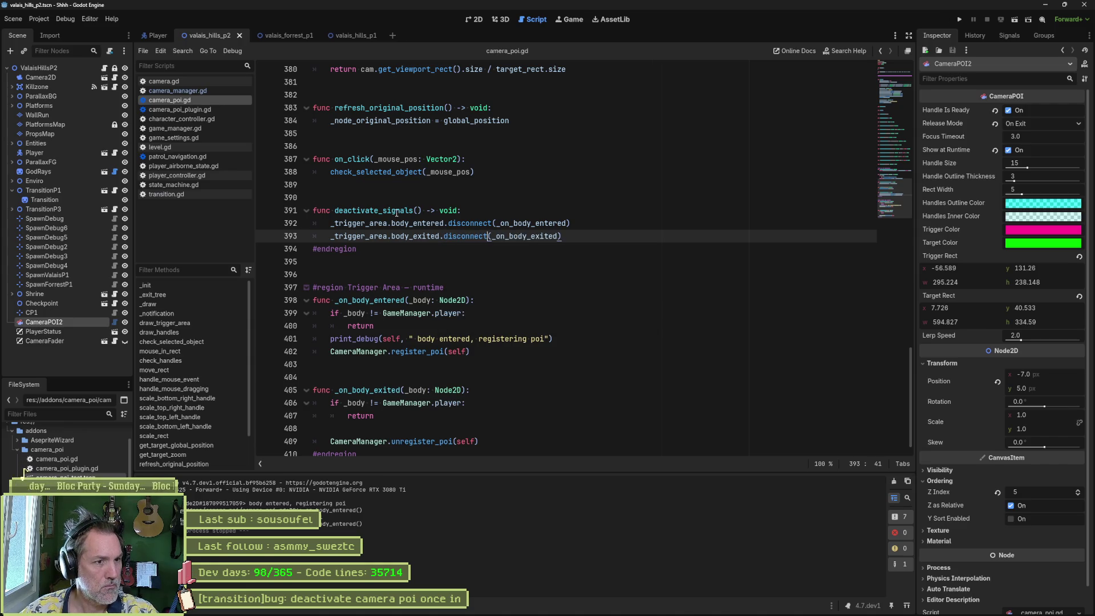
Step: Rename the function to disconnect_signals and switch to transition.gd
drag(379, 210, 335, 210)
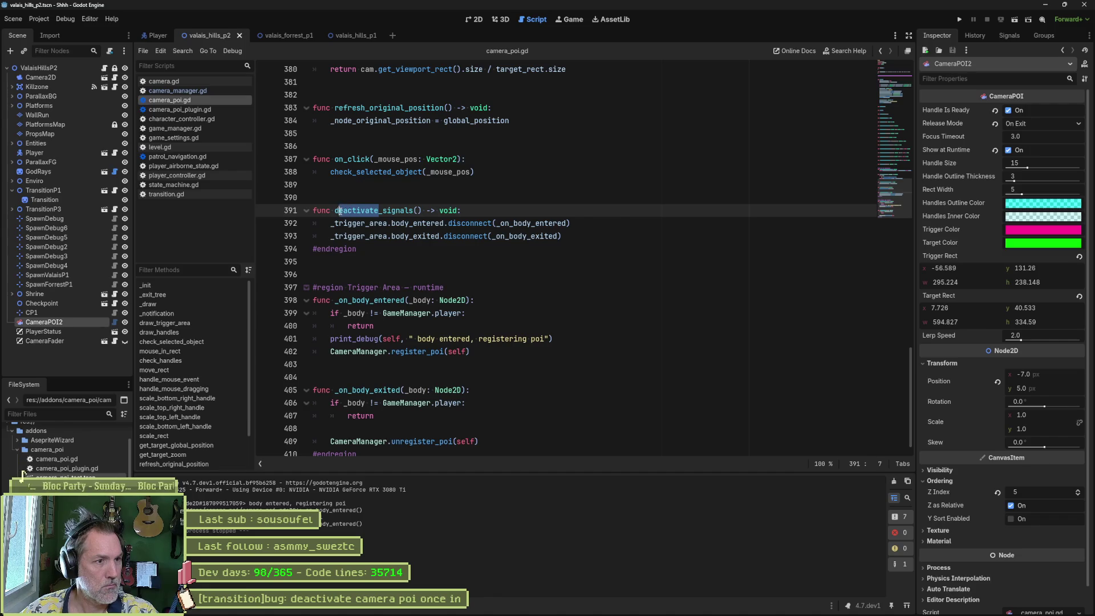
text(disconnect)
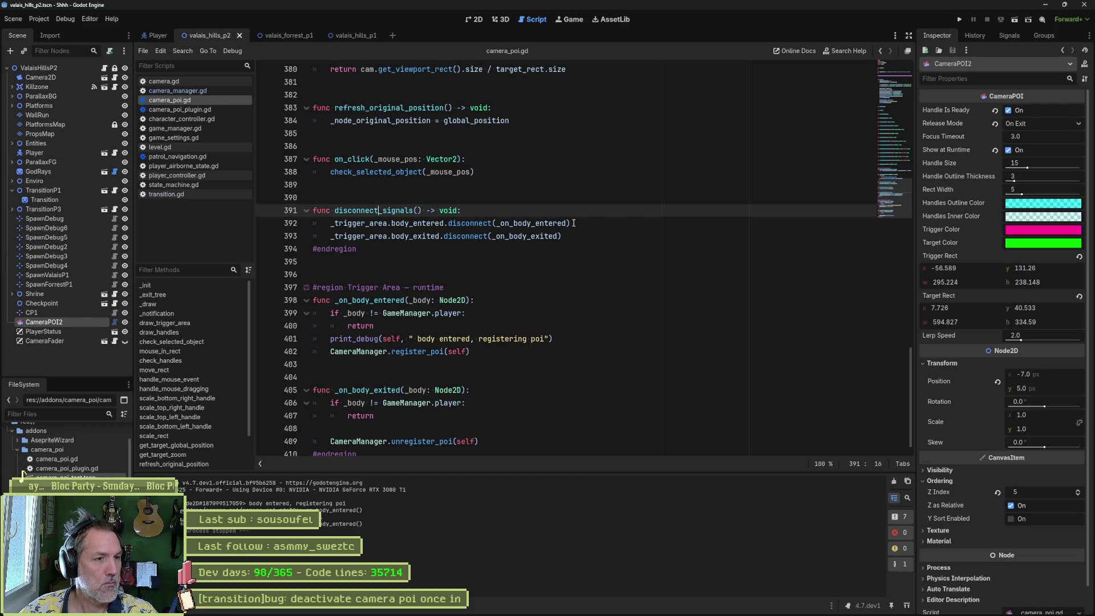
double_click(414, 210)
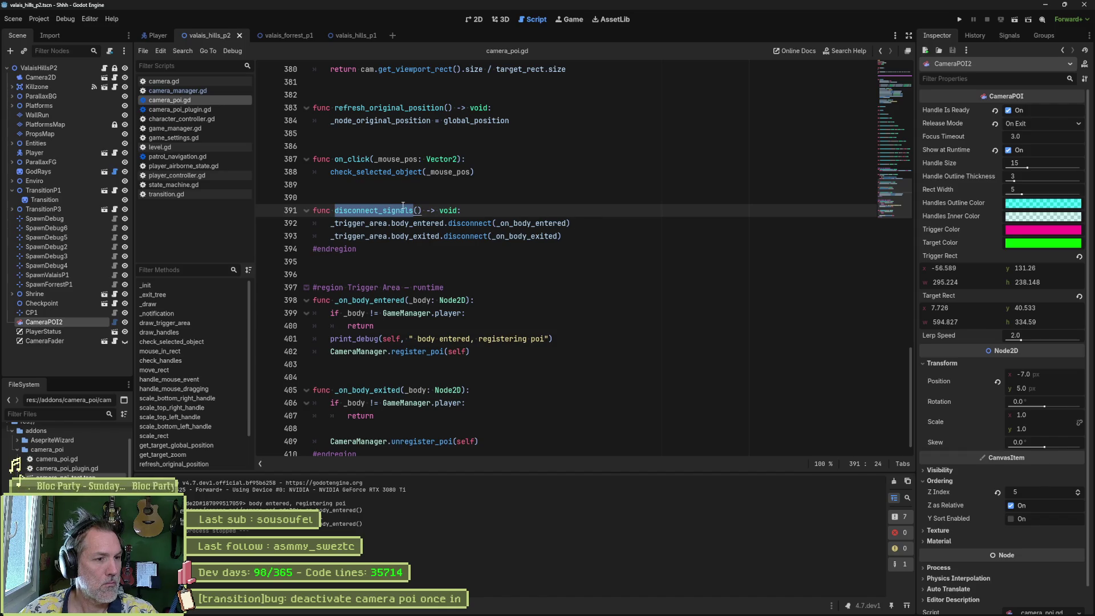
click(203, 193)
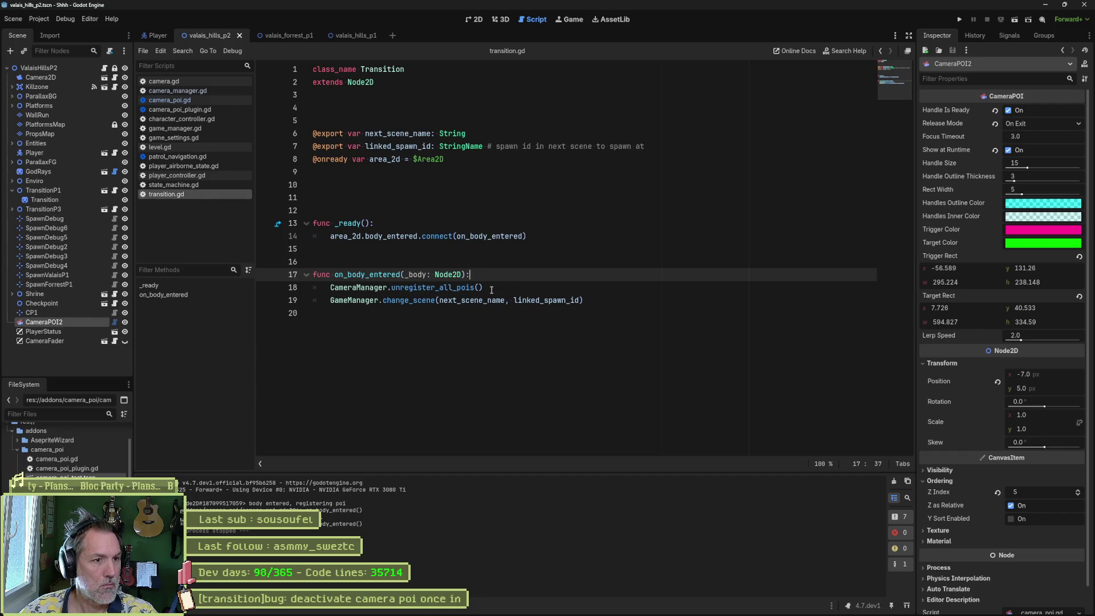
Step: Add poi.disconnect_signals() inside the unregister_all_pois loop in camera_manager.gd and run the game
ctrl+click(451, 288)
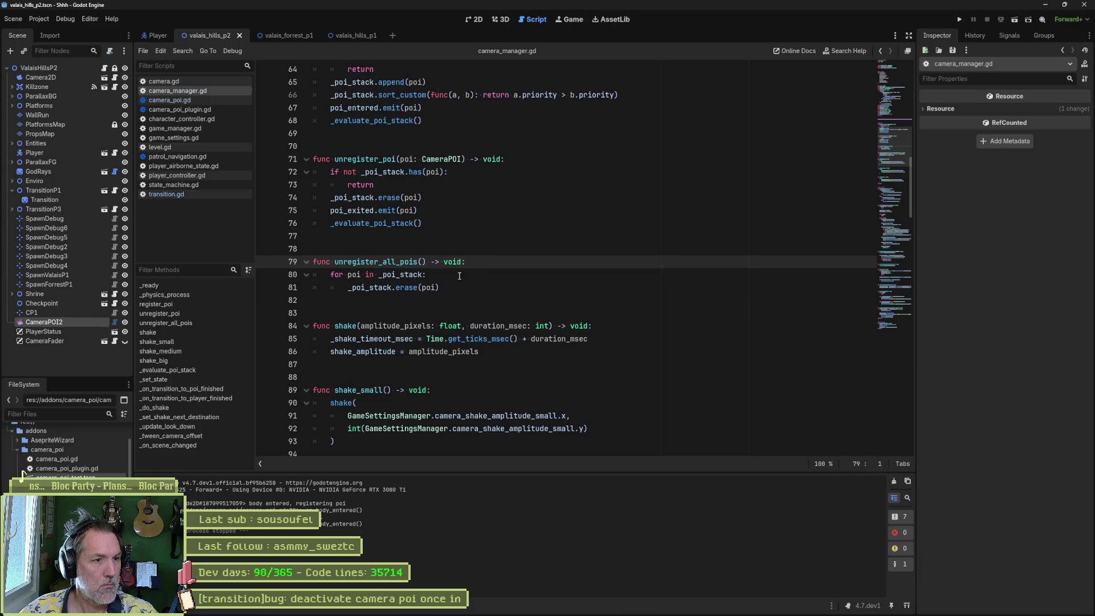
key(Down)
key(Down)
key(ctrl+v)
key(ctrl+z)
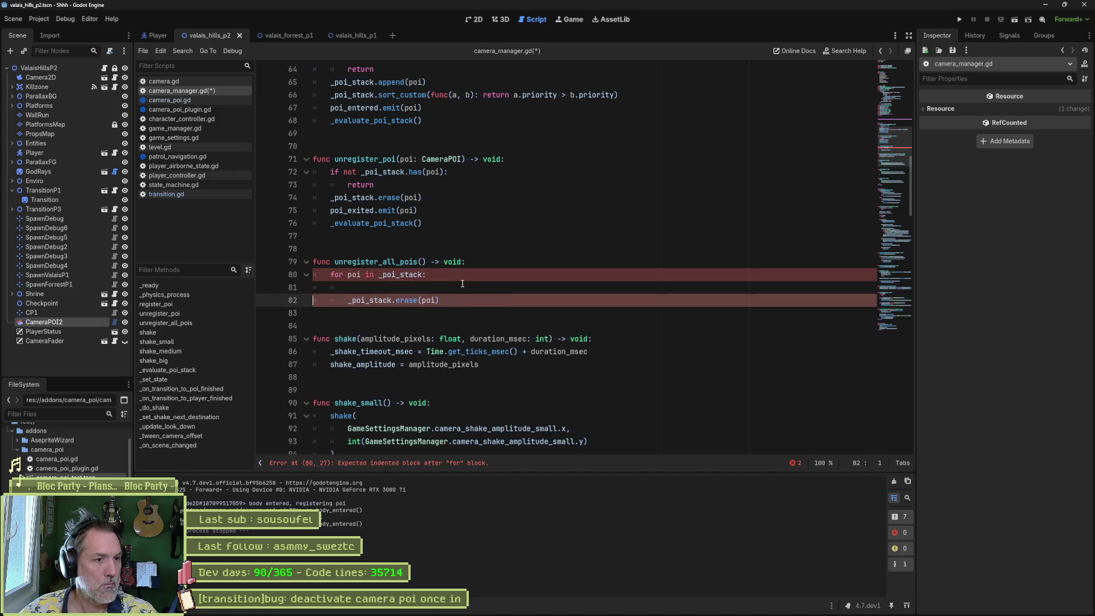
click(463, 283)
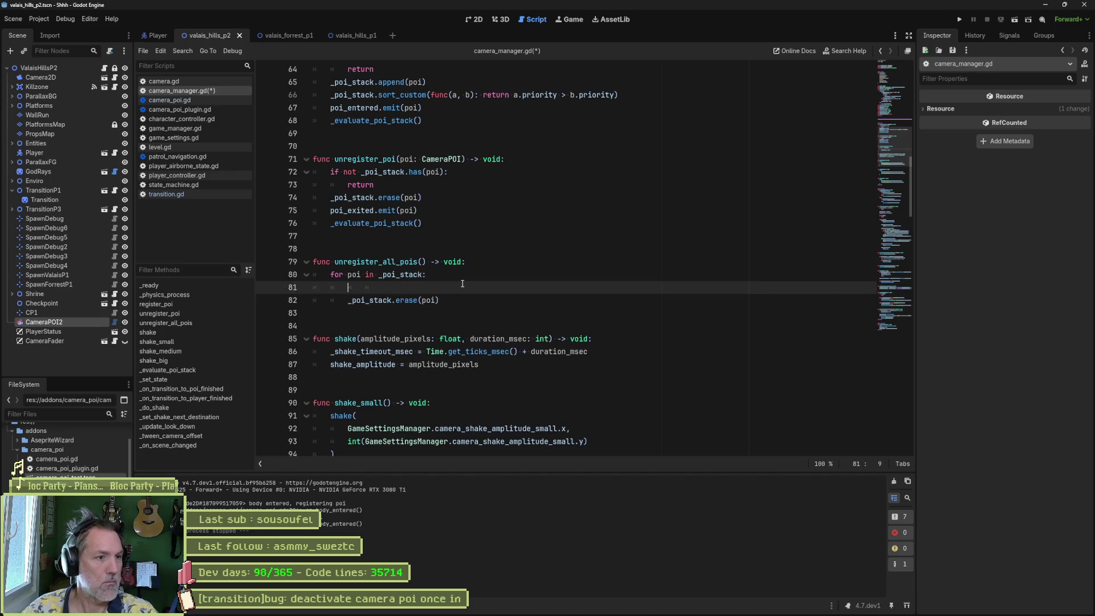
text(poi.)
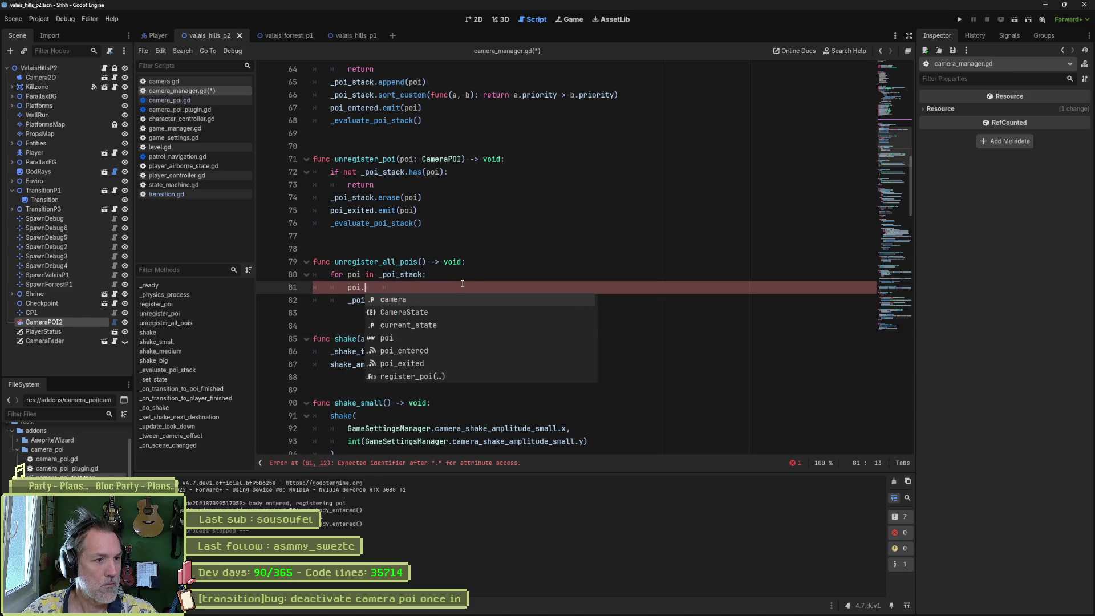
text(dis)
key(Return)
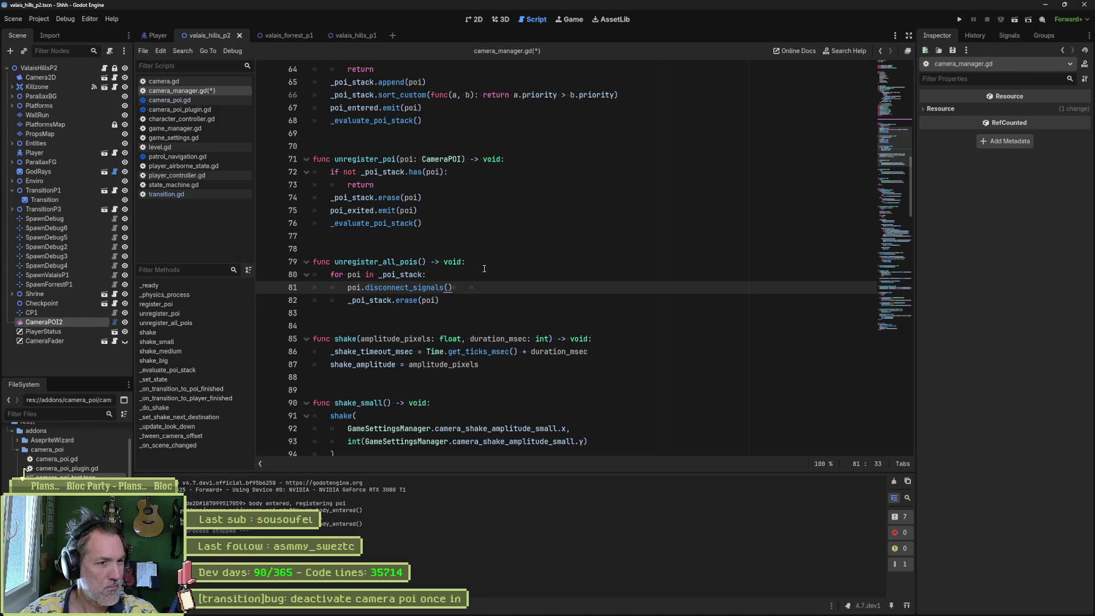
key(F6)
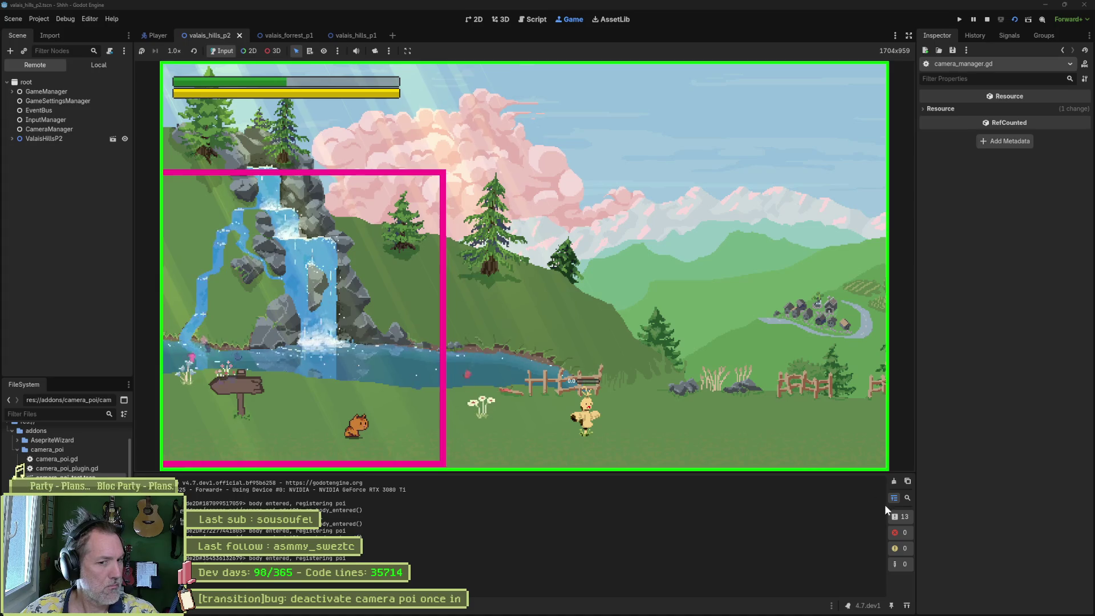
Step: Clear the output log, play through the scene transition, and stop the game with F8
click(893, 480)
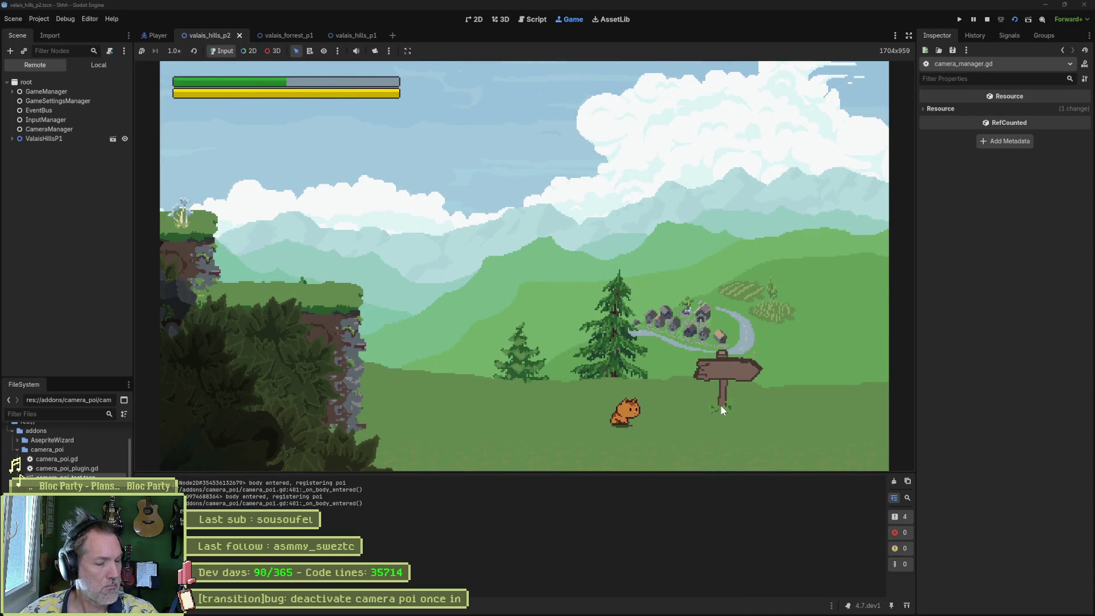
key(F8)
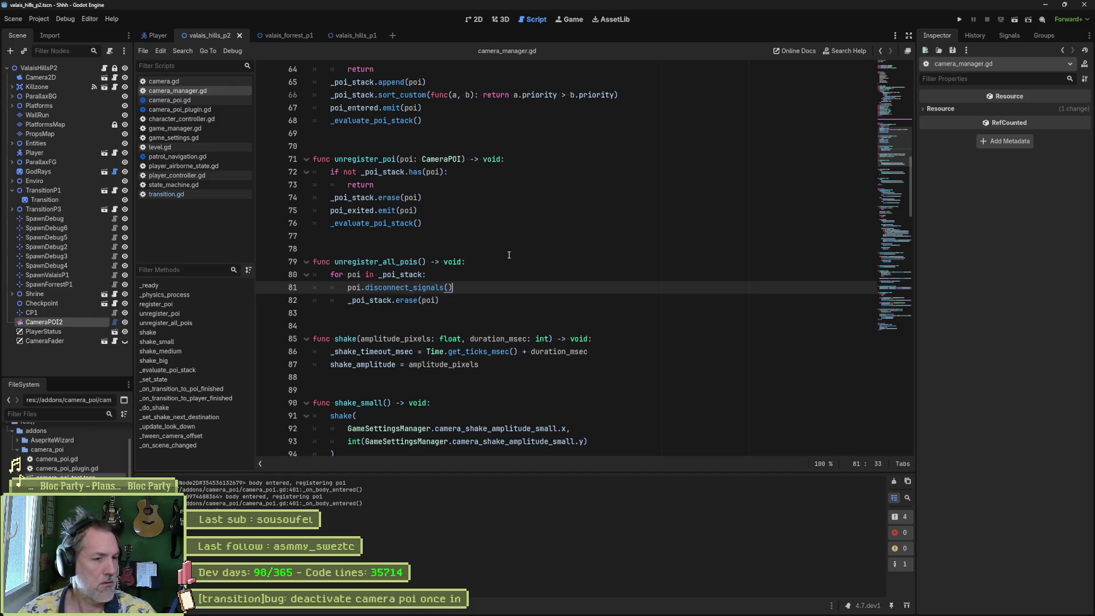
Step: Replace unregister_all_pois with deactivate_all_pois in all files, whole words and match case, then rerun the scene
double_click(378, 261)
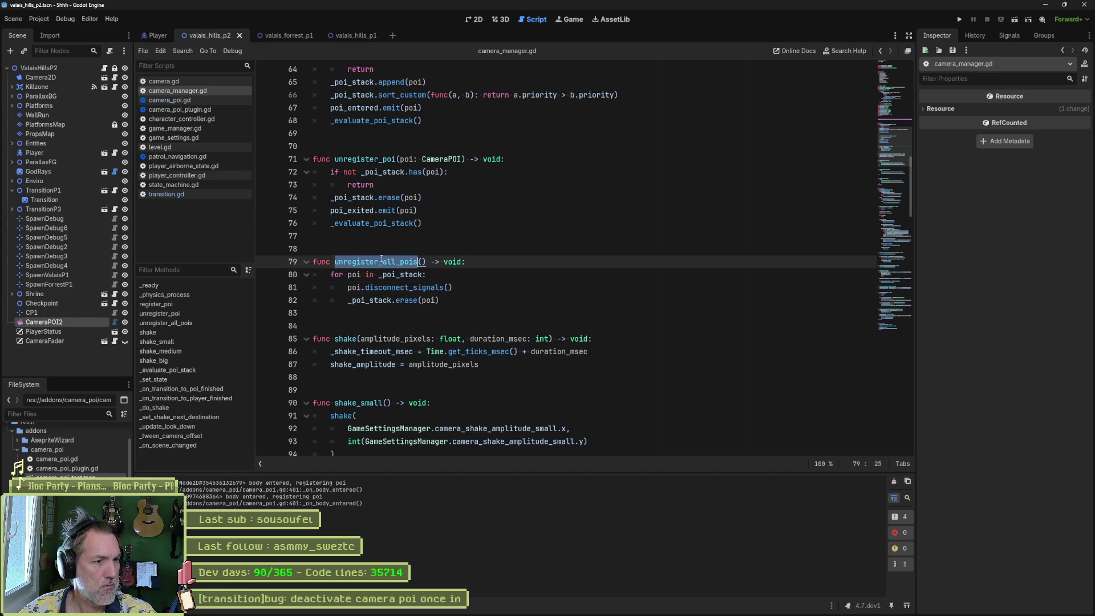
key(ctrl+shift+r)
text(deactivate_all_pois)
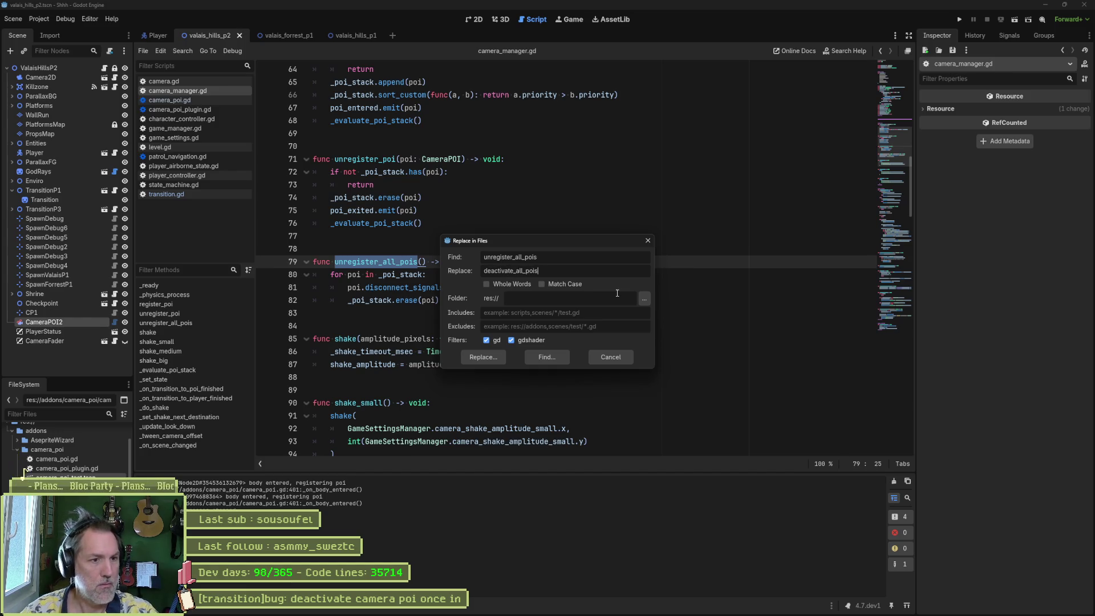
click(543, 284)
click(521, 285)
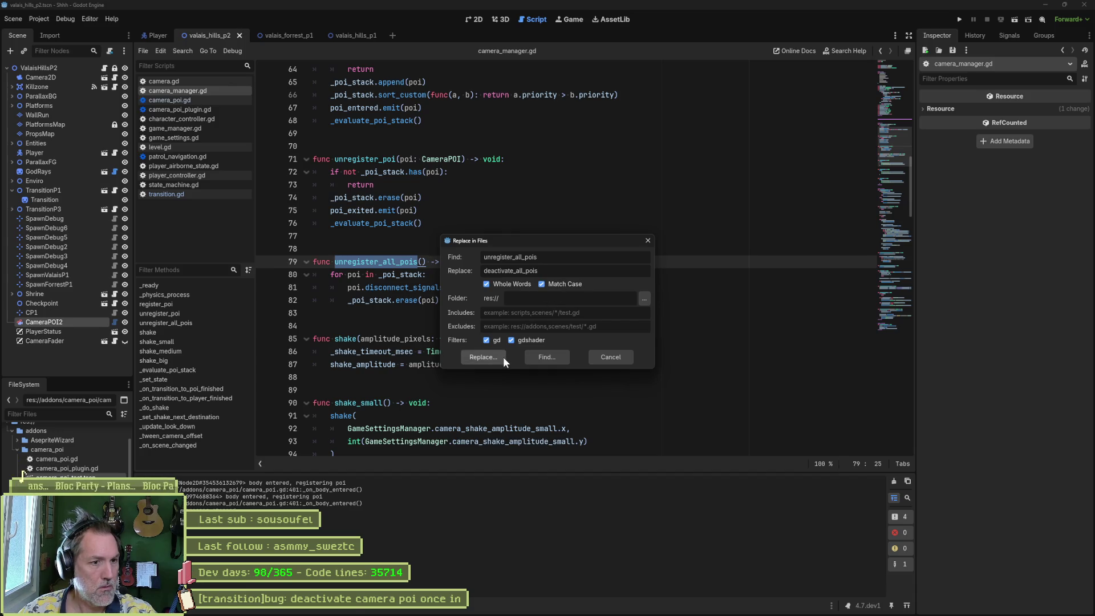
click(503, 356)
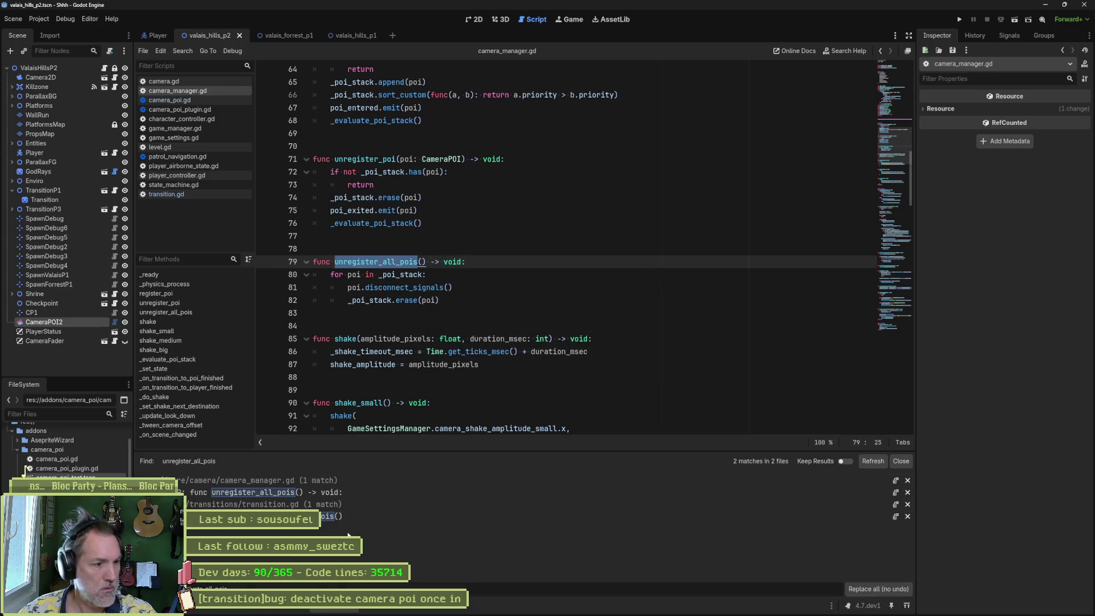
click(878, 590)
click(878, 461)
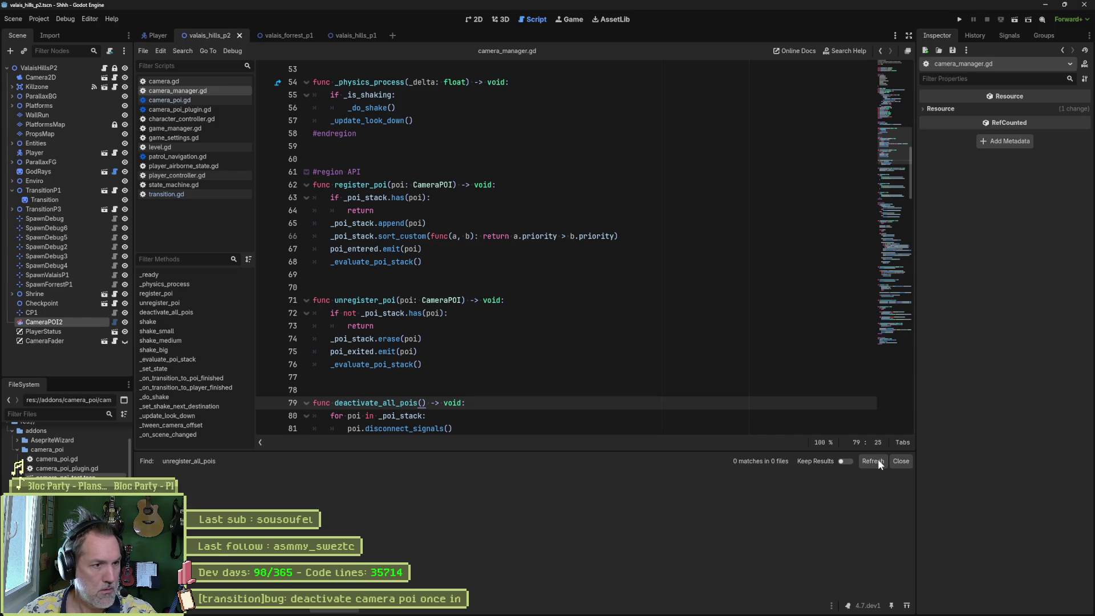
click(905, 461)
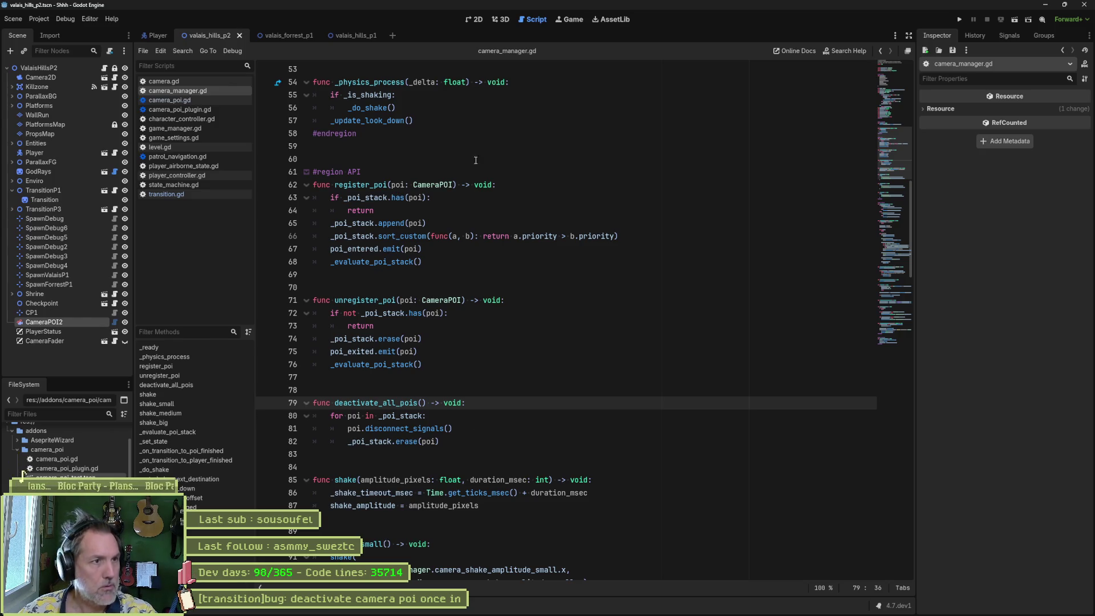
key(F6)
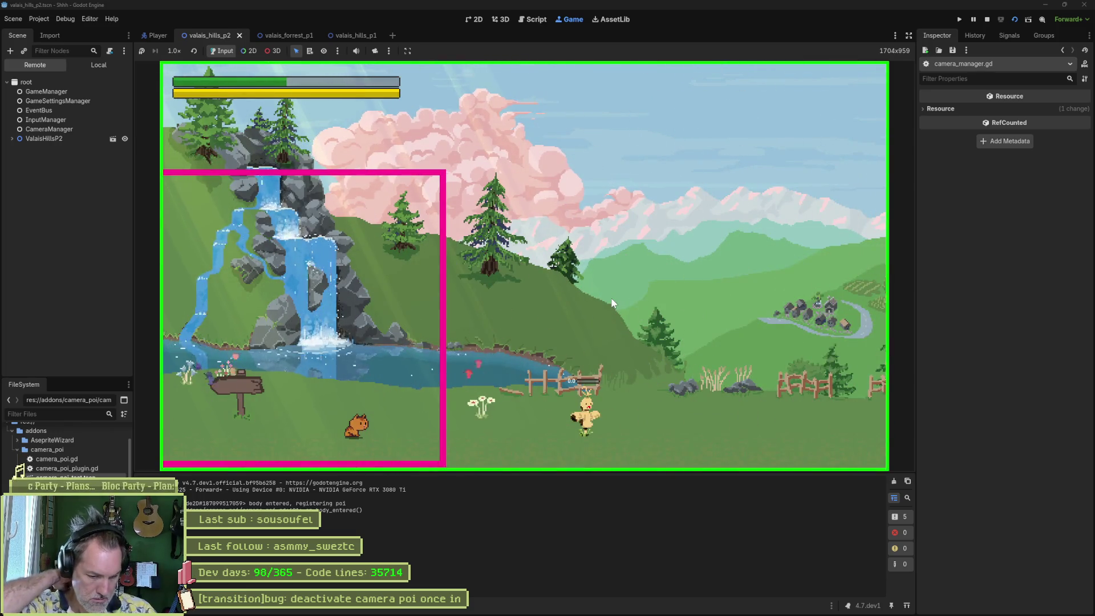
Step: Stop the game, quick-open camera_fader.gd, and jump to its do_fade function
key(F8)
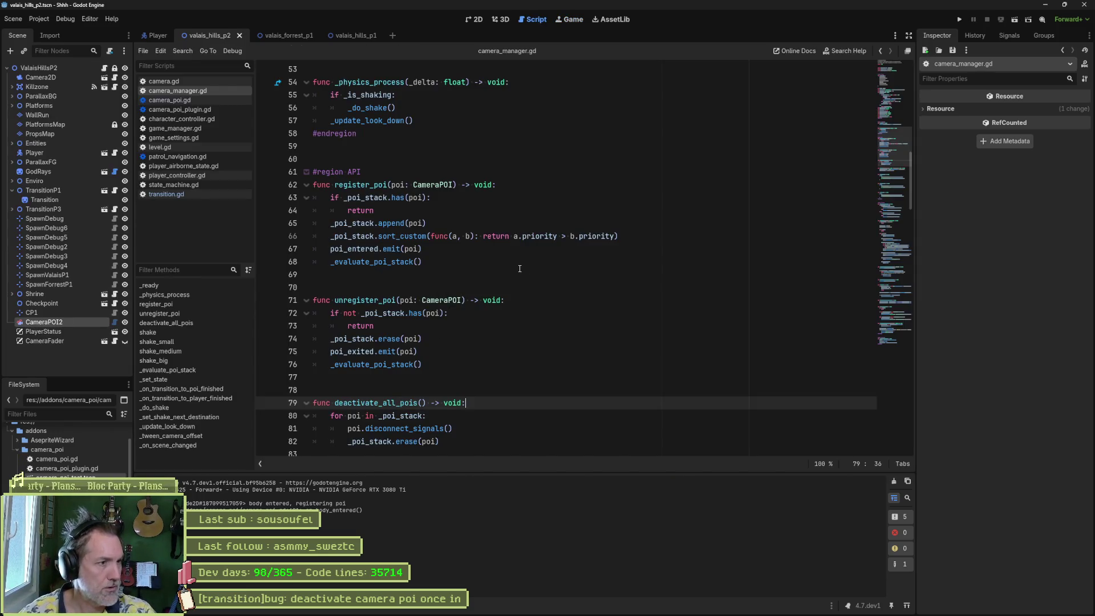
key(shift+alt+o)
text(fader)
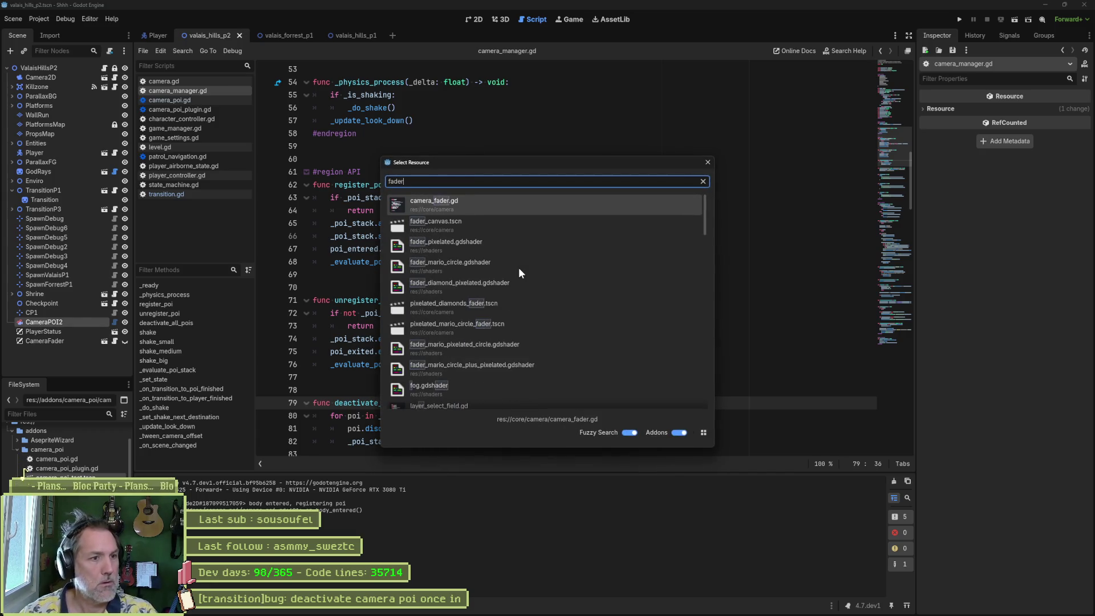
key(Return)
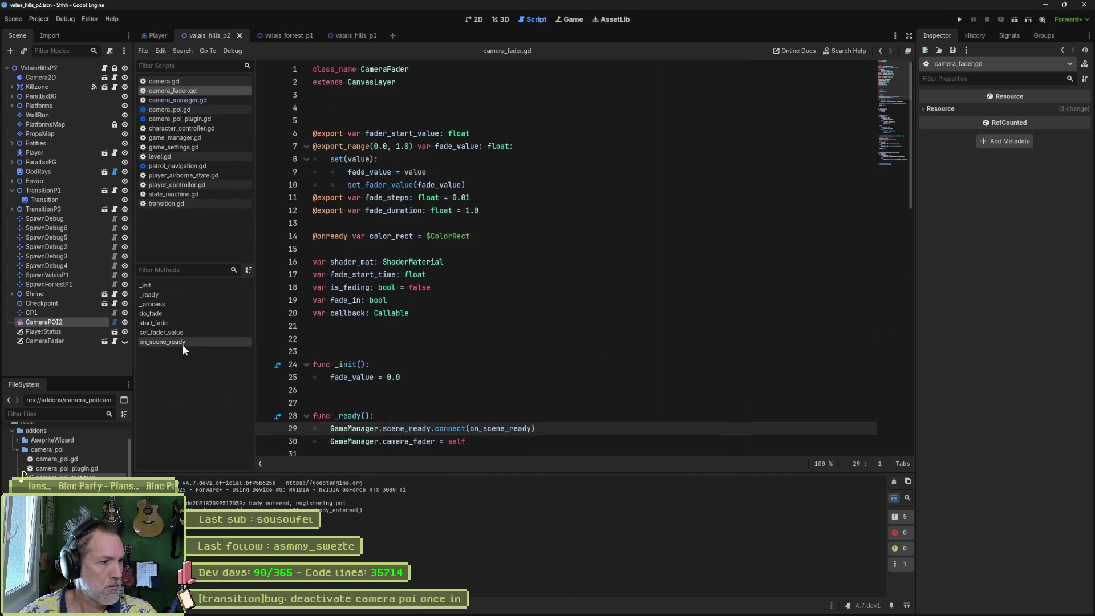
click(152, 316)
double_click(348, 261)
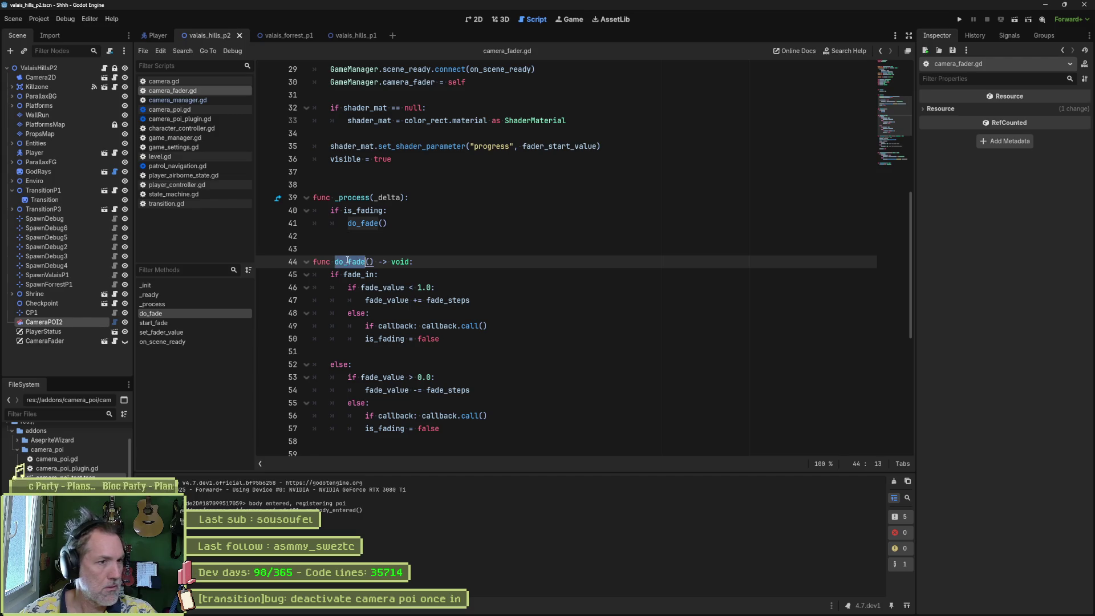
Step: Search all files for is_fading, then for start_fade
mouse_move(367, 214)
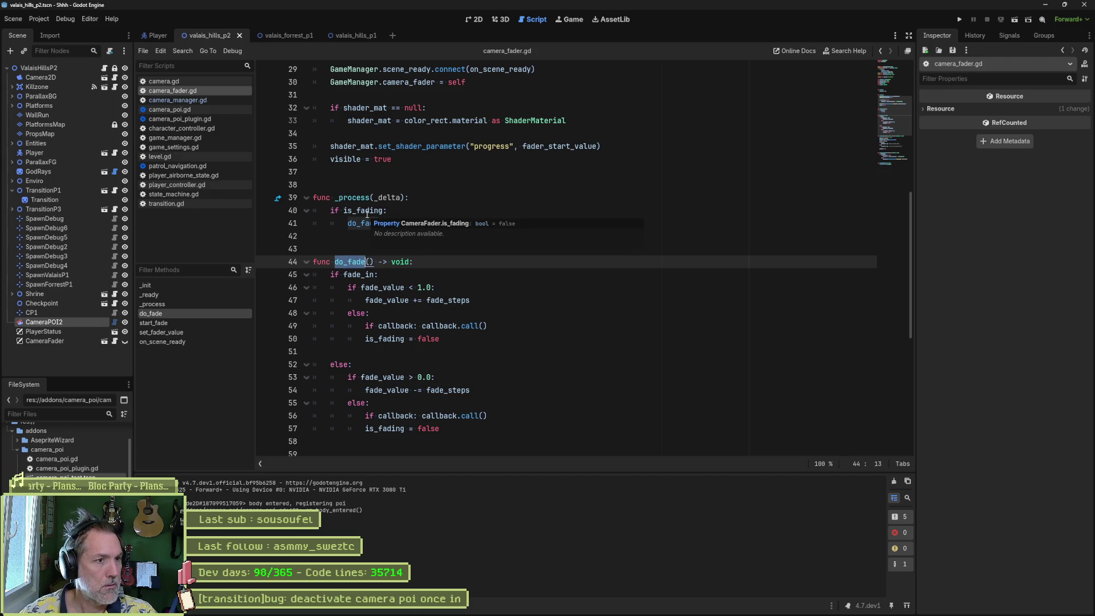
double_click(367, 214)
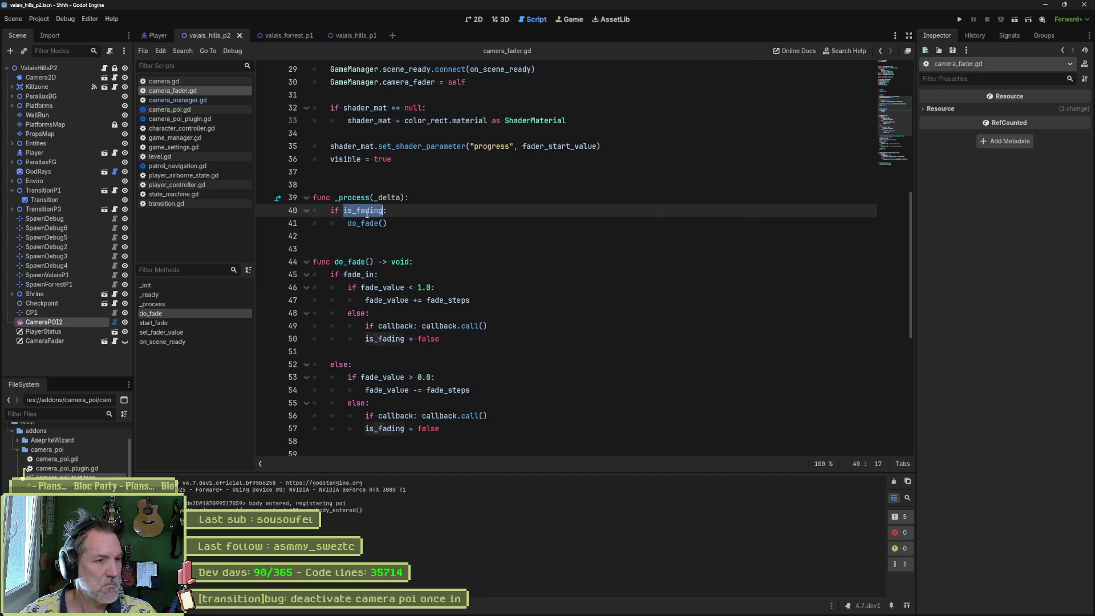
key(ctrl+shift+f)
click(537, 351)
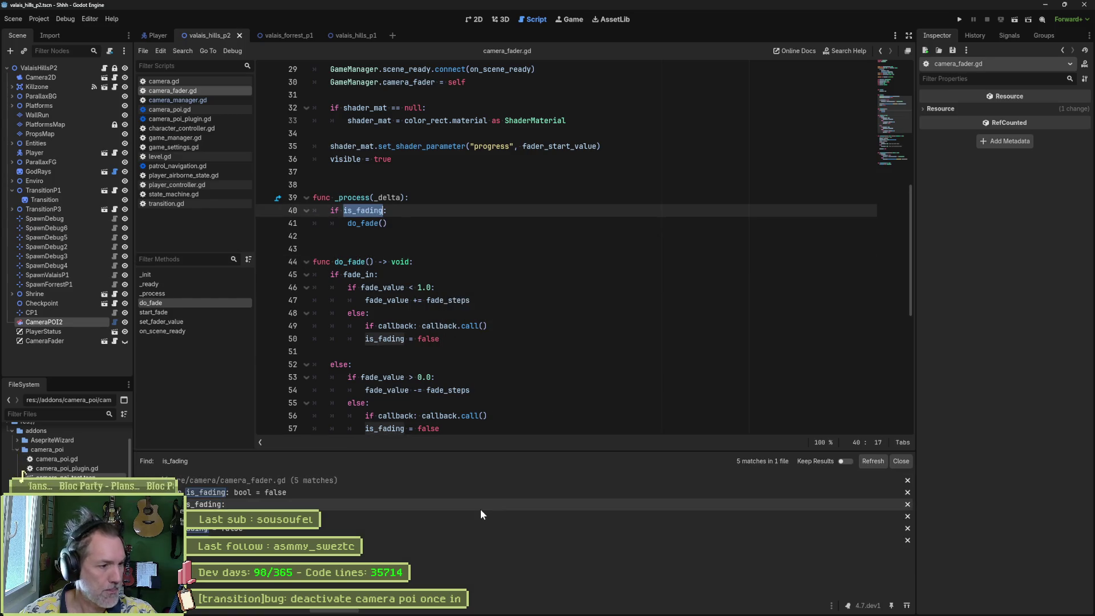
click(467, 538)
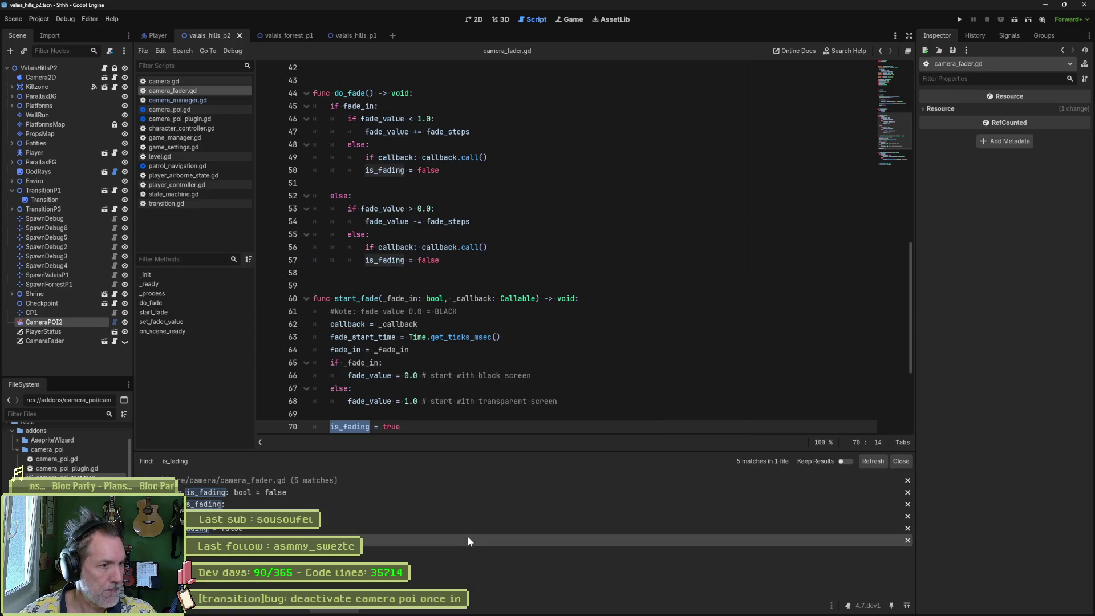
double_click(365, 298)
key(ctrl+shift+f)
click(545, 351)
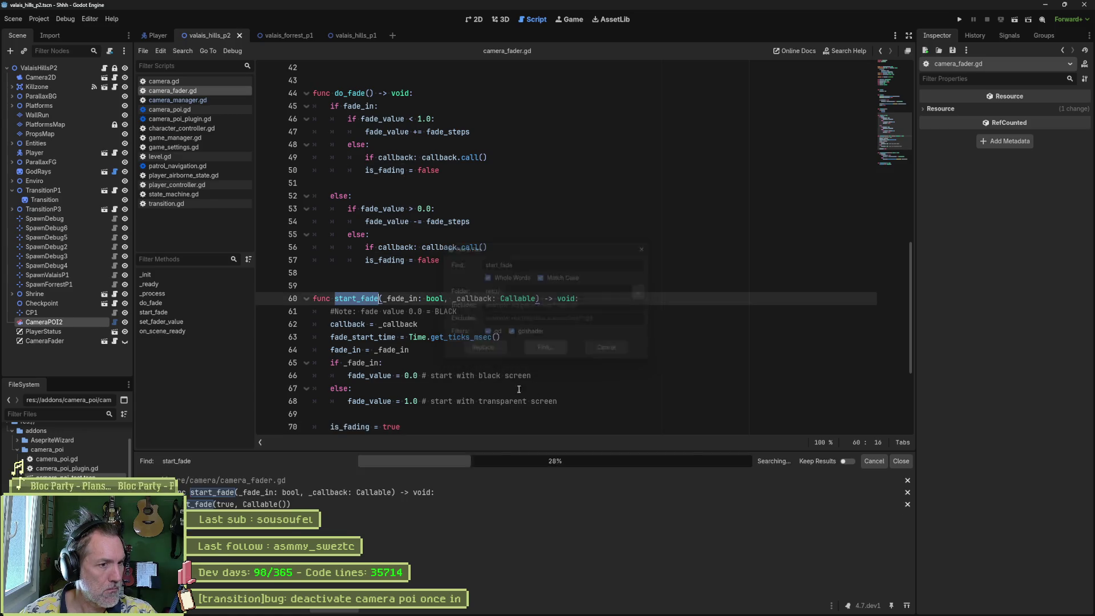
Step: Follow the start_fade results to camera_fader.start_fade(false, on_camera_faded_out) in game_manager.gd
click(321, 506)
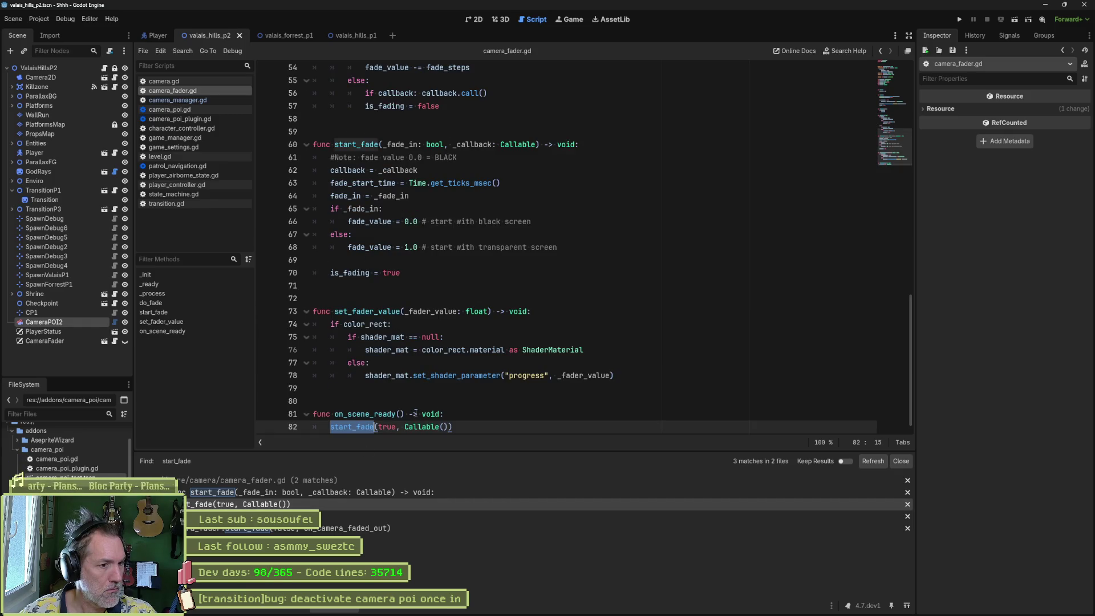
scroll(415, 413, down, 1)
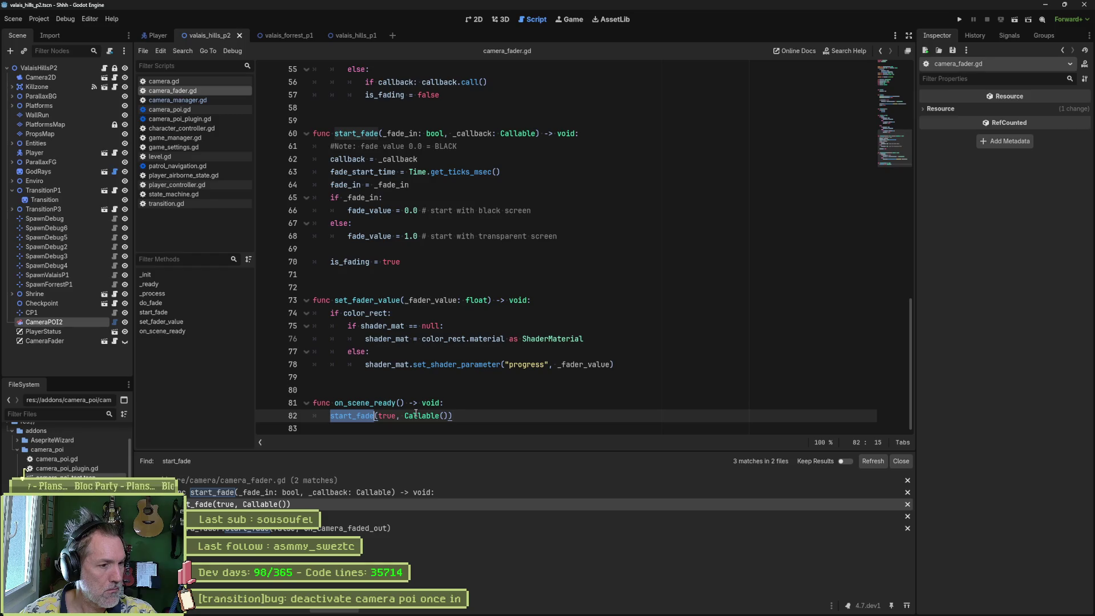
click(312, 530)
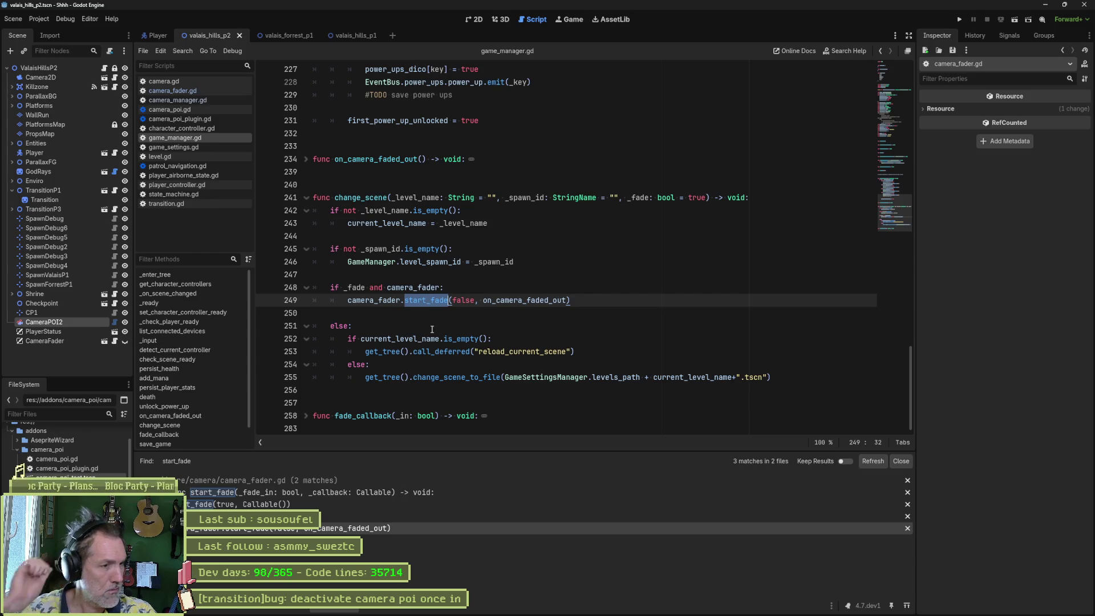
Step: Insert print_debug(" fading out") before the fade in change_scene and play-test the transition
click(457, 292)
key(Return)
text(print_debug(sel)
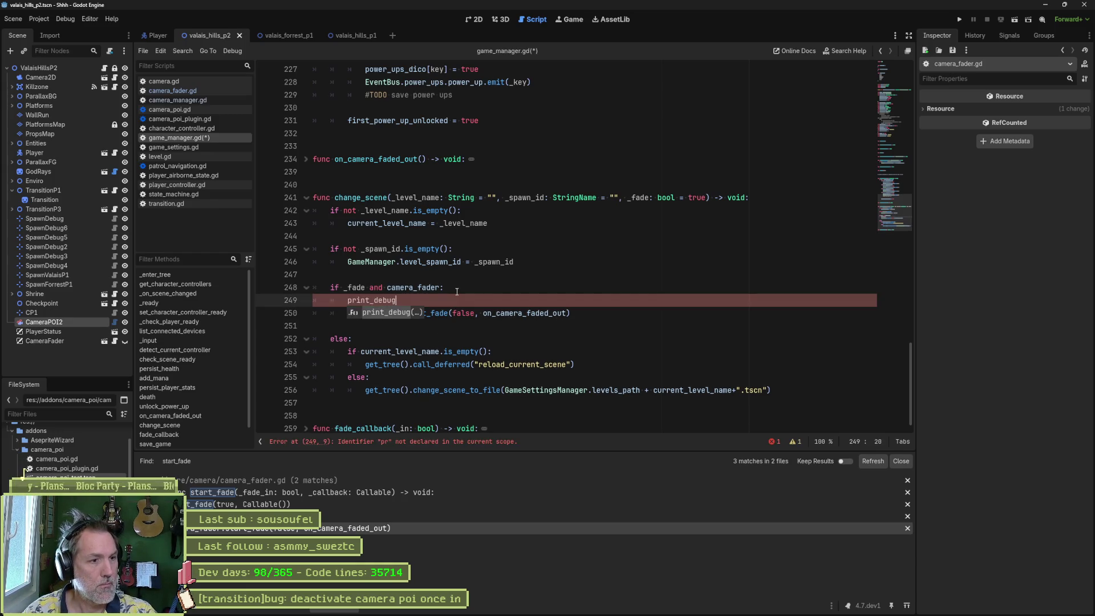
text(f, ")
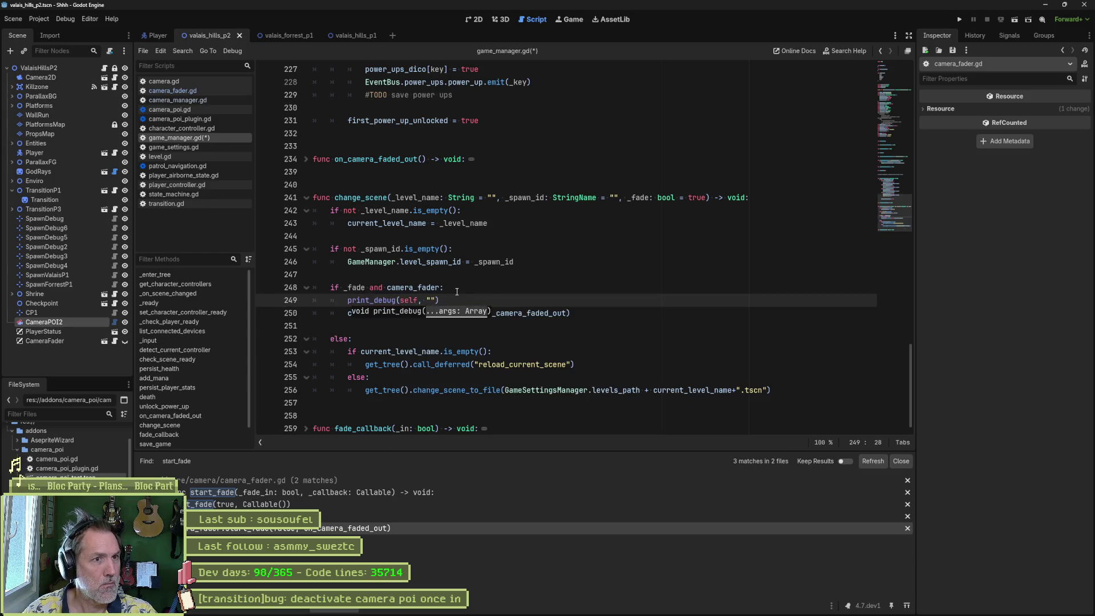
key(BackSpace)
key(BackSpace)
key(BackSpace)
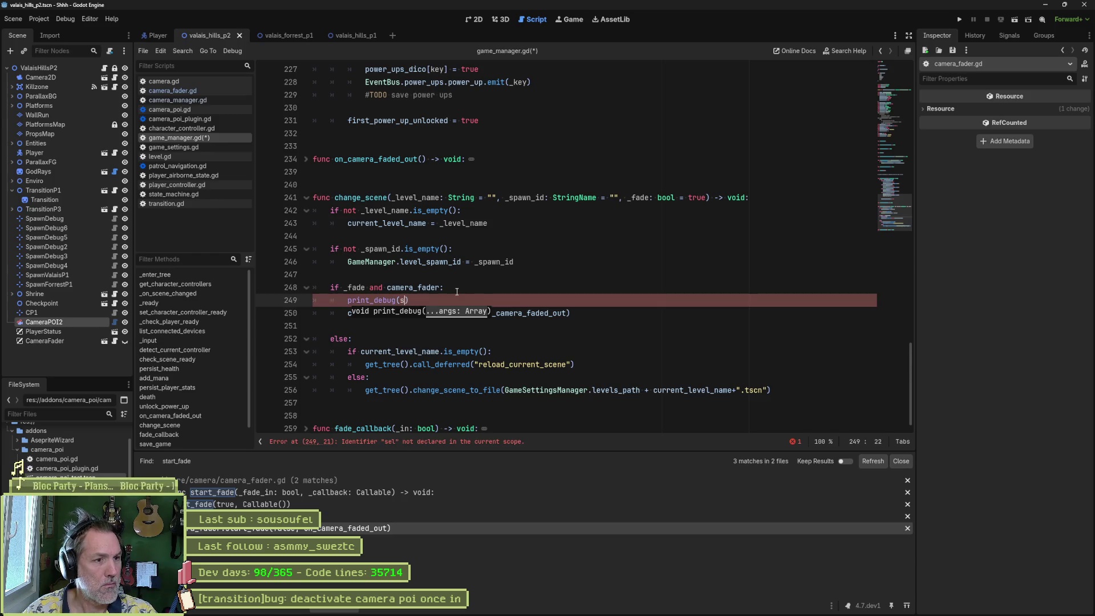
text(" fading ou)
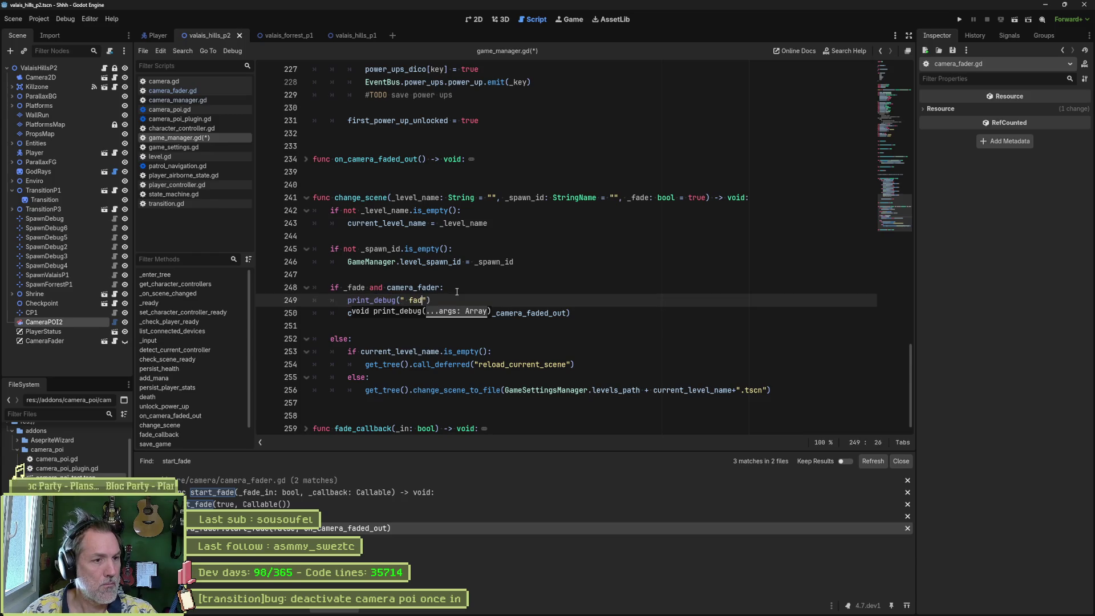
text(t)
key(F6)
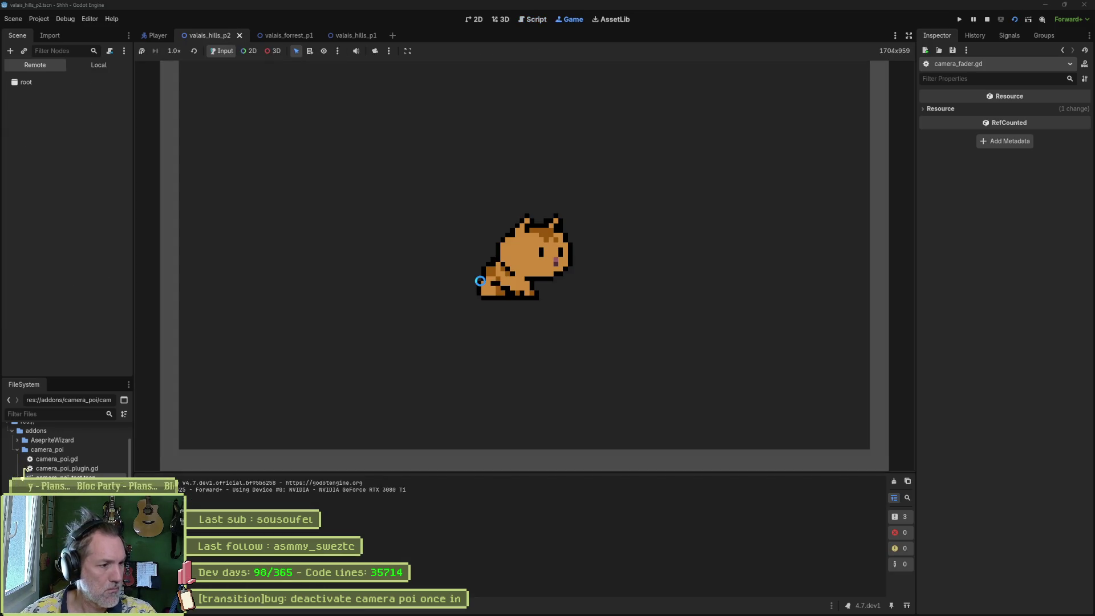
key(Left)
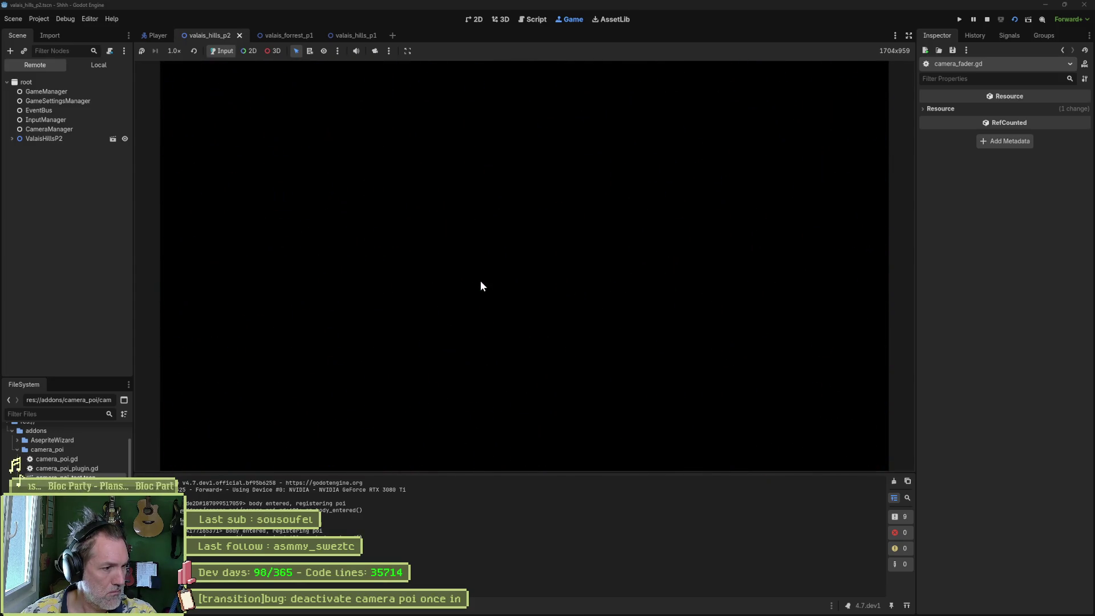
key(Right)
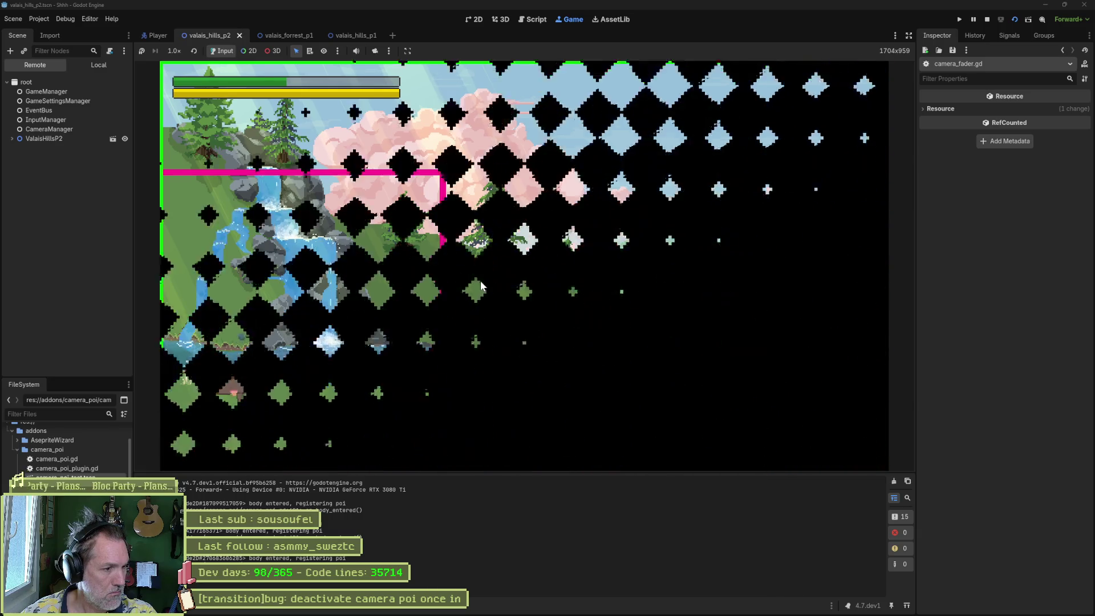
key(F8)
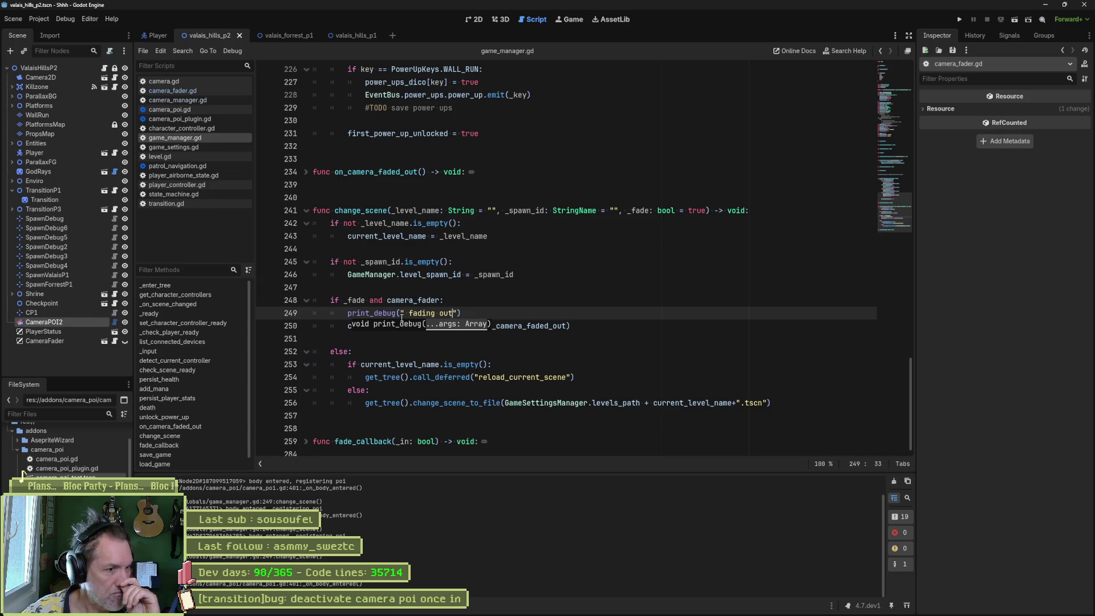
Step: Set a breakpoint on game_manager.gd line 250, rerun, and inspect the transition.gd calling frame
click(268, 325)
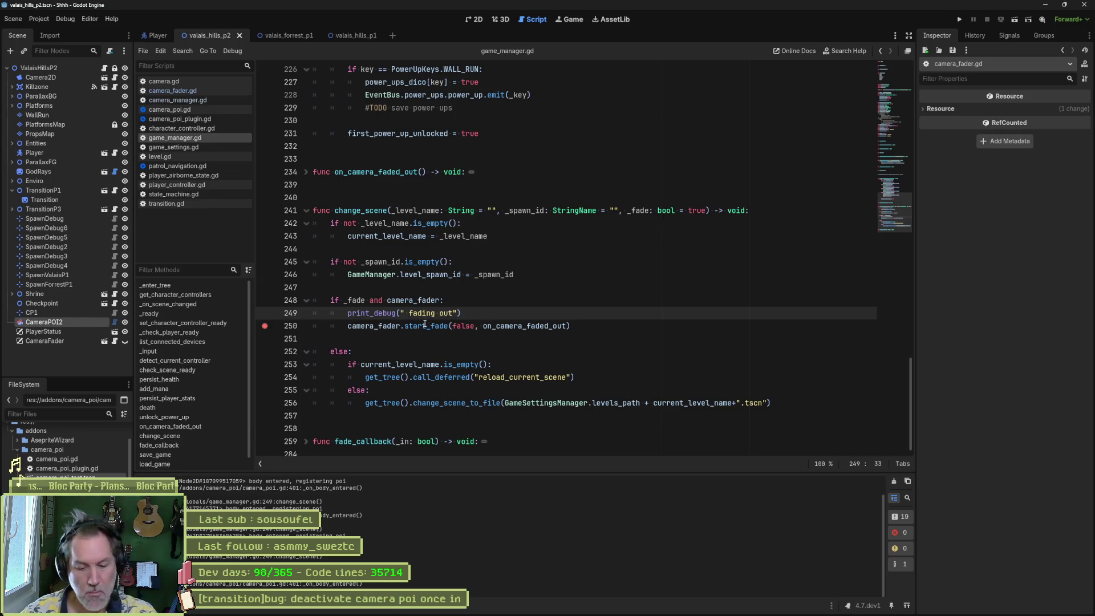
key(F6)
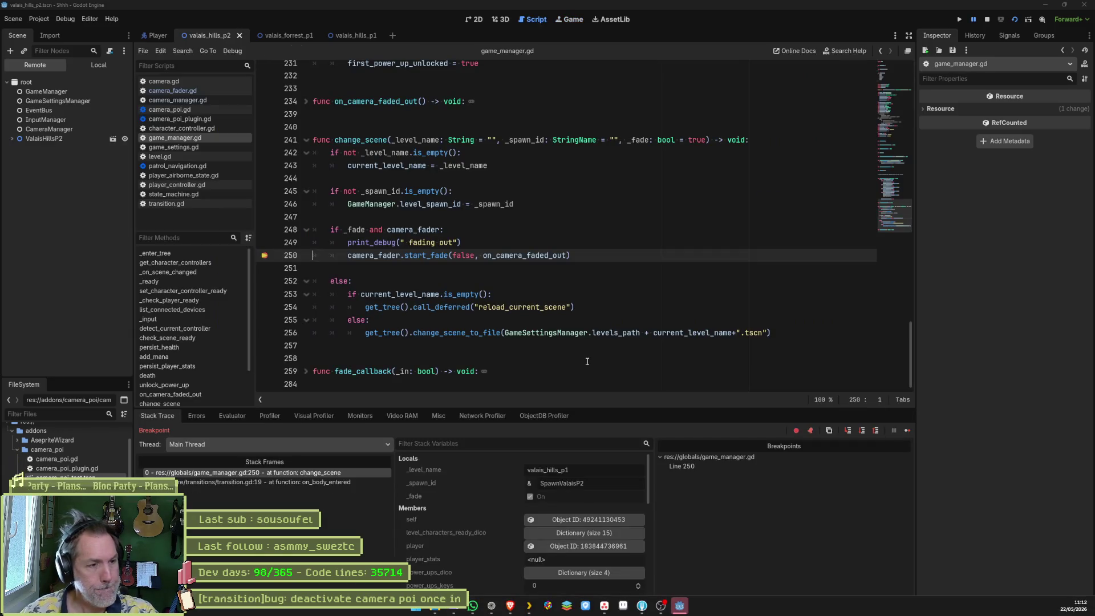
click(316, 482)
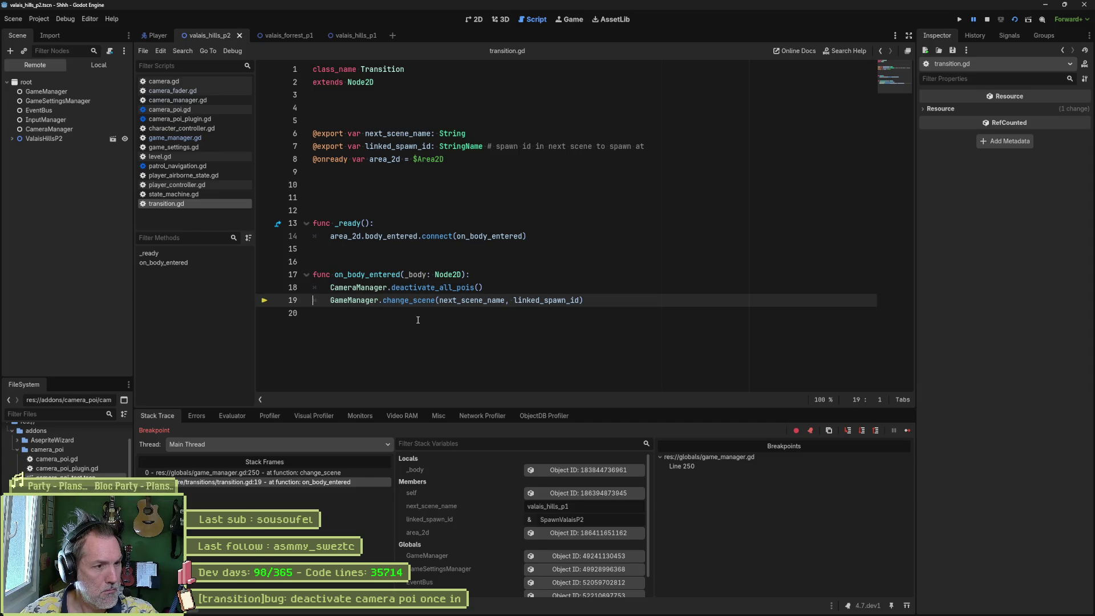
Step: Inspect the _body value in transition.gd's on_body_entered, then stop the debug session
double_click(421, 278)
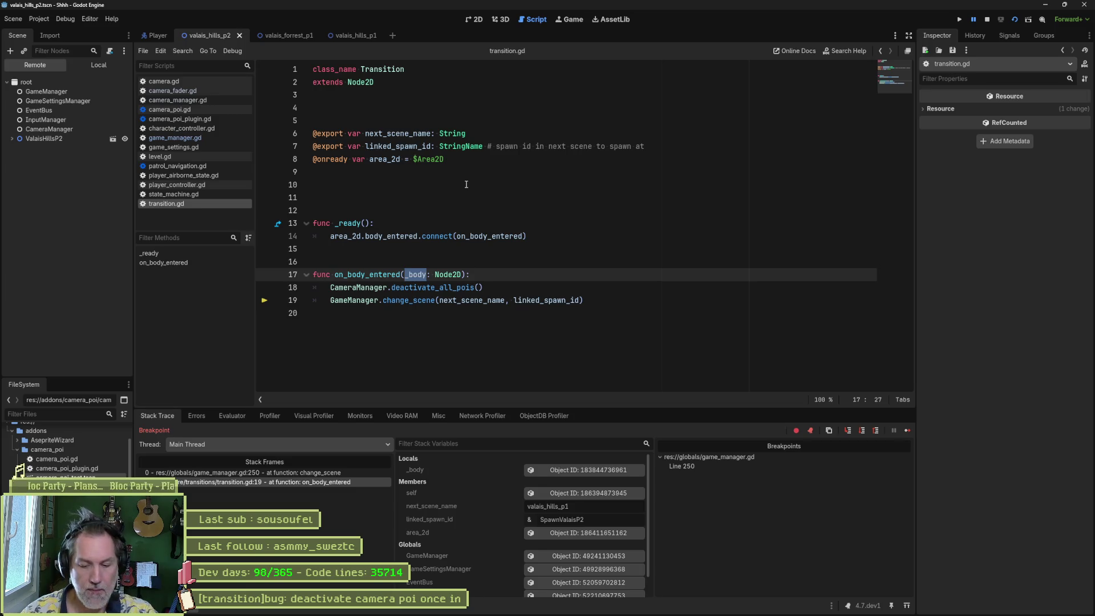
key(F8)
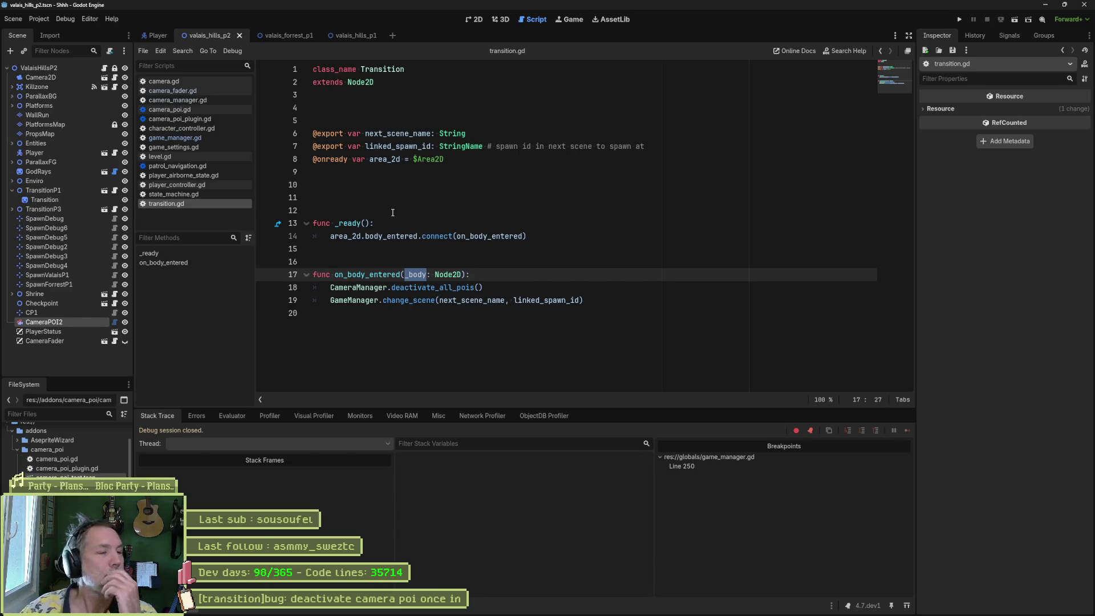
Step: Add print_debug(self, " entered transition") to on_body_entered in transition.gd and save it
click(489, 279)
key(Return)
text(print_debug)
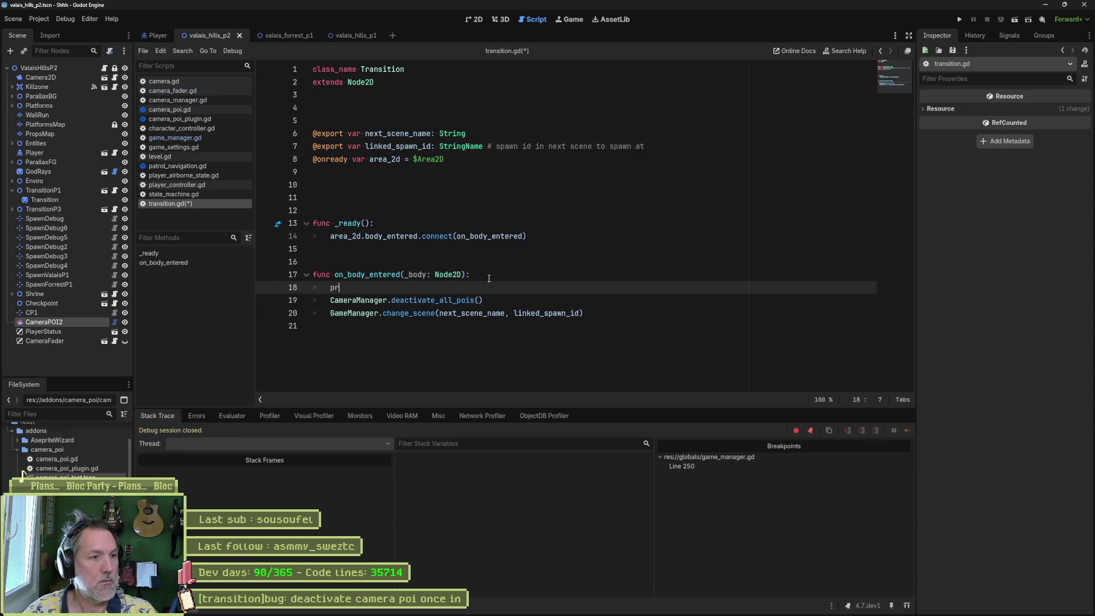
text(()se)
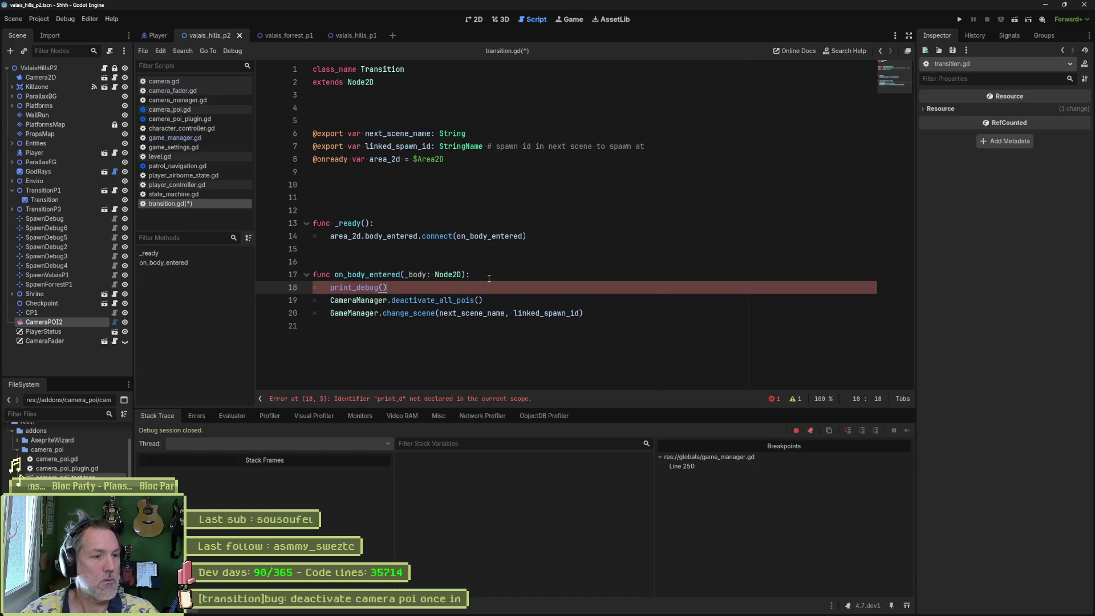
key(Left)
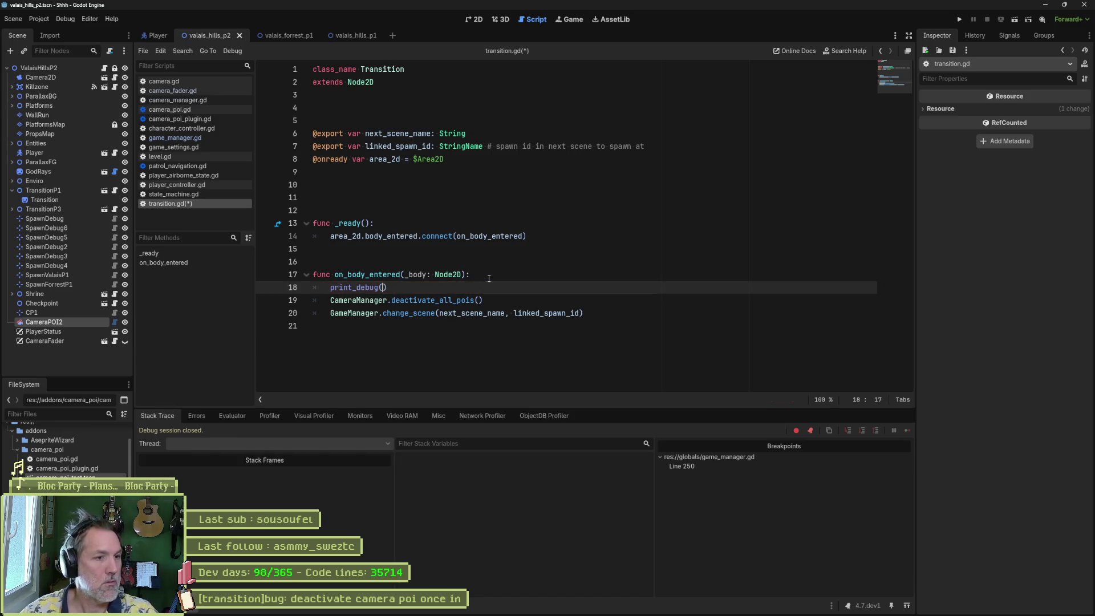
text(self, " )
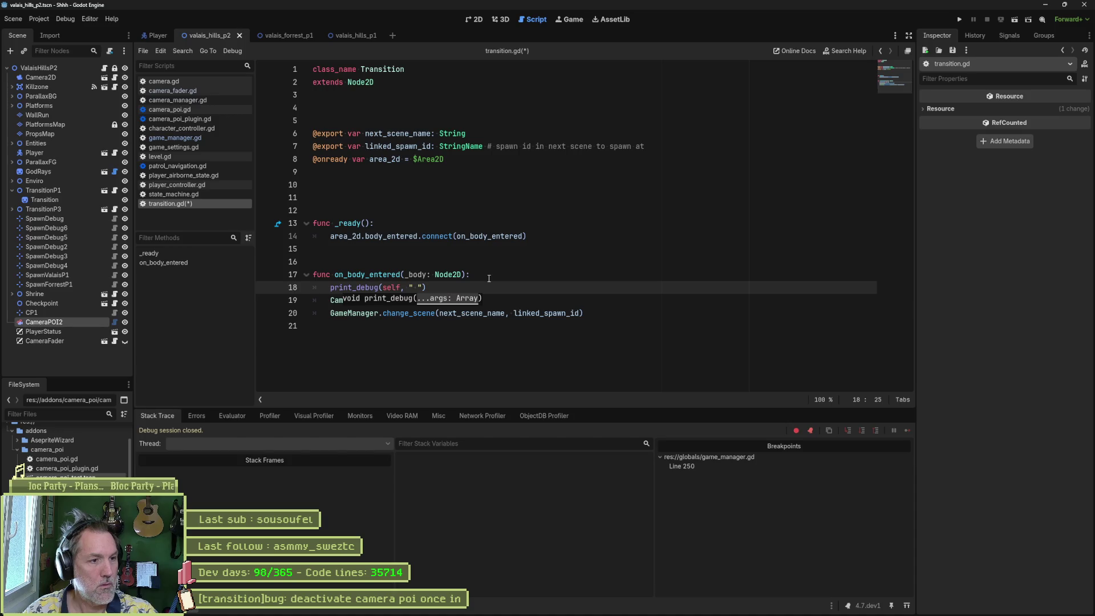
text(entered tra)
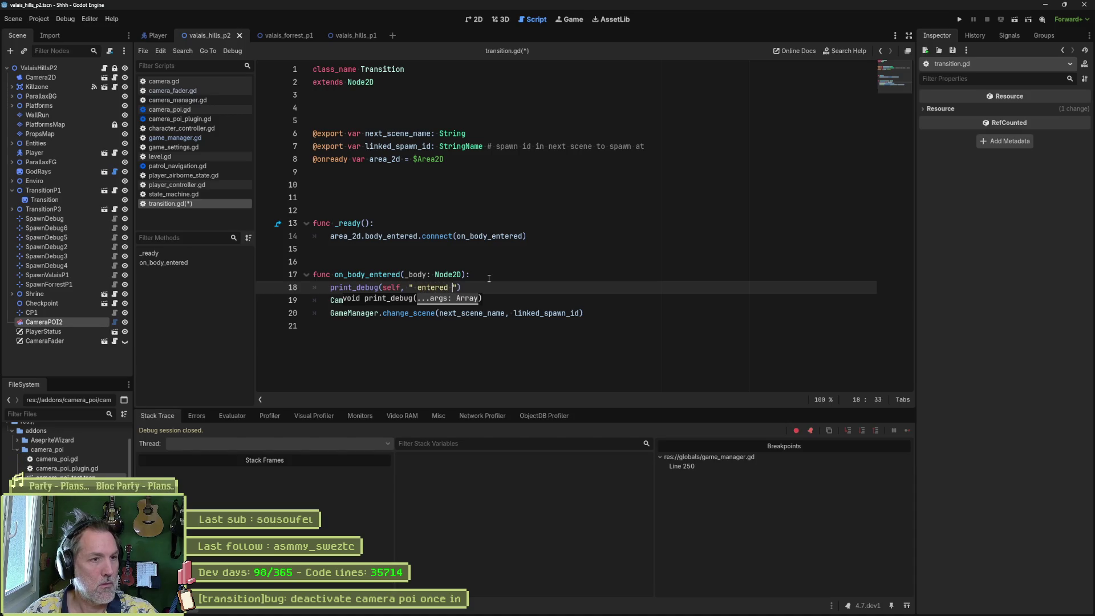
text(nsition)
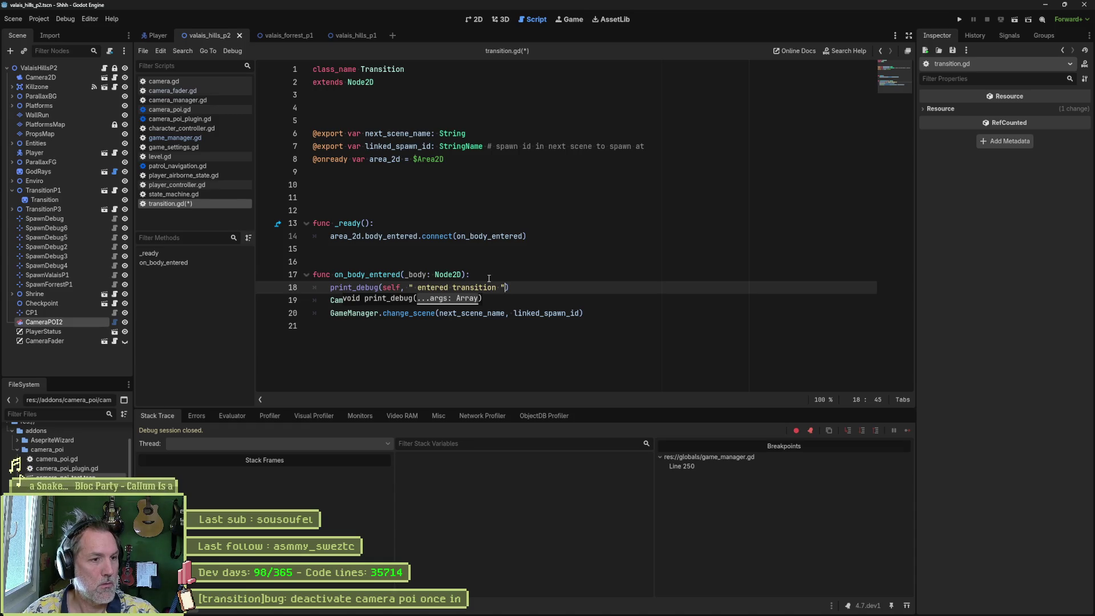
key(ctrl+s)
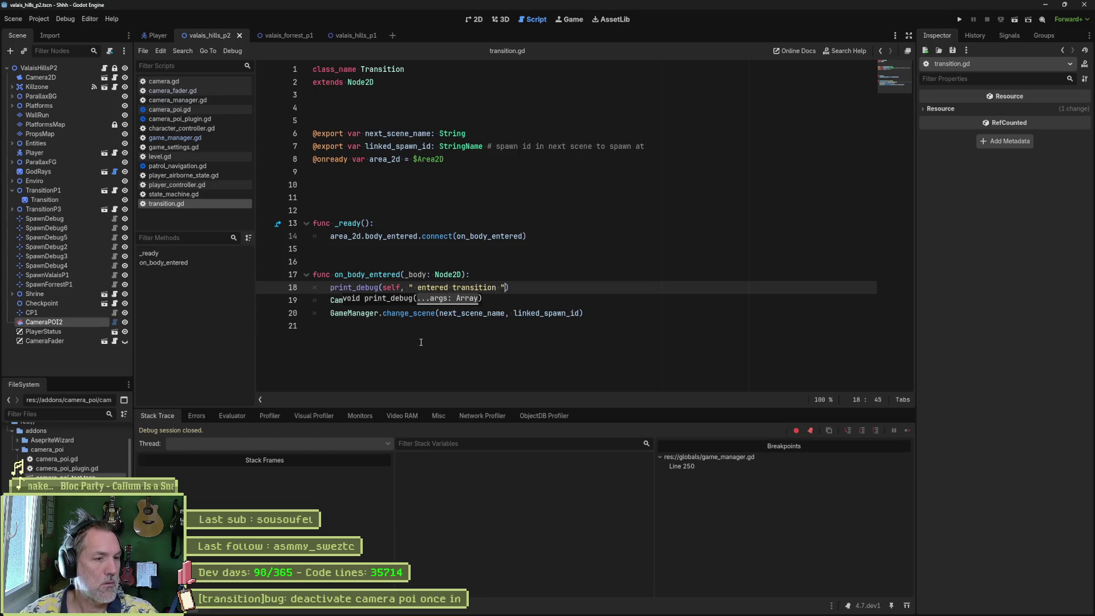
Step: Run the game, clear the line 250 breakpoint in game_manager.gd, and continue execution
key(F5)
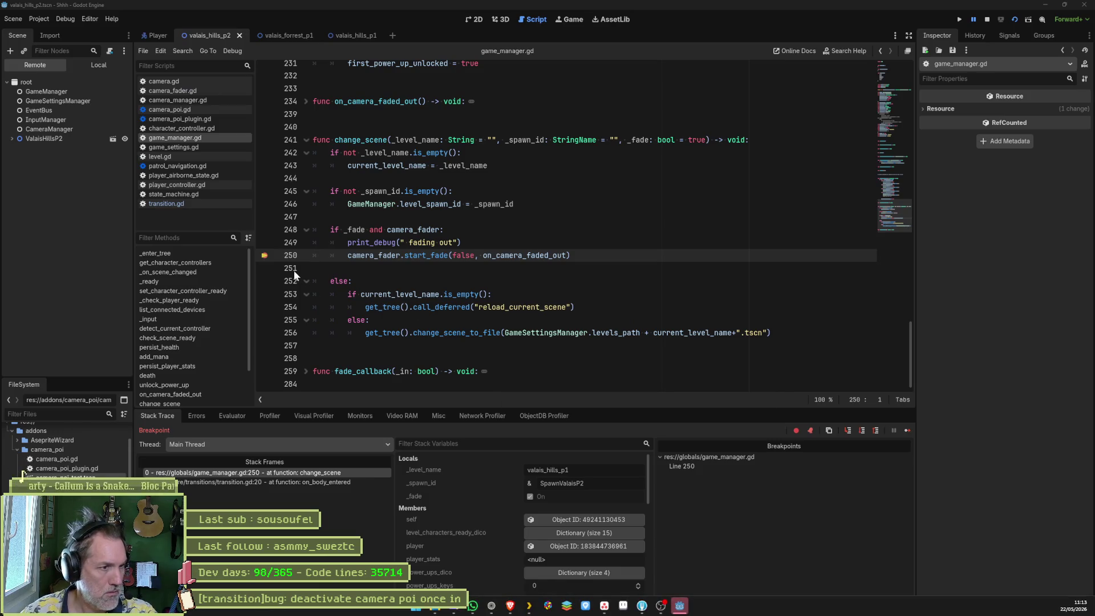
click(265, 256)
click(906, 431)
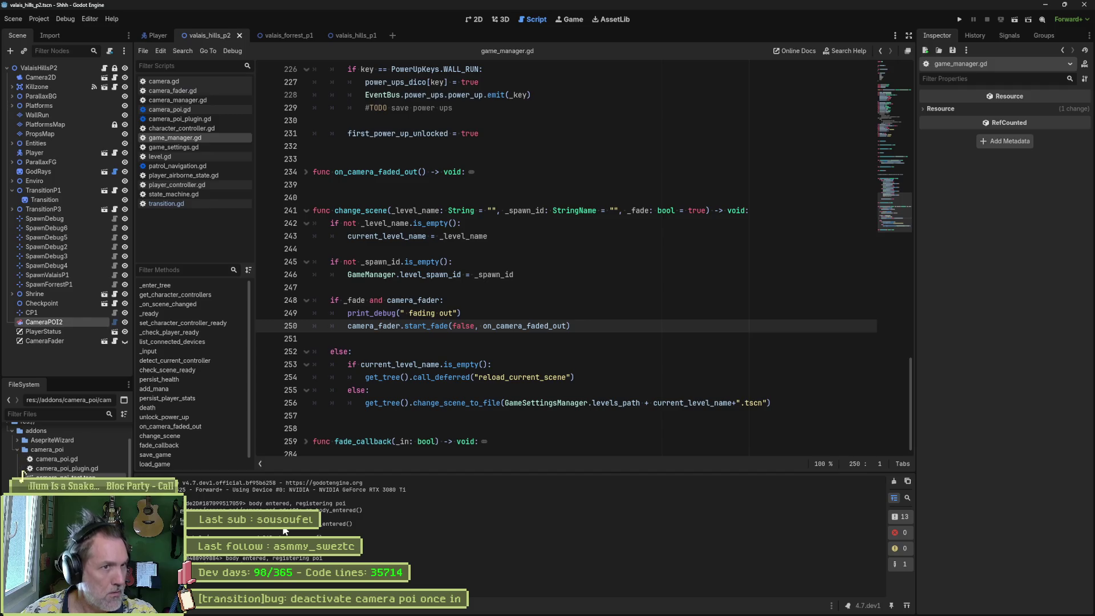
Step: Close the nine unneeded scripts in the script list, including camera_poi_plugin.gd
middle_click(176, 194)
middle_click(175, 185)
middle_click(175, 176)
middle_click(174, 166)
middle_click(176, 156)
middle_click(180, 146)
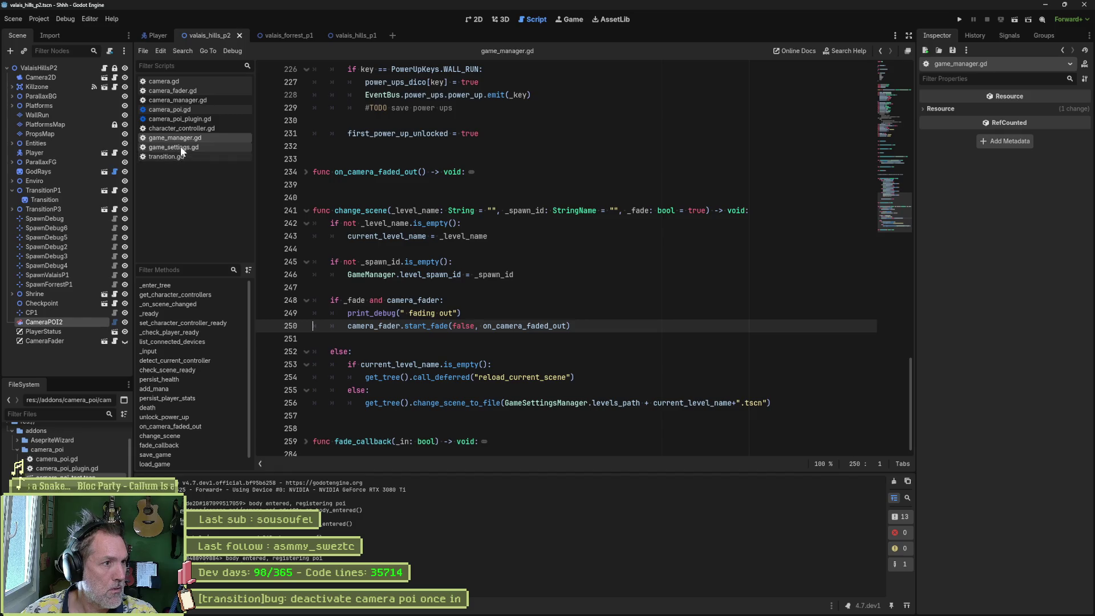
middle_click(181, 138)
middle_click(182, 129)
middle_click(190, 119)
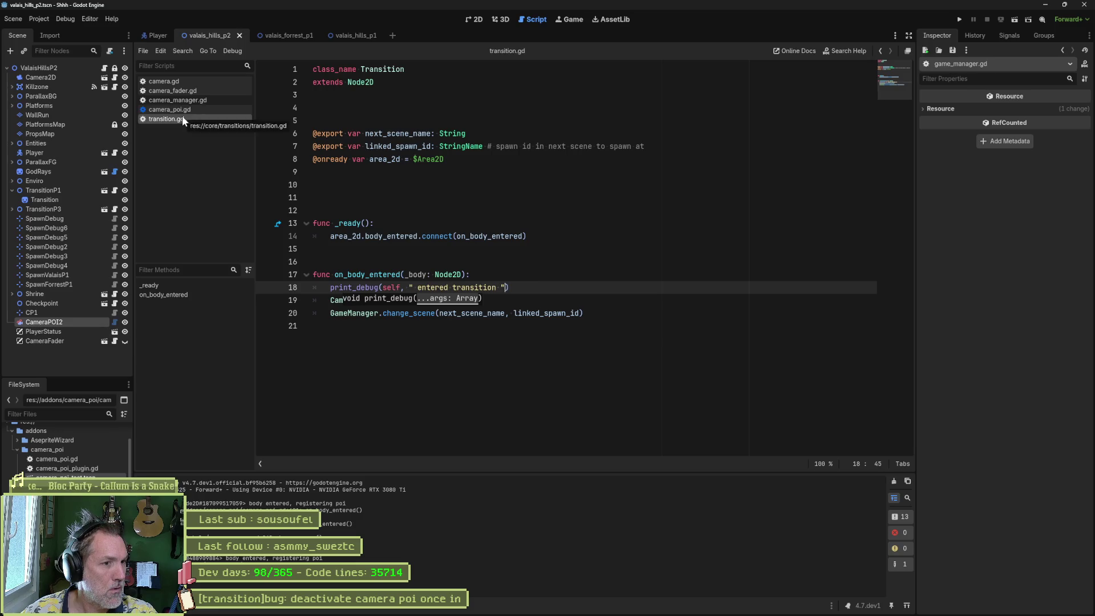
Step: Jump to change_scene in game_manager.gd and start a blank first line in its body
click(509, 287)
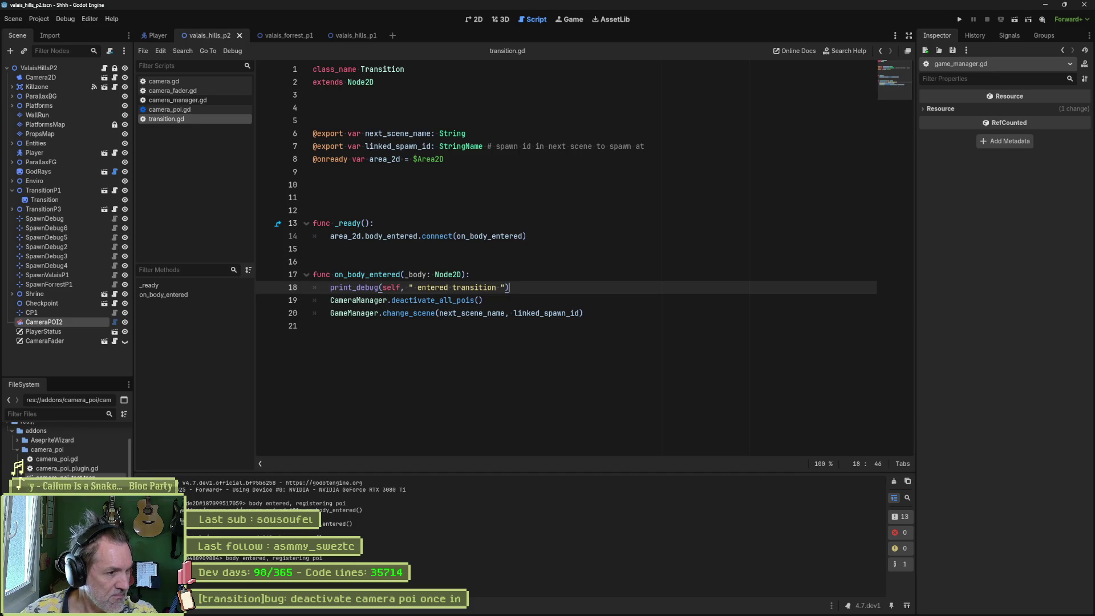
drag(322, 536, 188, 536)
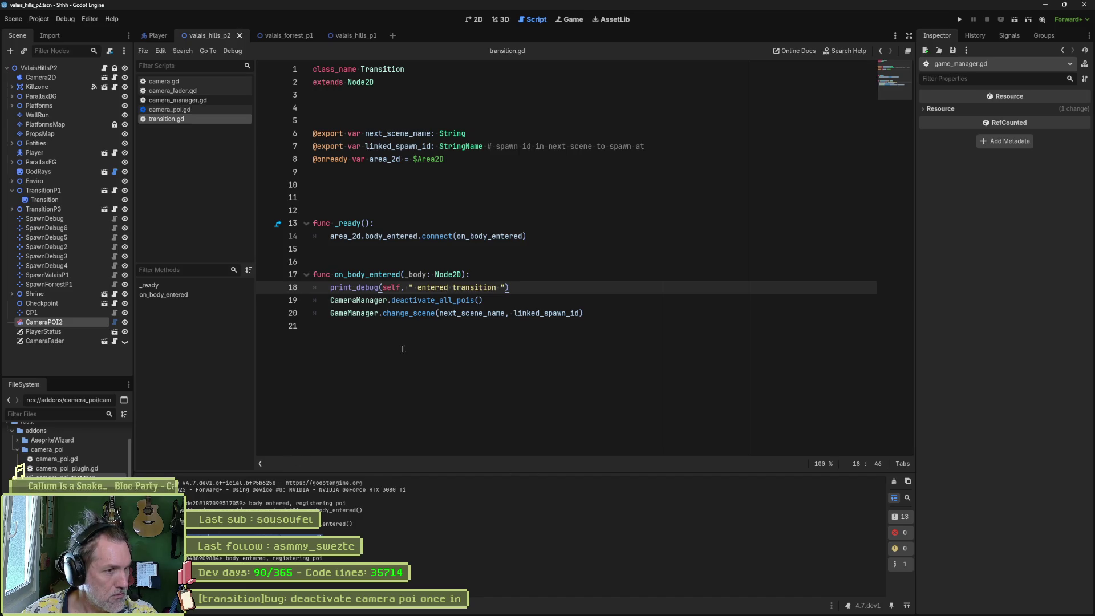
click(413, 314)
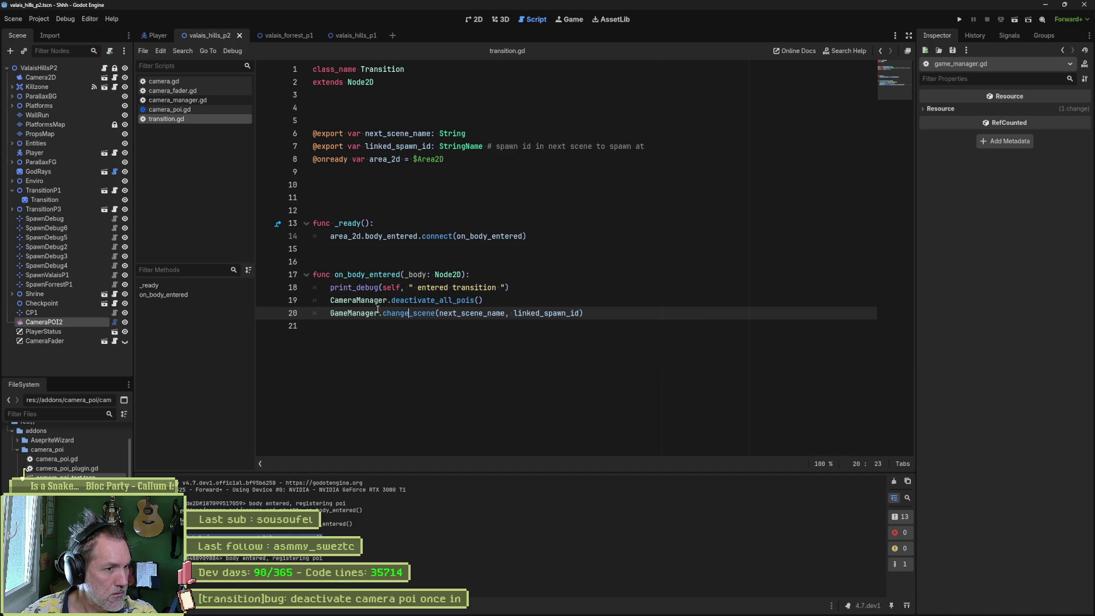
click(405, 314)
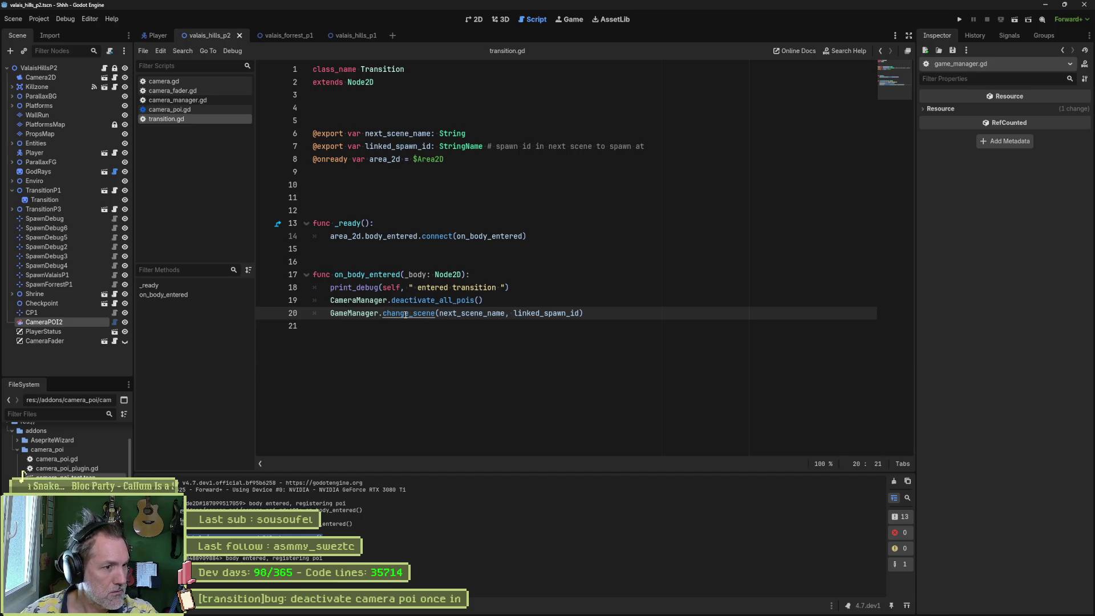
ctrl+click(405, 314)
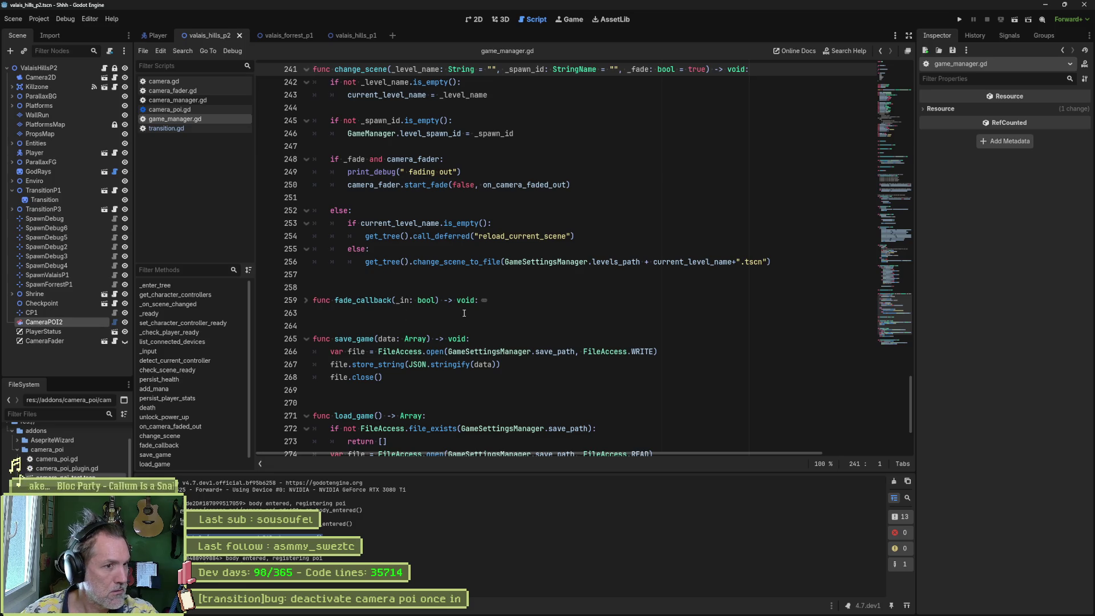
drag(461, 172, 486, 158)
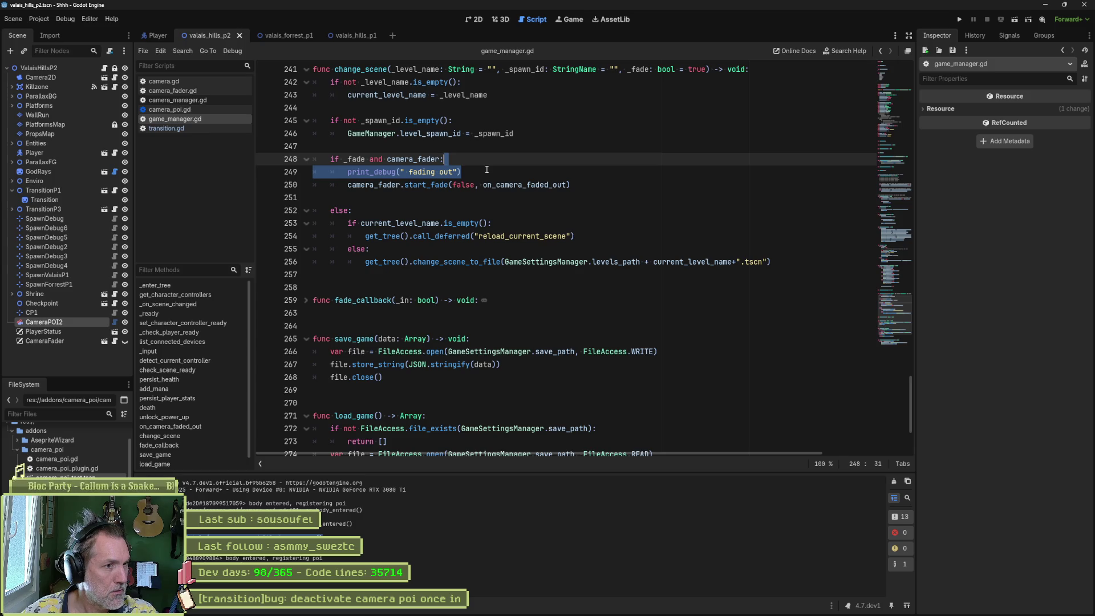
click(402, 171)
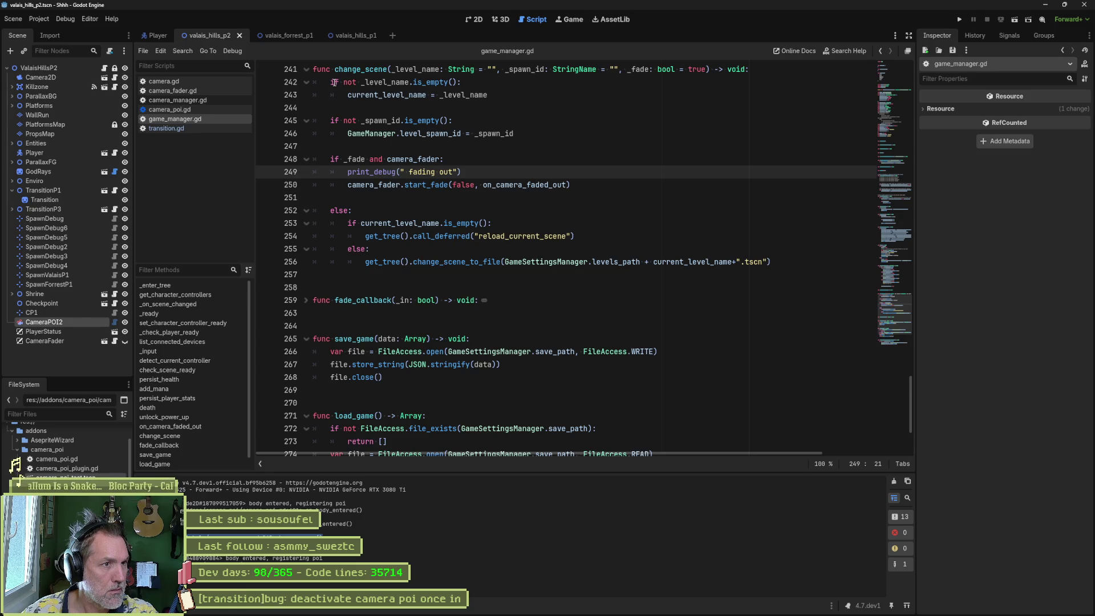
click(766, 78)
key(Return)
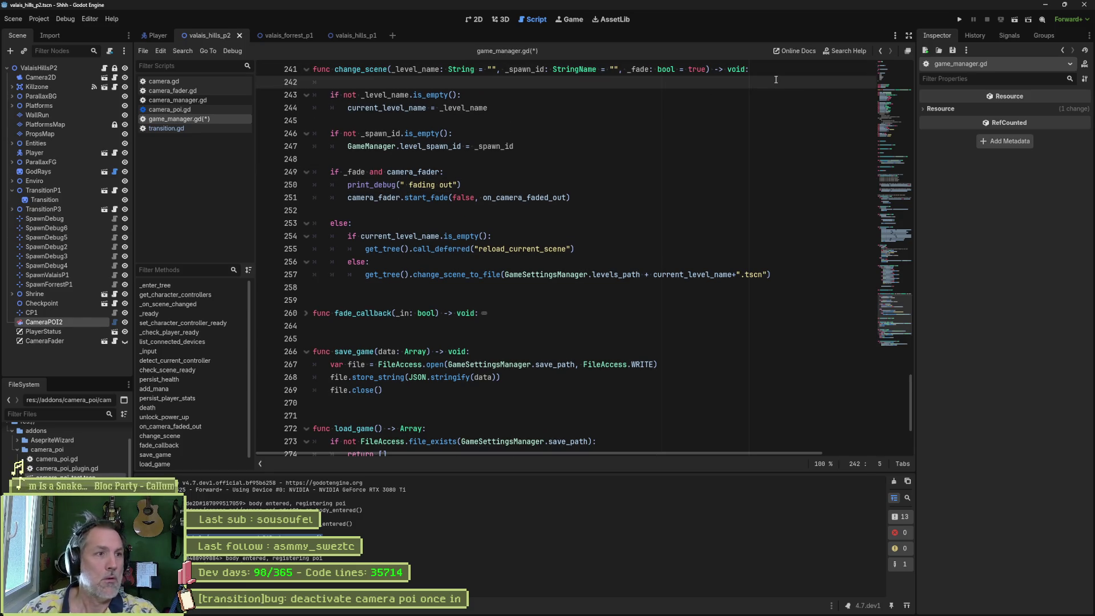
Step: Add print_debug(self, " change scene to ", _level_name) as change_scene's first line
text(print_debug())
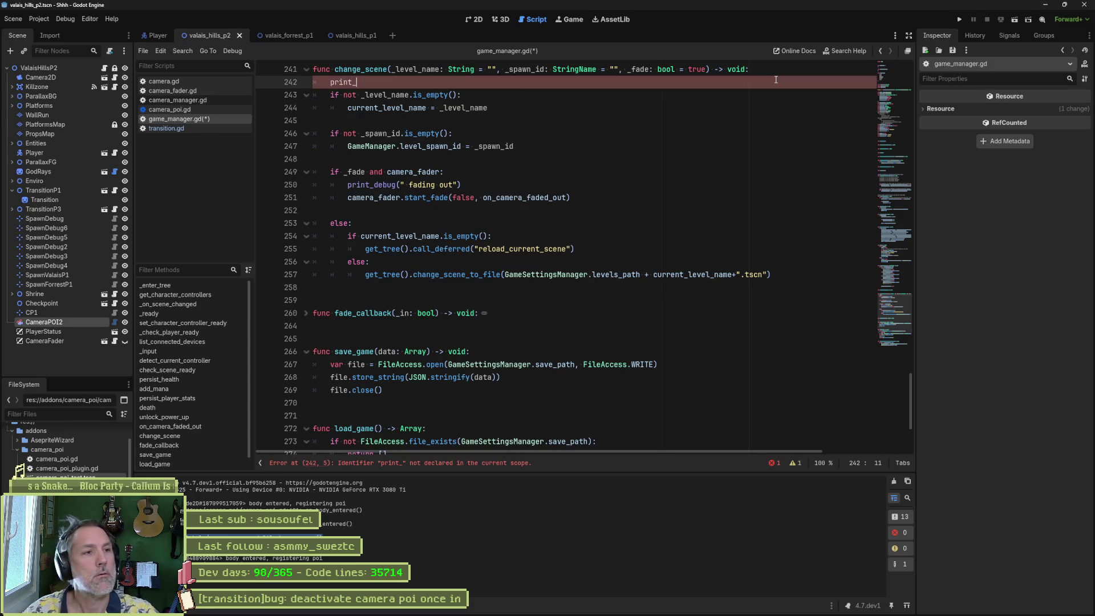
key(Left)
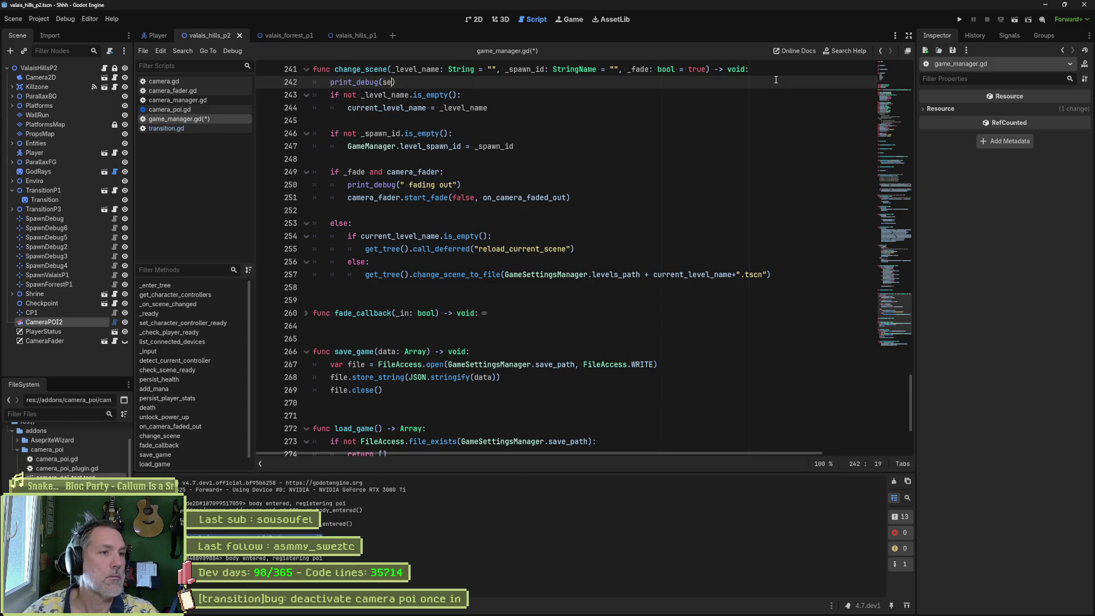
text(lf, " change scene to ", )
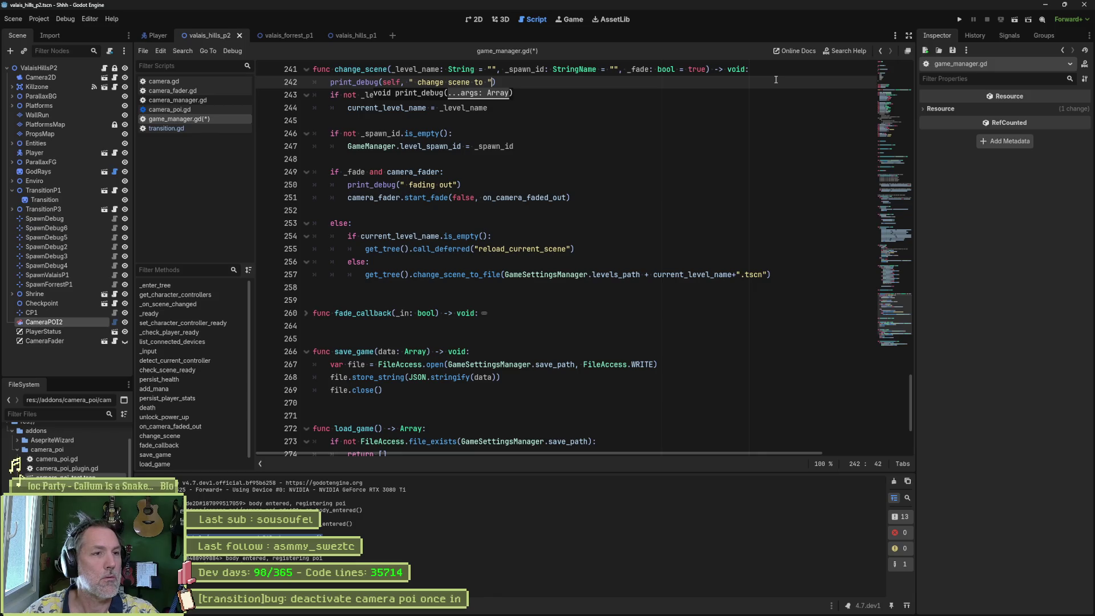
text(_level_name)
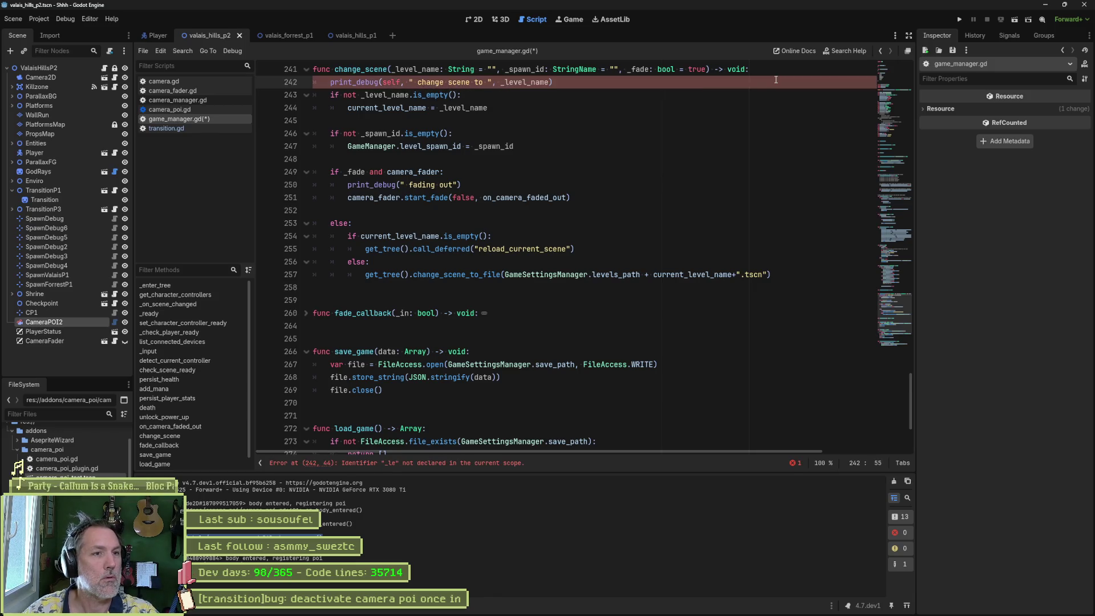
Step: Run the game, walk the cat into the level transition, then stop the game
key(F5)
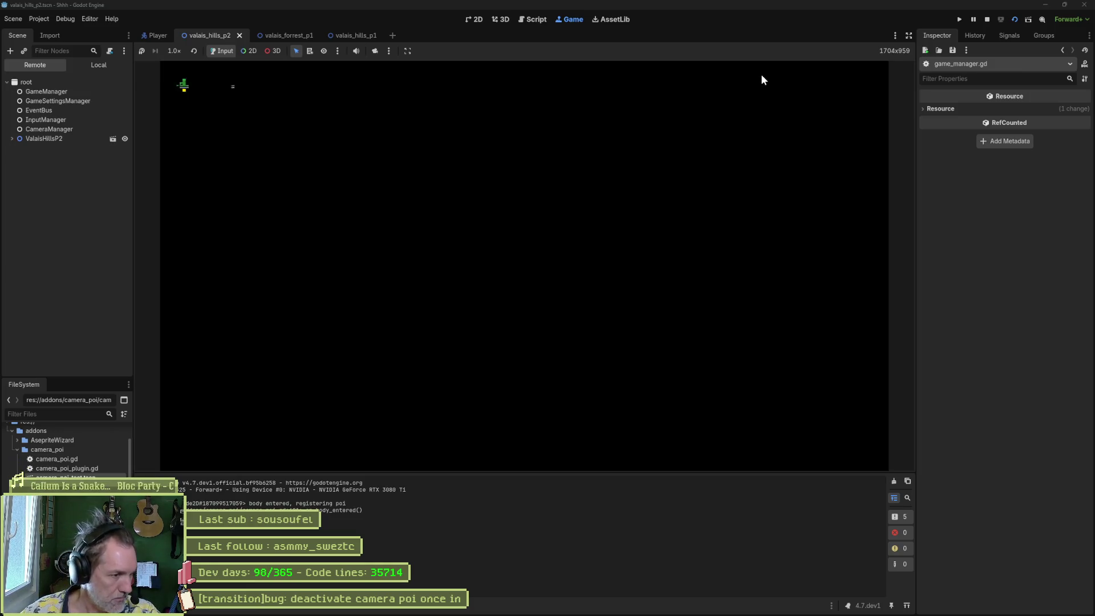
key(Left)
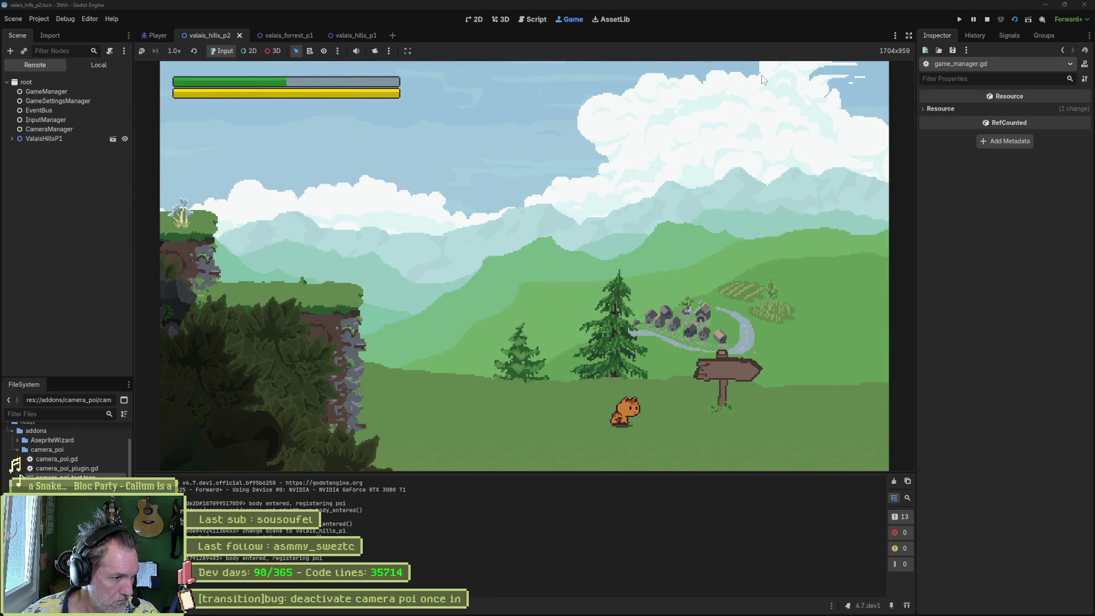
key(Right)
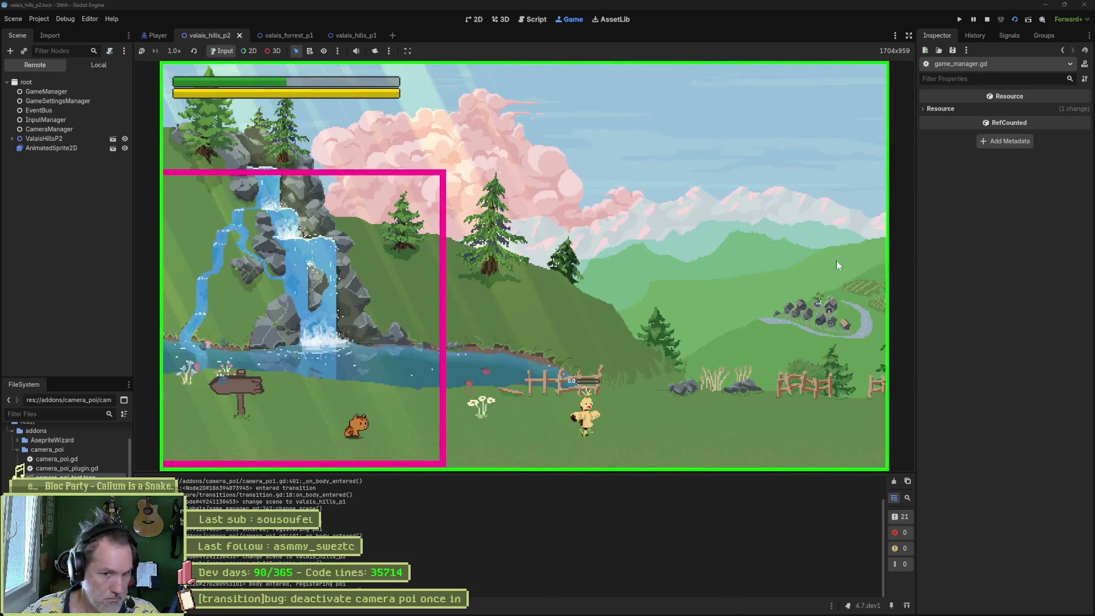
key(Left)
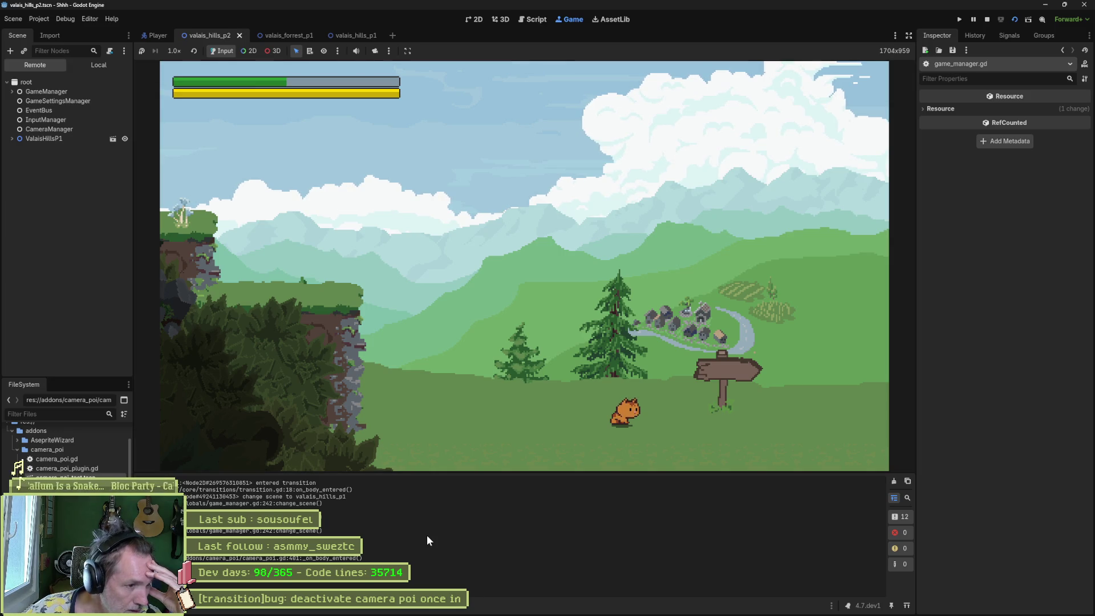
click(986, 20)
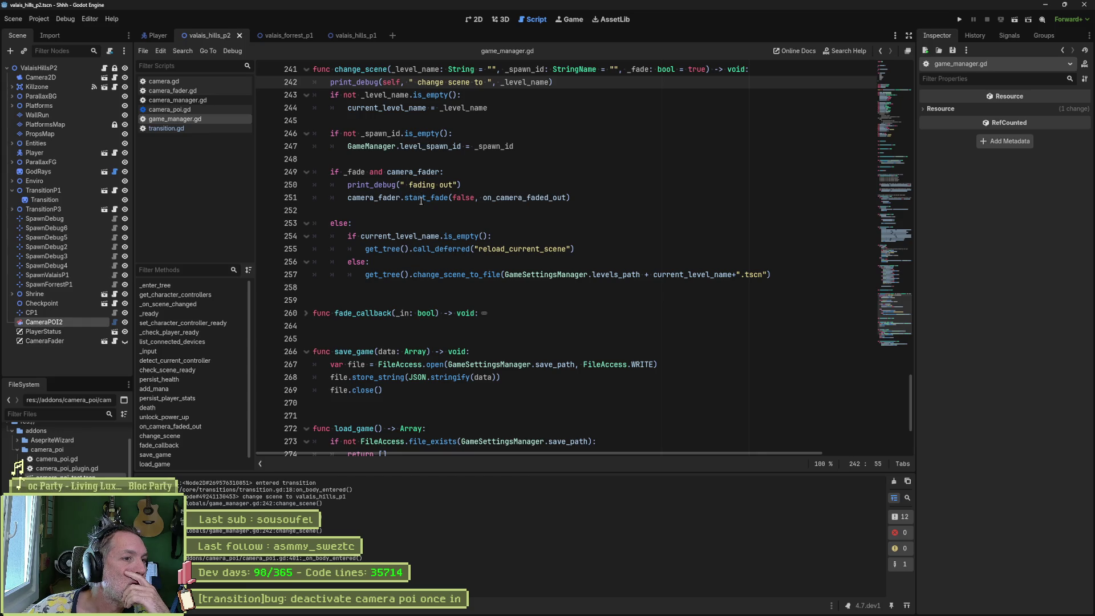
click(469, 274)
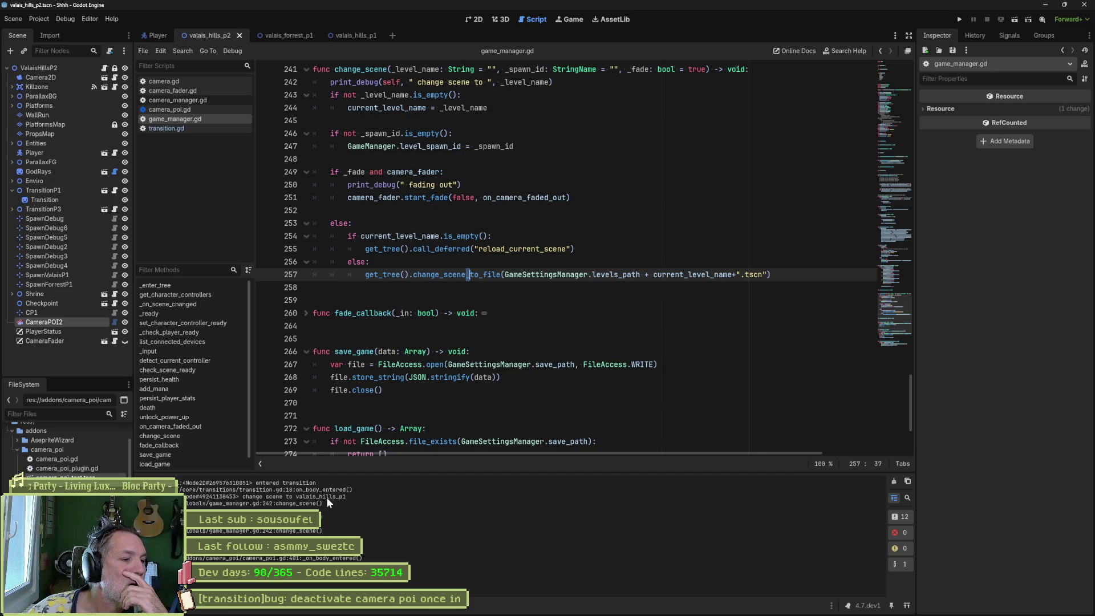
drag(296, 498, 354, 497)
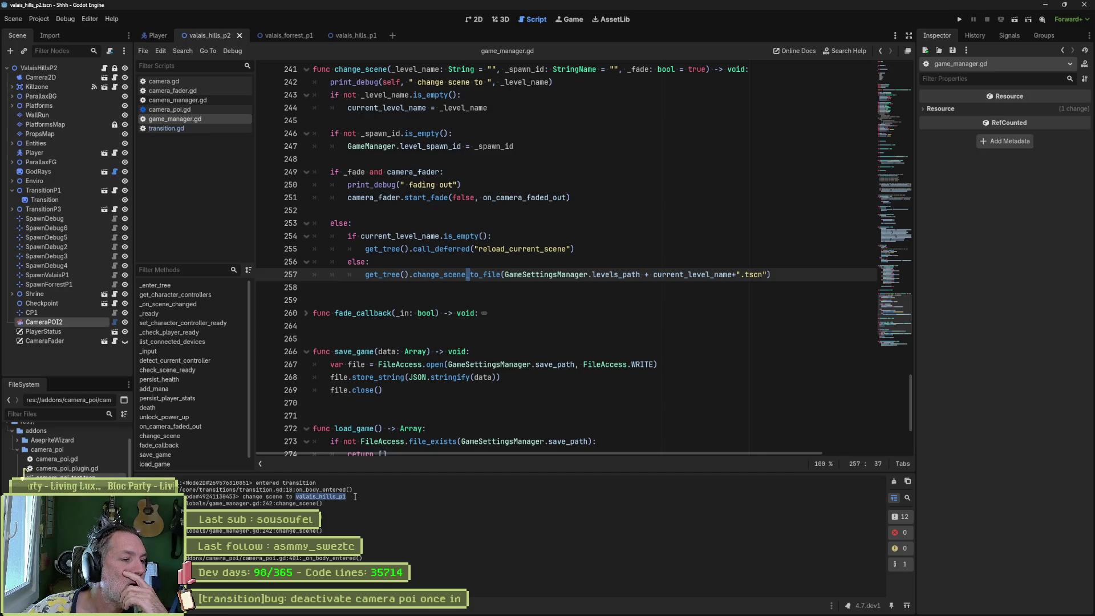